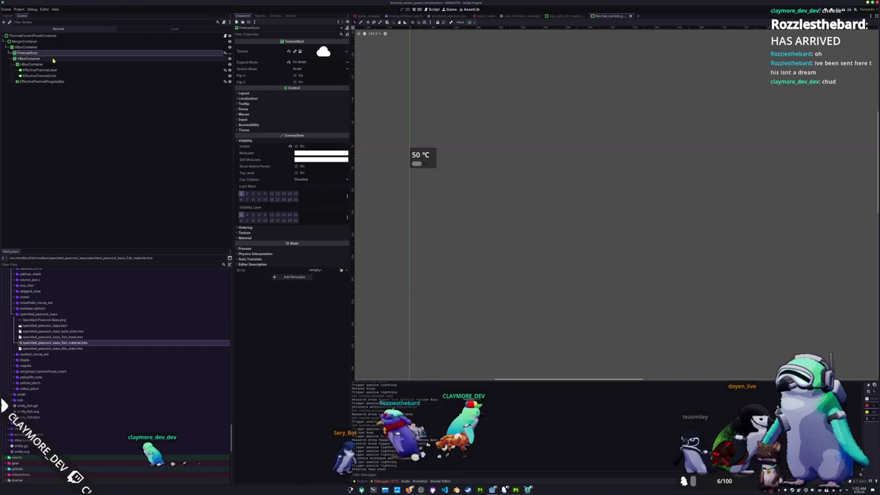
- Inspect the alignment options of the thermal panel's HBoxContainer and VBoxContainer
{"action": "left_click", "coordinate": [58, 46]}
{"action": "left_click", "coordinate": [50, 59]}
{"action": "left_click", "coordinate": [476, 23]}
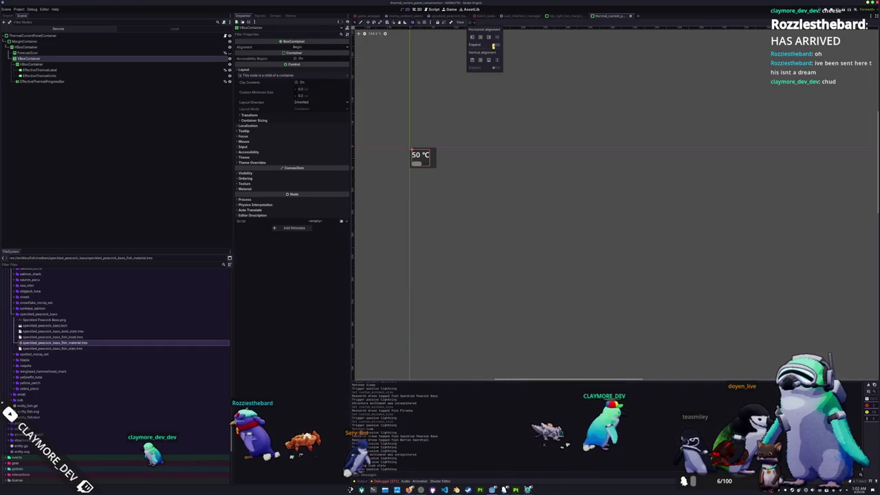
{"action": "left_click", "coordinate": [402, 184]}
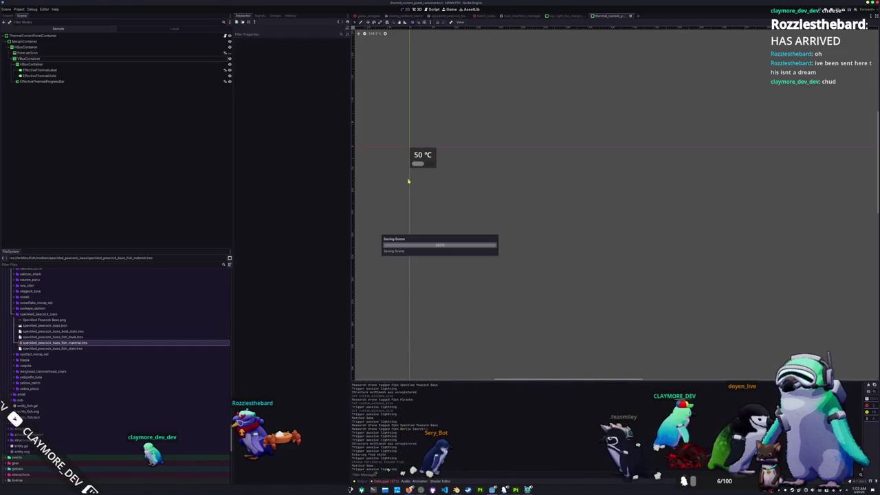
- In top_right_bar_margin, open forecast_current_panel_container, check its VBoxContainer alignment, and save
{"action": "left_click", "coordinate": [562, 15]}
{"action": "left_click", "coordinate": [504, 177]}
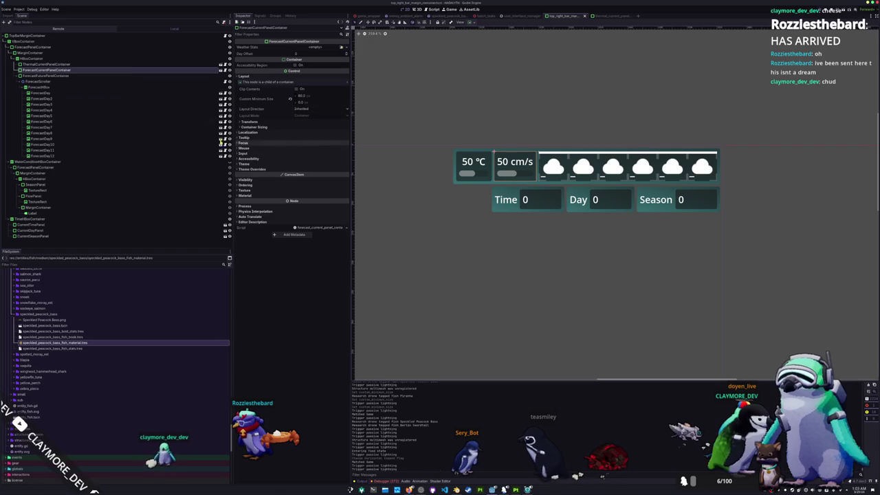
{"action": "left_click", "coordinate": [221, 70]}
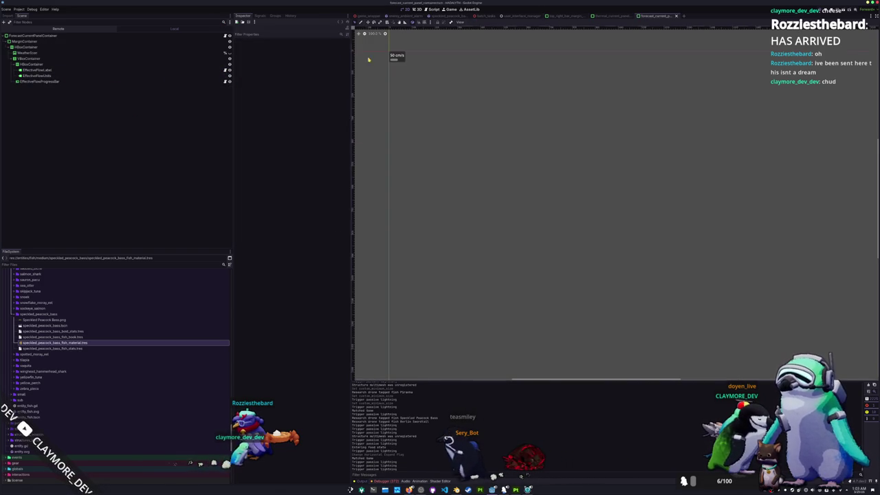
{"action": "left_click", "coordinate": [38, 59]}
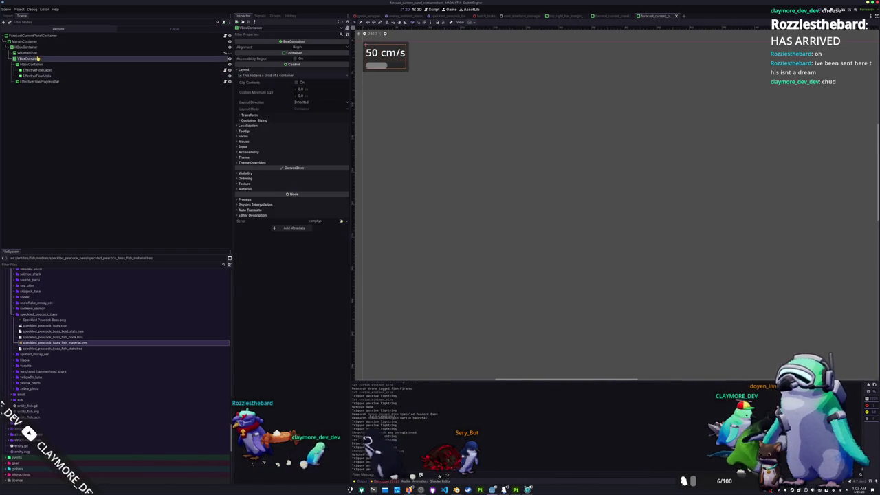
{"action": "left_click", "coordinate": [470, 23]}
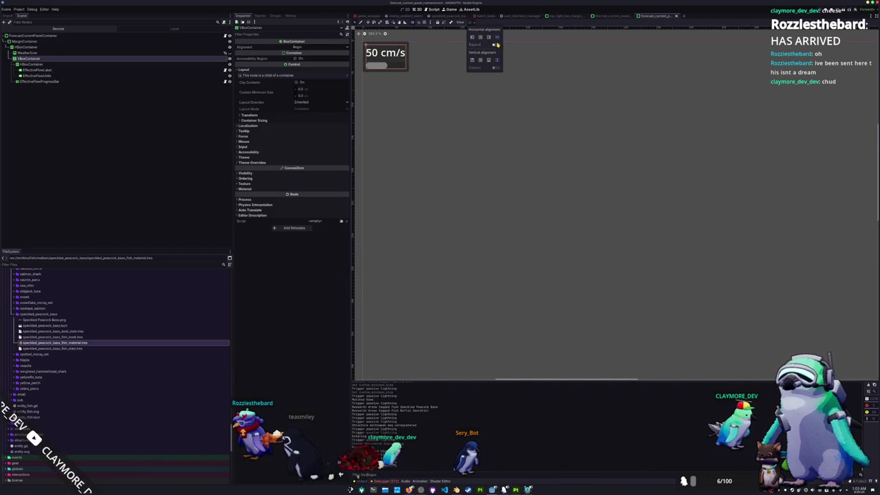
{"action": "left_click", "coordinate": [466, 142]}
{"action": "key", "text": "ctrl+s"}
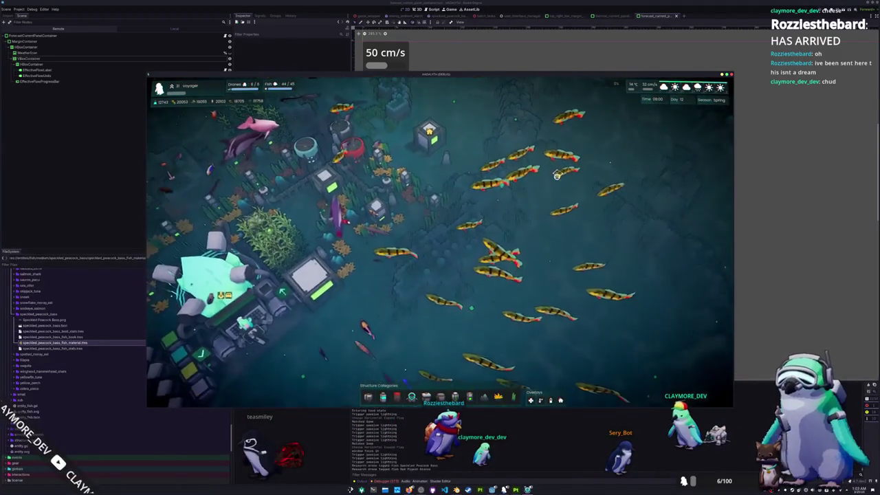
- Watch the fish swarm in the running game, then quit via the Pause Menu's Quit to Desktop
{"action": "left_click", "coordinate": [815, 329]}
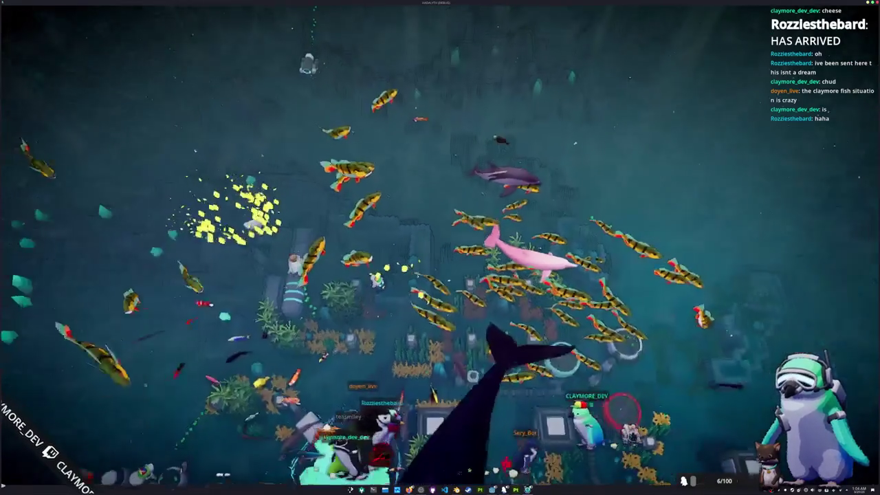
{"action": "key", "text": "Escape"}
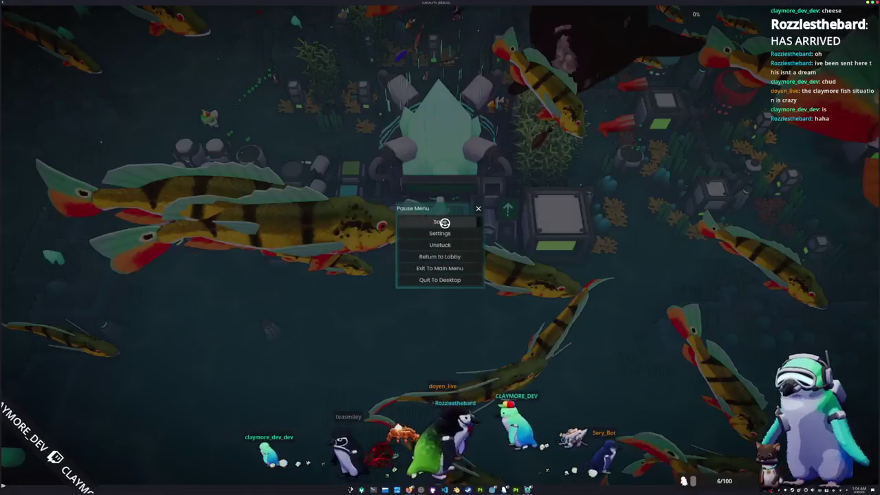
{"action": "left_click", "coordinate": [437, 279]}
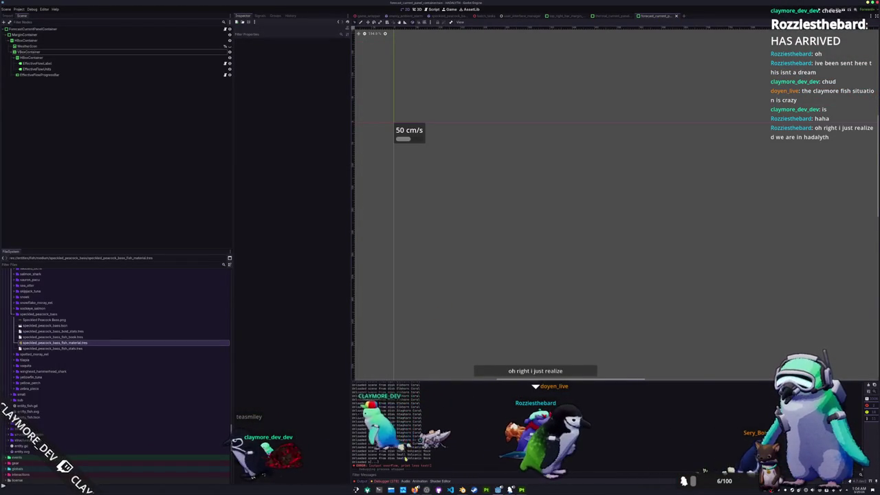
- Clear the Debugger's Errors list, restore the panel size, and switch to the Blender window
{"action": "left_click", "coordinate": [396, 481]}
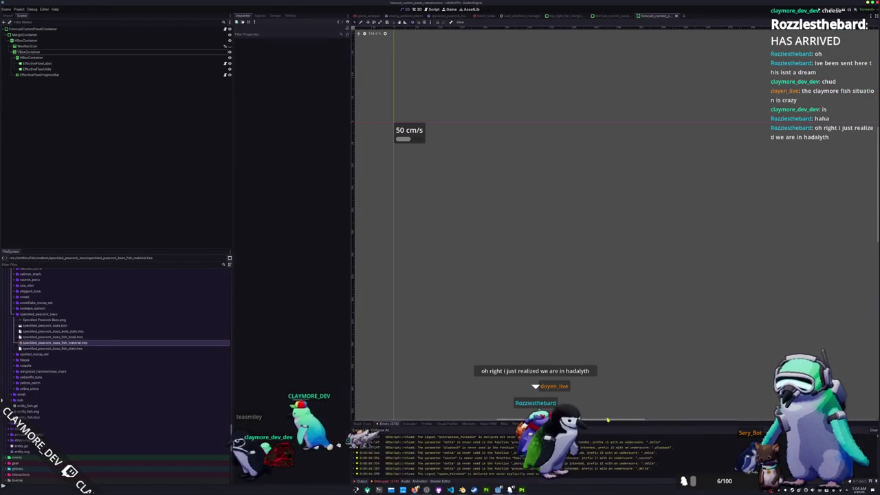
{"action": "left_click_drag", "start_coordinate": [621, 421], "coordinate": [614, 291]}
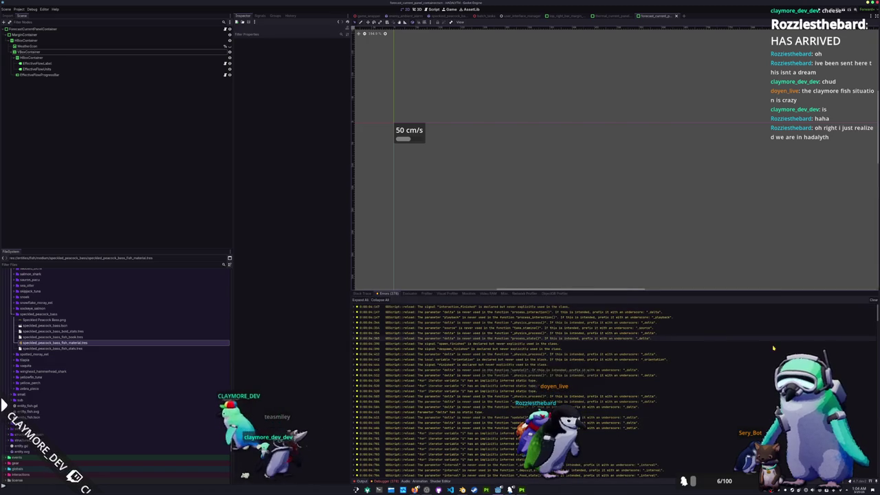
{"action": "left_click", "coordinate": [872, 300]}
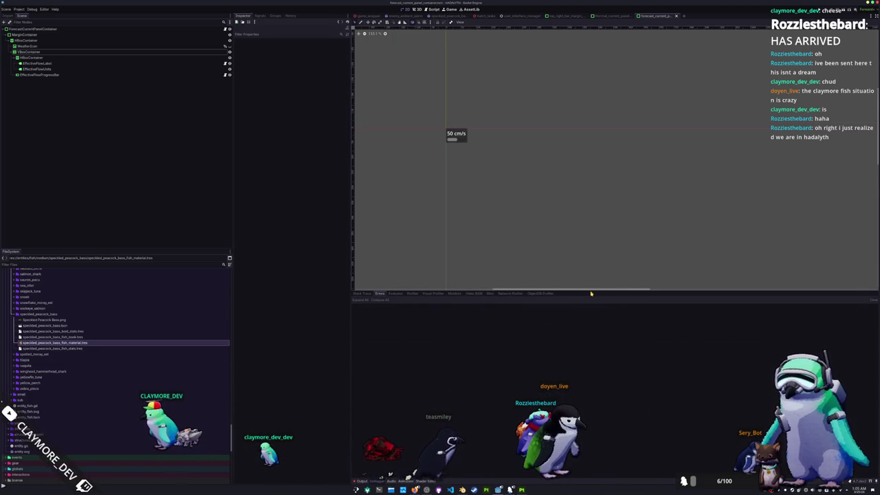
{"action": "left_click_drag", "start_coordinate": [590, 292], "coordinate": [590, 335]}
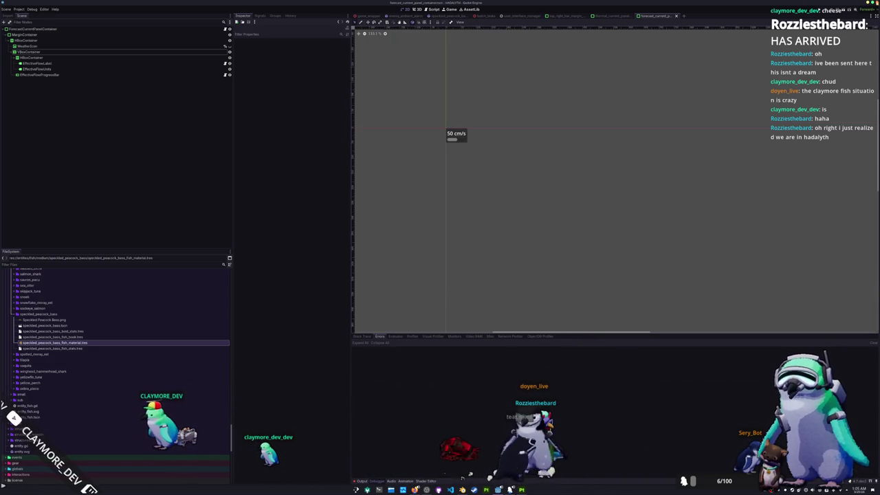
{"action": "key", "text": "F5"}
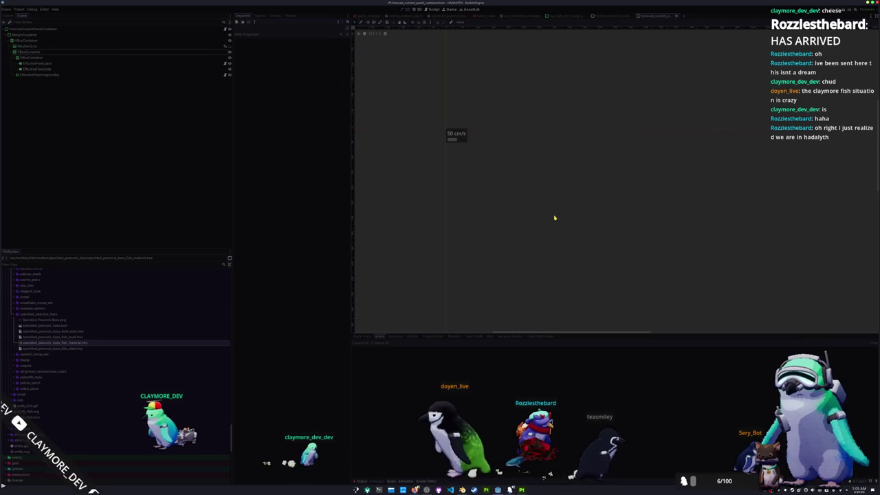
{"action": "key", "text": "alt+Tab"}
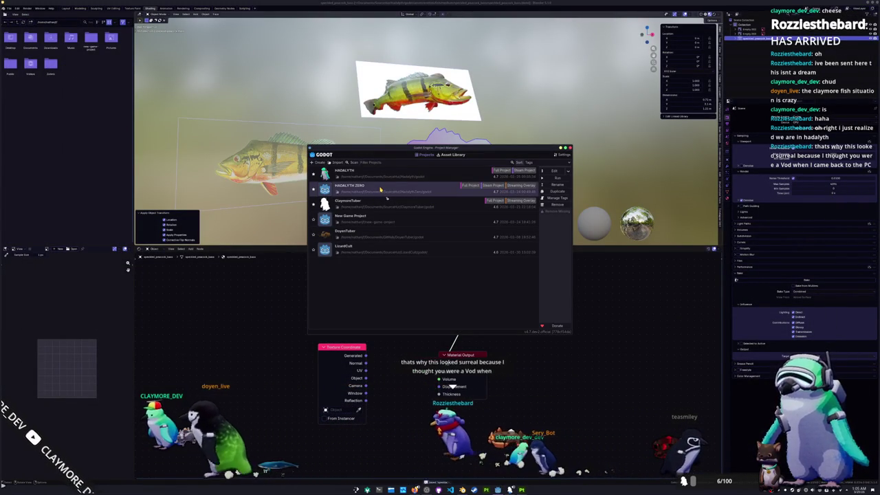
- Open the HADALYTH ZERO project and the batch_tasks.tscn scene found by searching 'batch'
{"action": "double_click", "coordinate": [379, 189]}
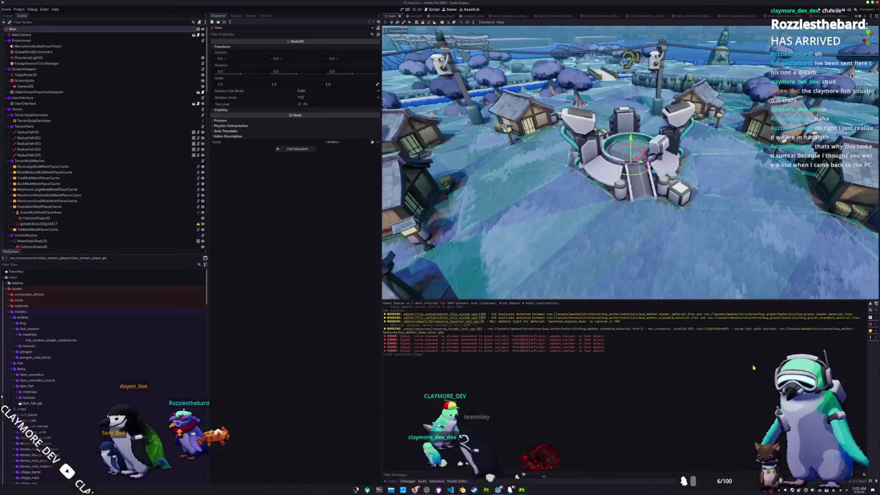
{"action": "key", "text": "shift+alt+o"}
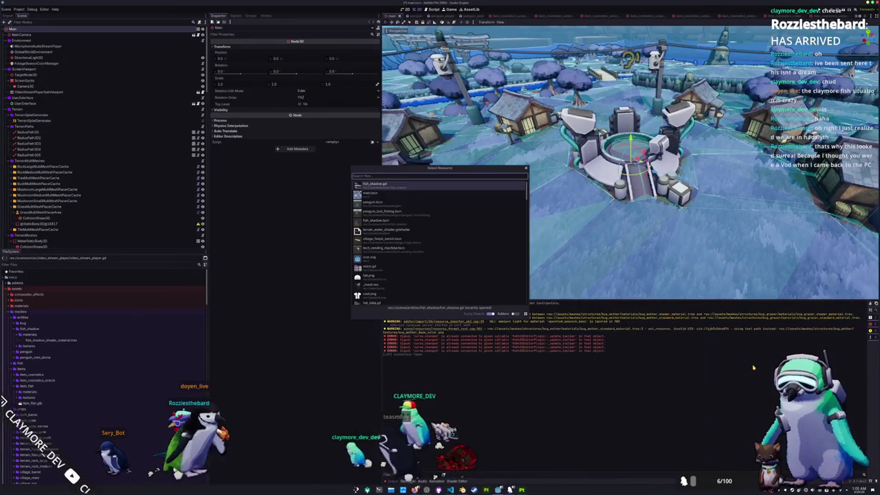
{"action": "type", "text": "batch"}
{"action": "key", "text": "Down"}
{"action": "key", "text": "Down"}
{"action": "key", "text": "Down"}
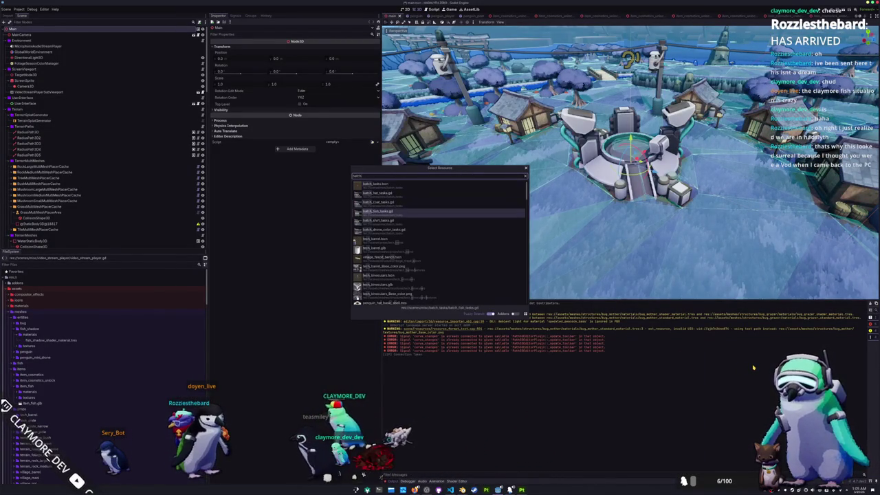
{"action": "key", "text": "Up"}
{"action": "key", "text": "Up"}
{"action": "key", "text": "Up"}
{"action": "key", "text": "Return"}
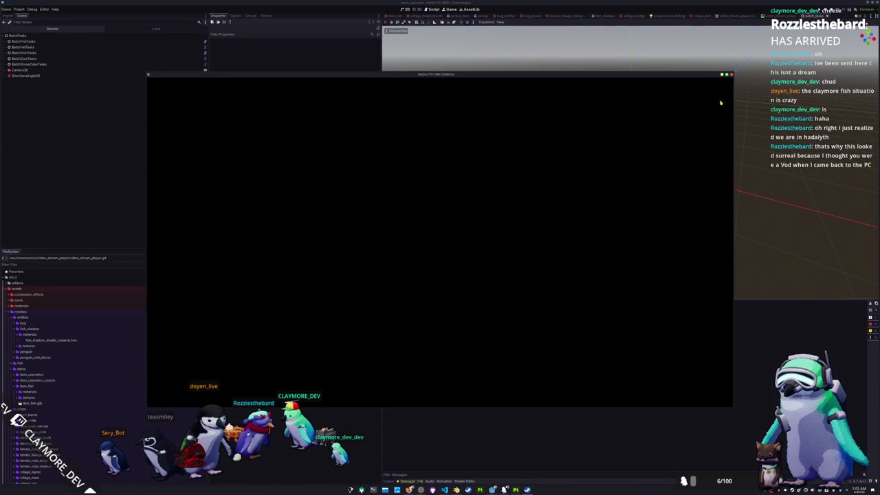
- Close the game window and run Generate Data twice on the BatchFishTasks node
{"action": "left_click", "coordinate": [731, 74]}
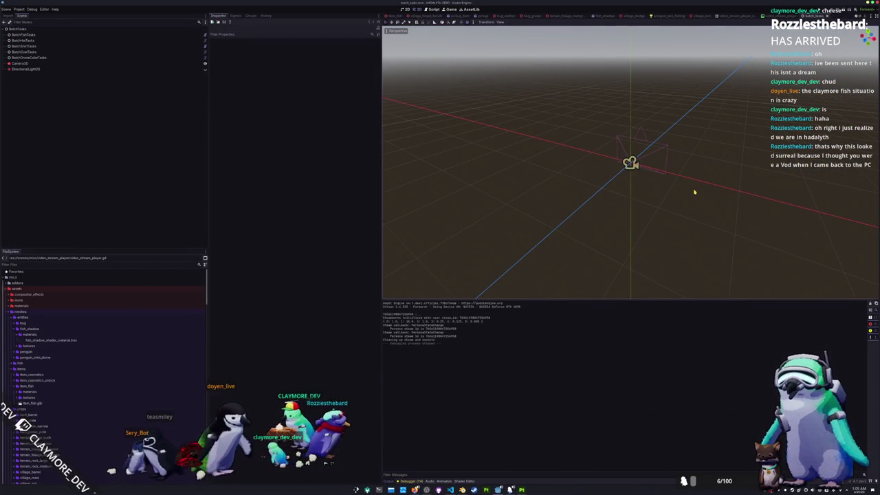
{"action": "left_click", "coordinate": [24, 35]}
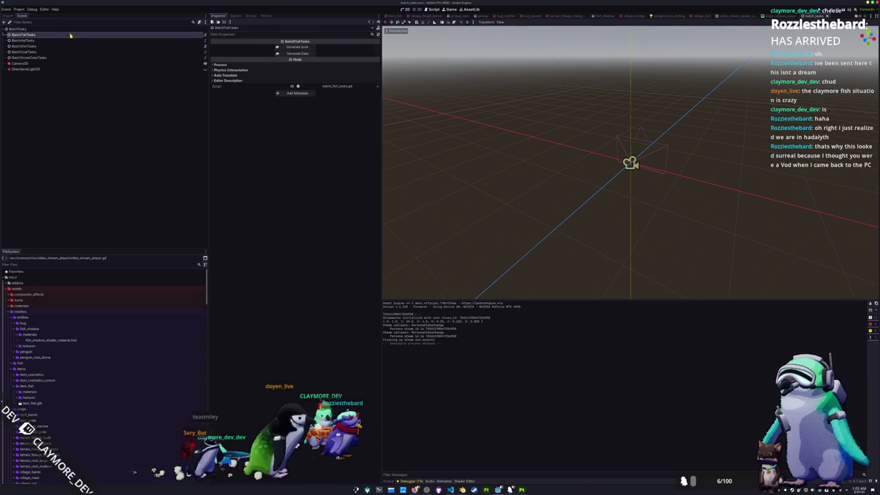
{"action": "left_click", "coordinate": [298, 53]}
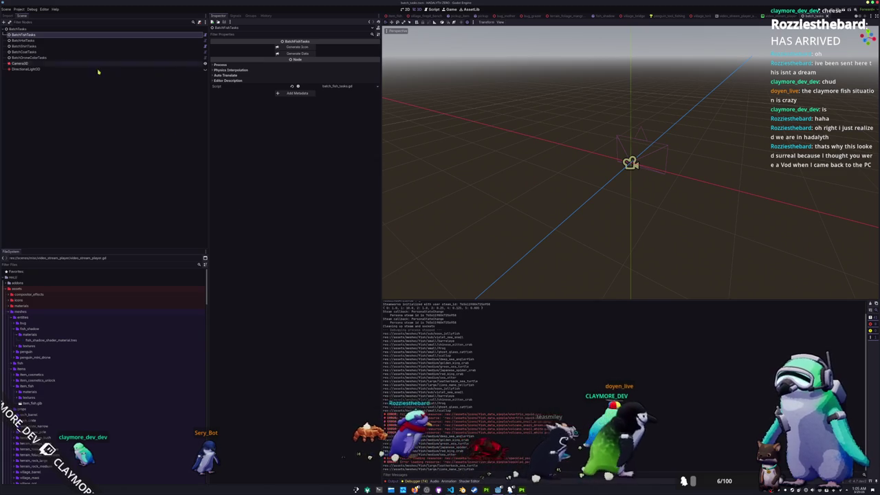
{"action": "left_click", "coordinate": [298, 52]}
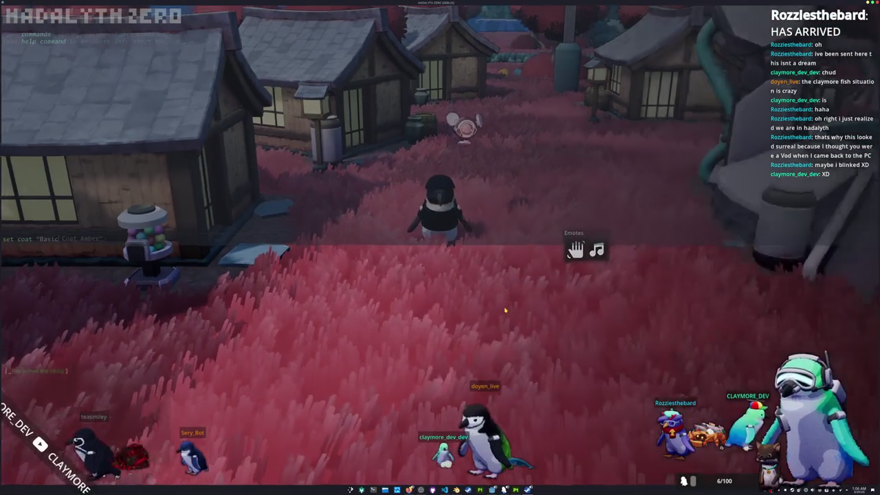
- Submit console commands to set the coat and the shirt, then close the console input
{"action": "key", "text": "Return"}
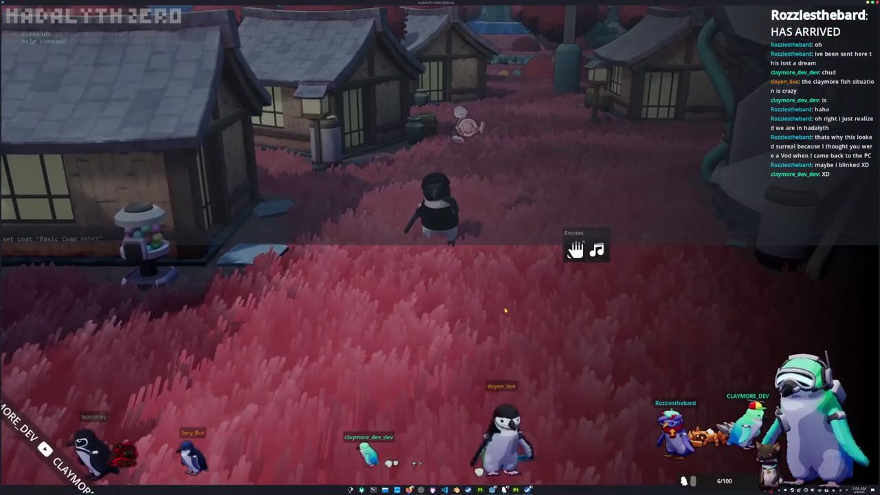
{"action": "type", "text": "set shirt"}
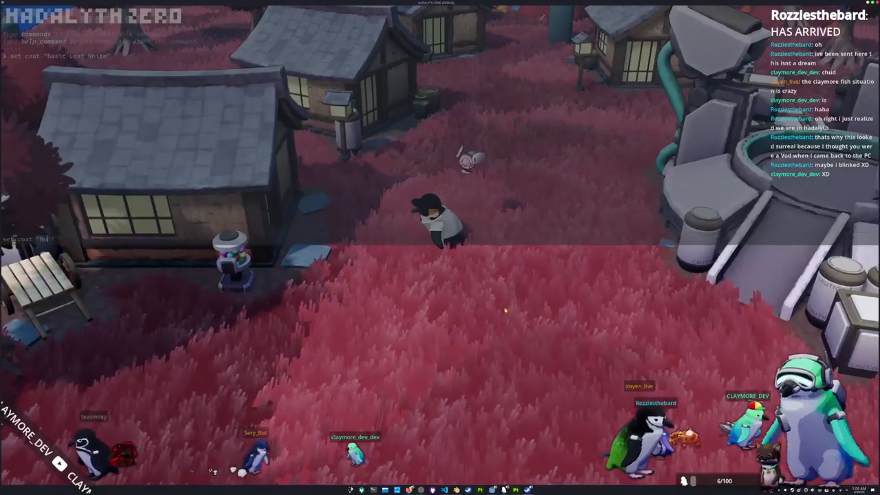
{"action": "key", "text": "Return"}
{"action": "type", "text": "i"}
{"action": "type", "text": "set shirt"}
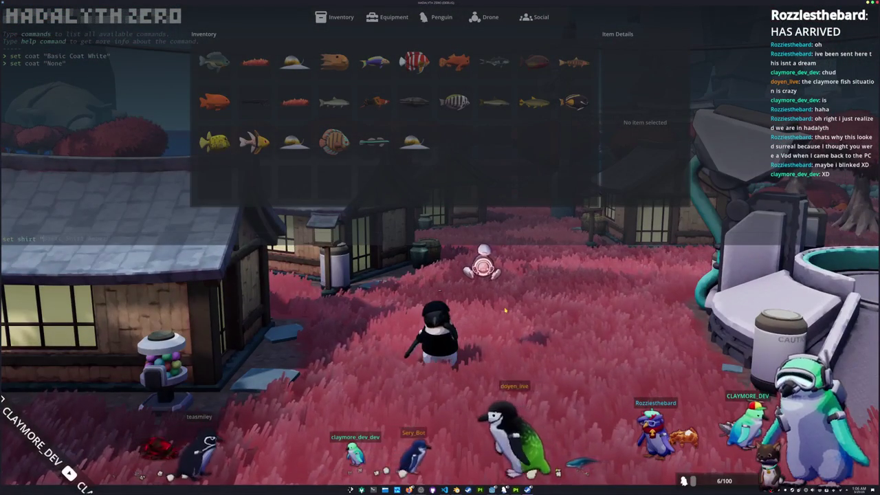
{"action": "key", "text": "Return"}
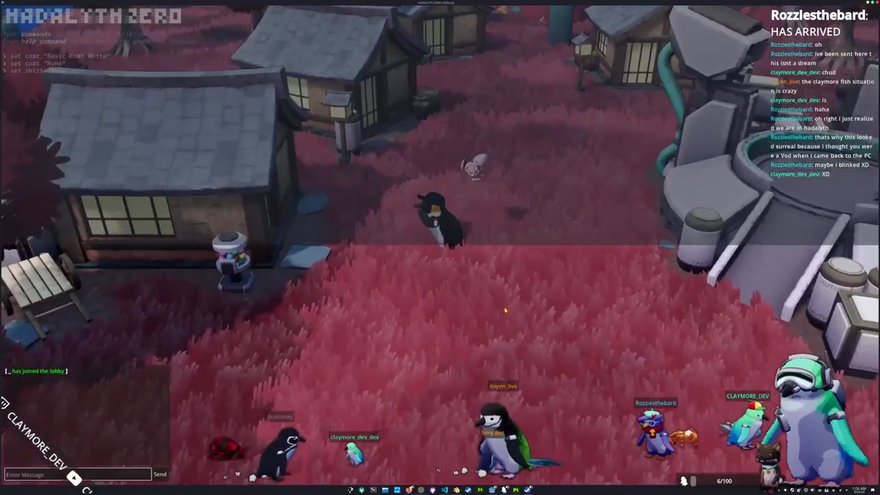
{"action": "type", "text": "se"}
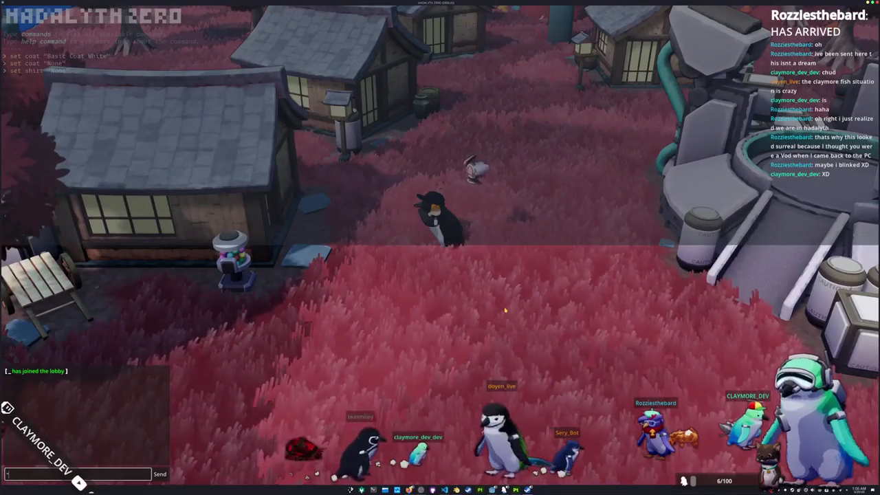
{"action": "key", "text": "Escape"}
- Reopen the console and run 'set hat' with Basic Hat Aquamarine
{"action": "key", "text": "grave"}
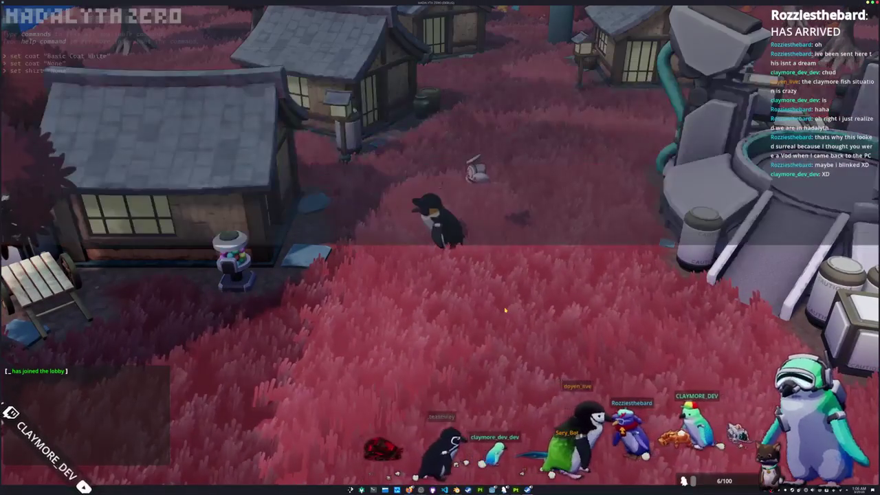
{"action": "type", "text": "set hat"}
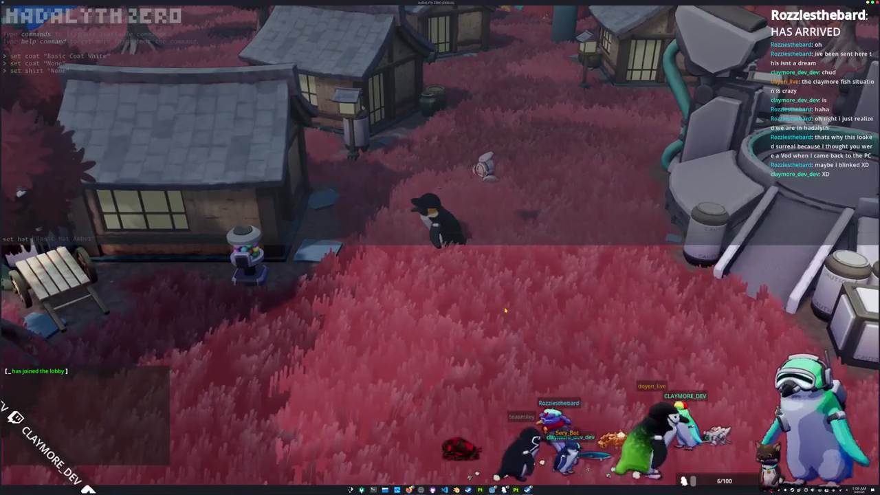
{"action": "right_click", "coordinate": [576, 243]}
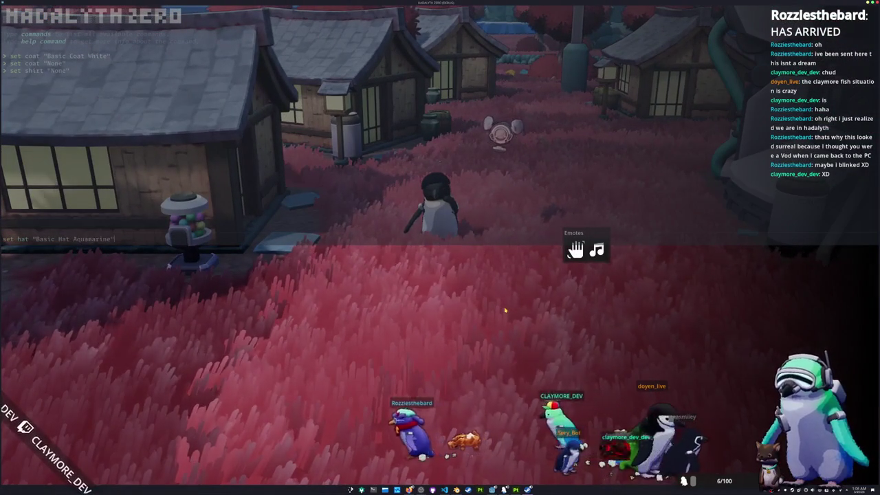
{"action": "key", "text": "Tab"}
{"action": "key", "text": "Return"}
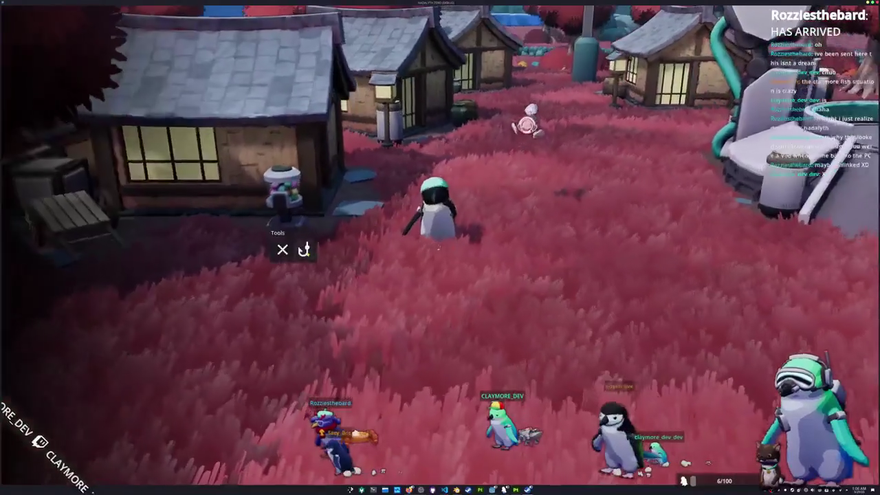
- Equip the fishing rod and walk the penguin left to the riverbank
{"action": "key", "text": "1"}
{"action": "key", "text": "a"}
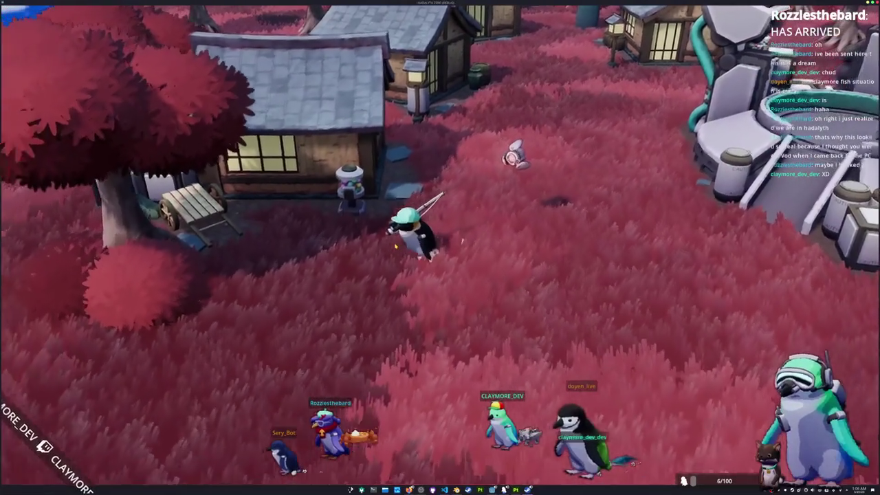
{"action": "key", "text": "a"}
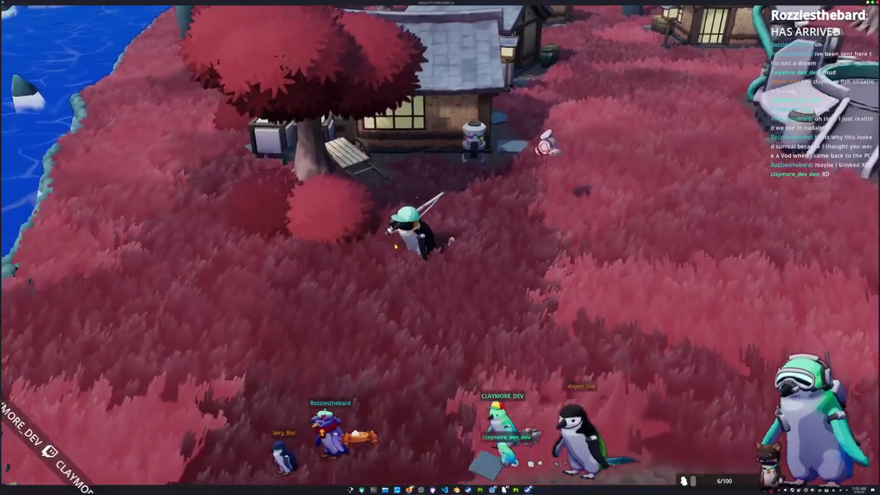
{"action": "key", "text": "a"}
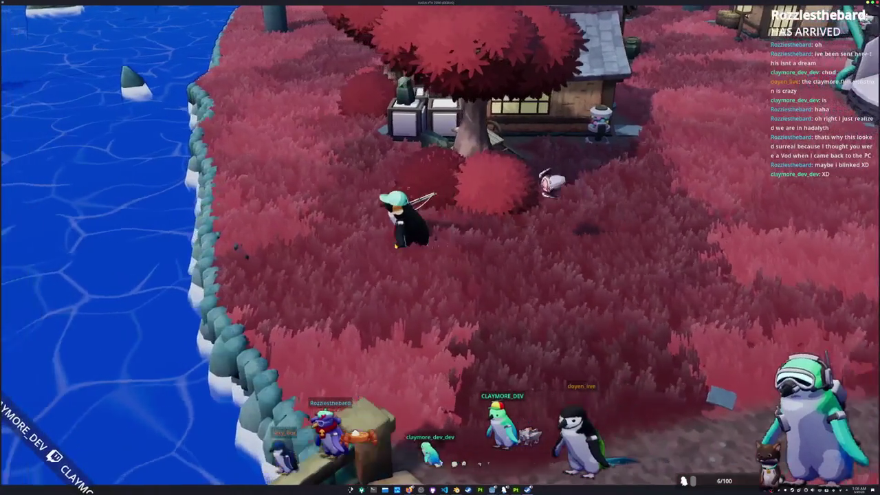
{"action": "key", "text": "a"}
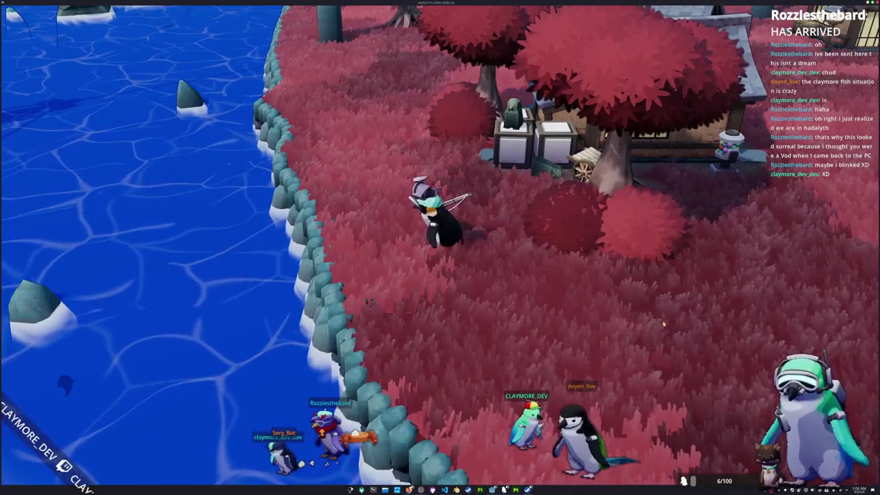
{"action": "key", "text": "s"}
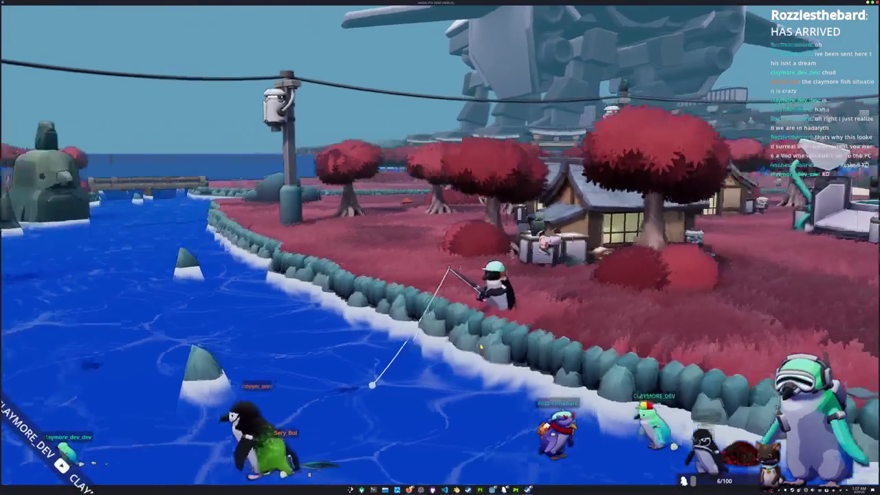
- Fish in the river, matching the Right, Left, Up arrow prompts
{"action": "scroll", "coordinate": [439, 247], "scroll_direction": "up", "scroll_amount": 3}
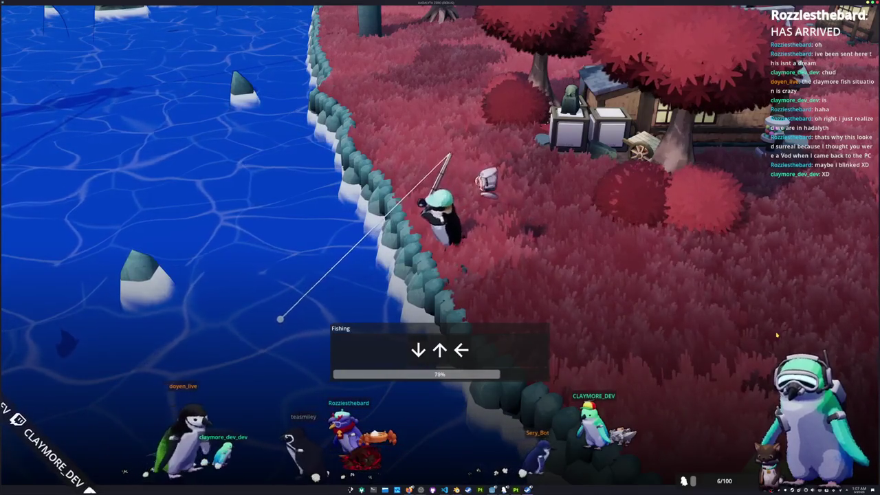
{"action": "key", "text": "Right"}
{"action": "key", "text": "Left"}
{"action": "key", "text": "Up"}
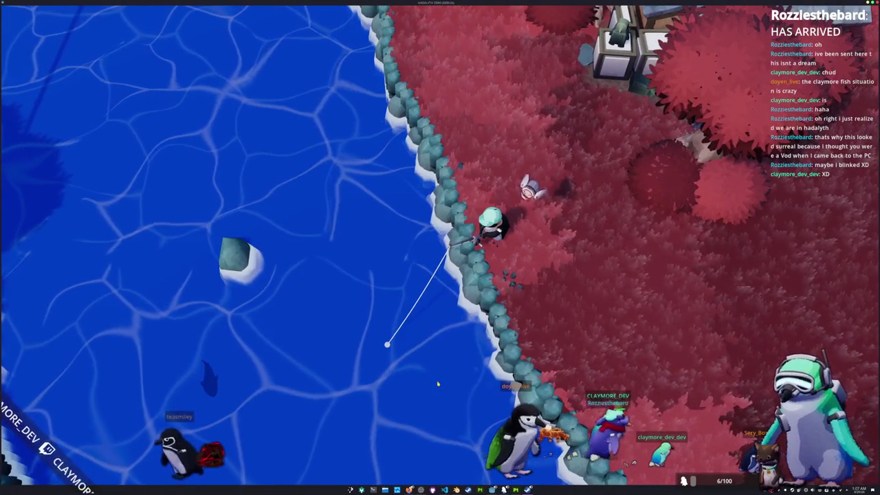
{"action": "scroll", "coordinate": [437, 384], "scroll_direction": "up", "scroll_amount": 3}
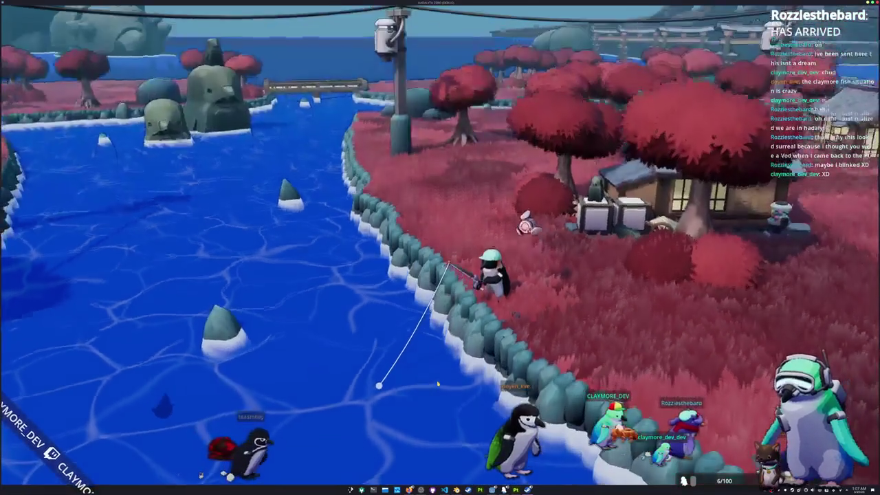
{"action": "scroll", "coordinate": [437, 383], "scroll_direction": "up", "scroll_amount": 3}
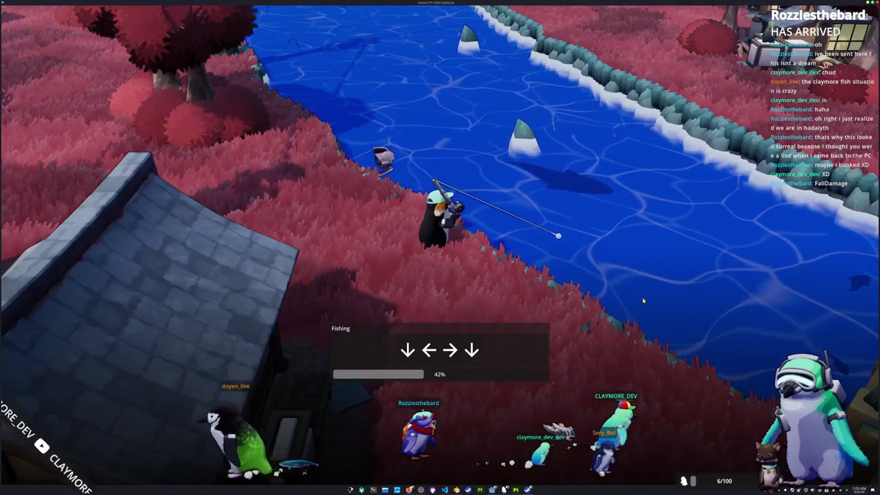
- Match the remaining Down, Left, Right and Up arrow prompts to reel in the catch
{"action": "key", "text": "Down"}
{"action": "key", "text": "Left"}
{"action": "key", "text": "Right"}
{"action": "key", "text": "Down"}
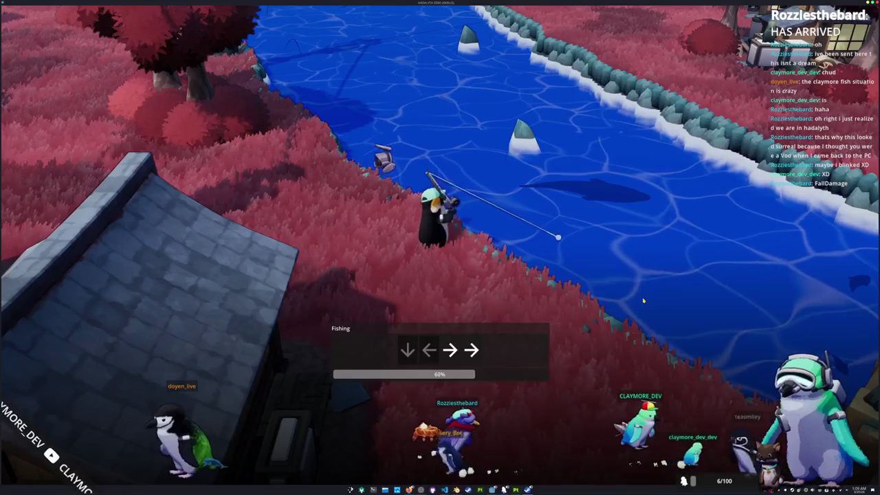
{"action": "key", "text": "Down"}
{"action": "key", "text": "Left"}
{"action": "key", "text": "Right"}
{"action": "key", "text": "Right"}
{"action": "key", "text": "Up"}
{"action": "key", "text": "Left"}
{"action": "key", "text": "Up"}
{"action": "key", "text": "Up"}
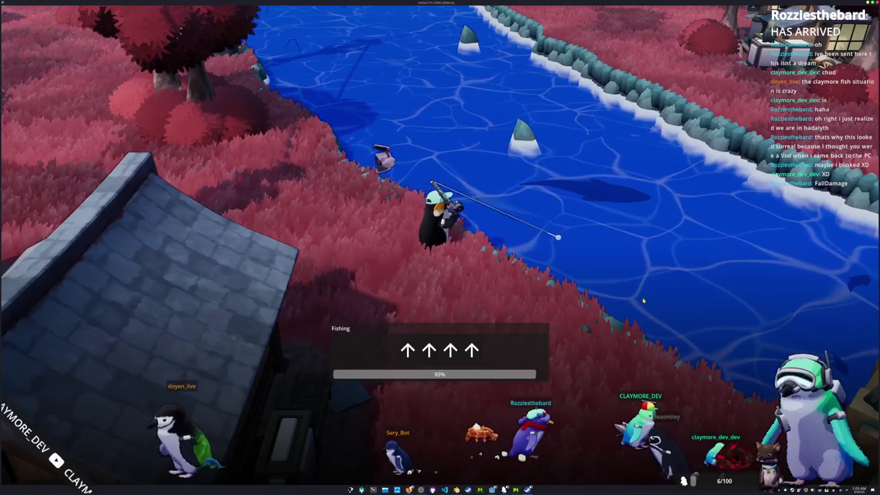
{"action": "key", "text": "Up"}
{"action": "key", "text": "Up"}
{"action": "key", "text": "Up"}
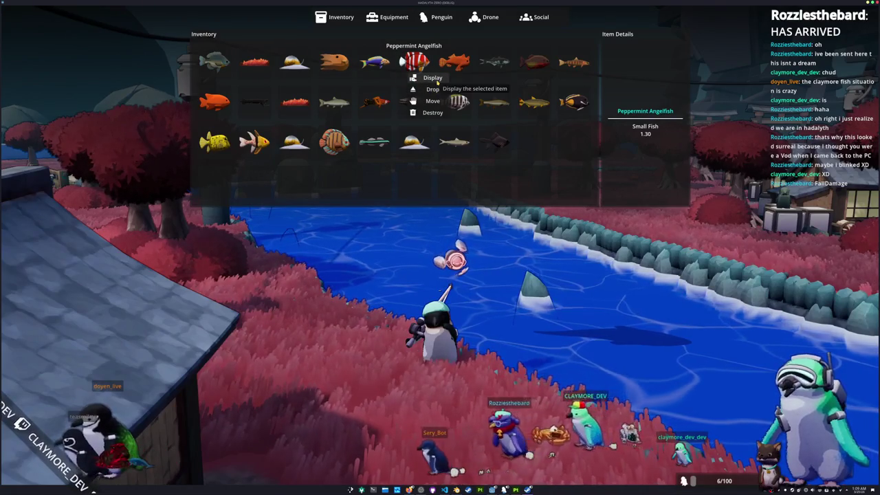
- Show off the Peppermint Angelfish, then have the penguin display the Zebra Tang
{"action": "left_click", "coordinate": [436, 81]}
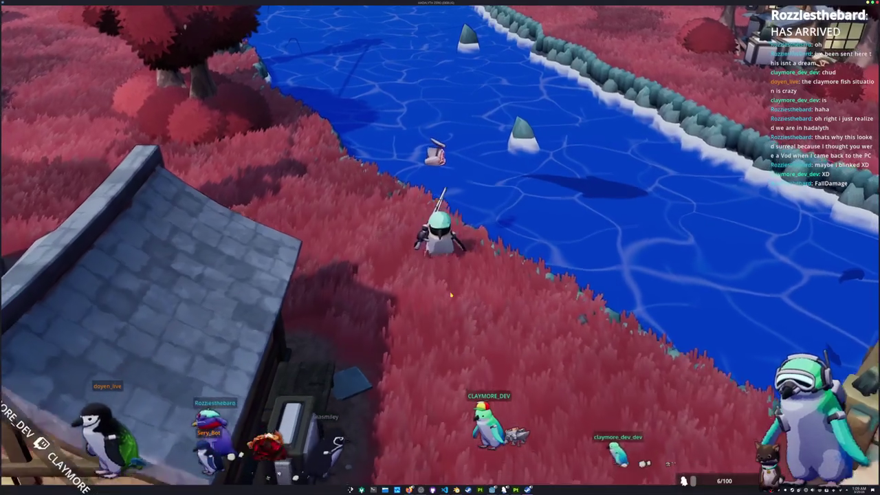
{"action": "key", "text": "Tab"}
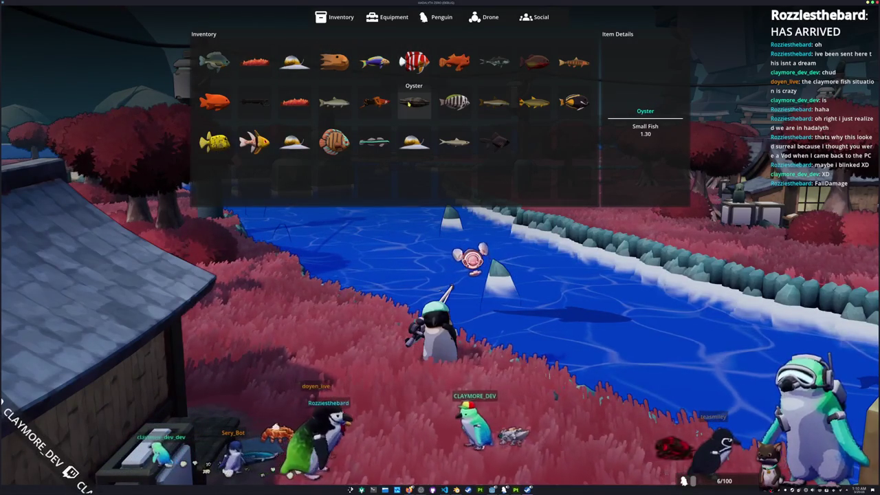
{"action": "right_click", "coordinate": [454, 104]}
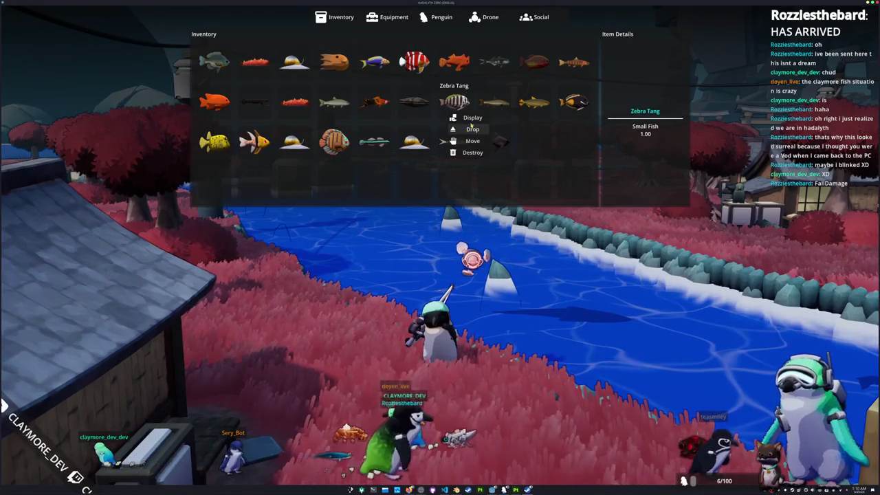
{"action": "left_click", "coordinate": [472, 119]}
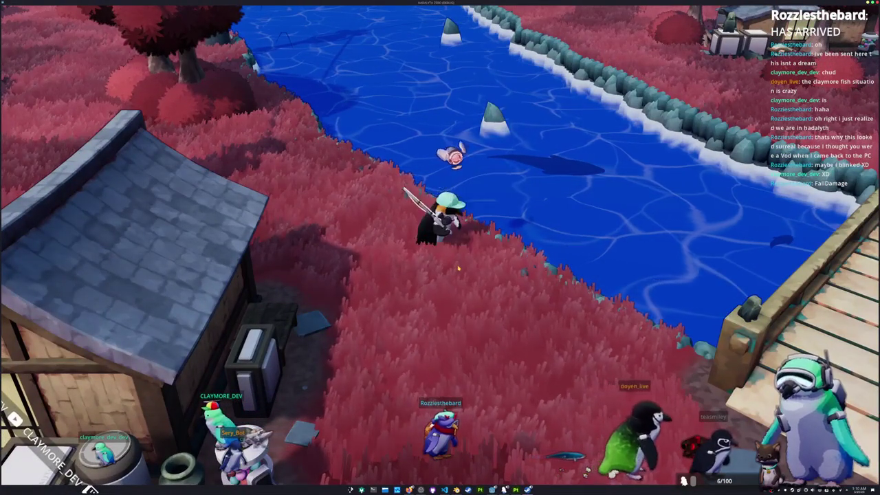
- Drop the Moon Snail from the fish inventory onto the ground
{"action": "key", "text": "i"}
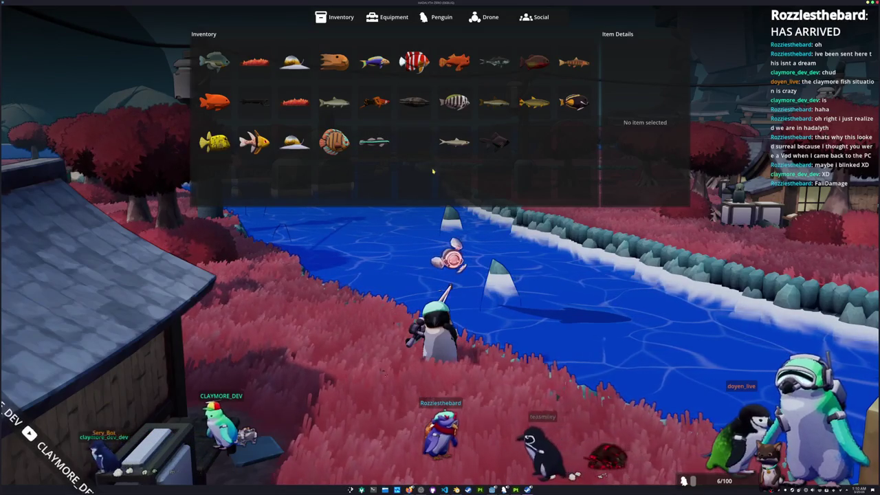
{"action": "key", "text": "i"}
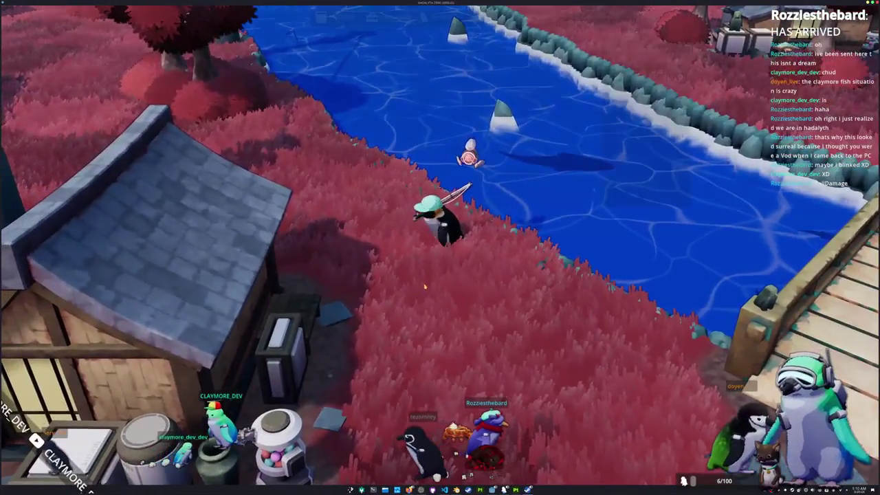
{"action": "key", "text": "i"}
{"action": "left_click", "coordinate": [413, 141]}
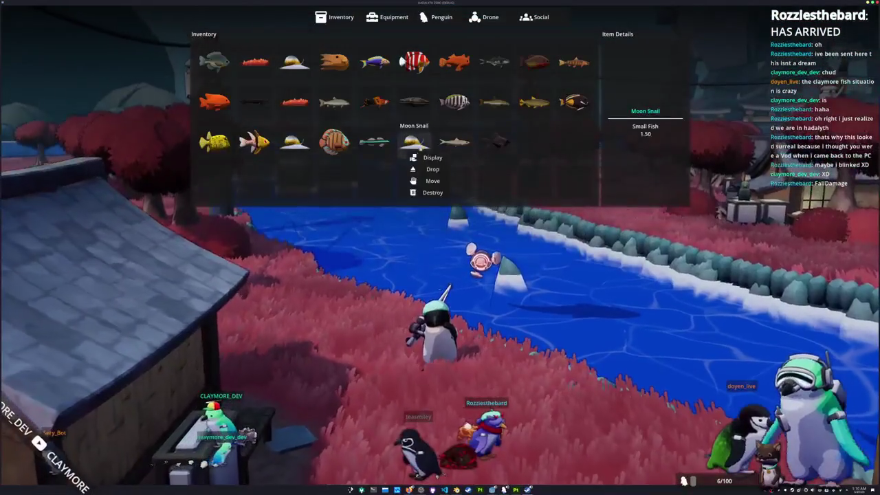
{"action": "left_click", "coordinate": [432, 169]}
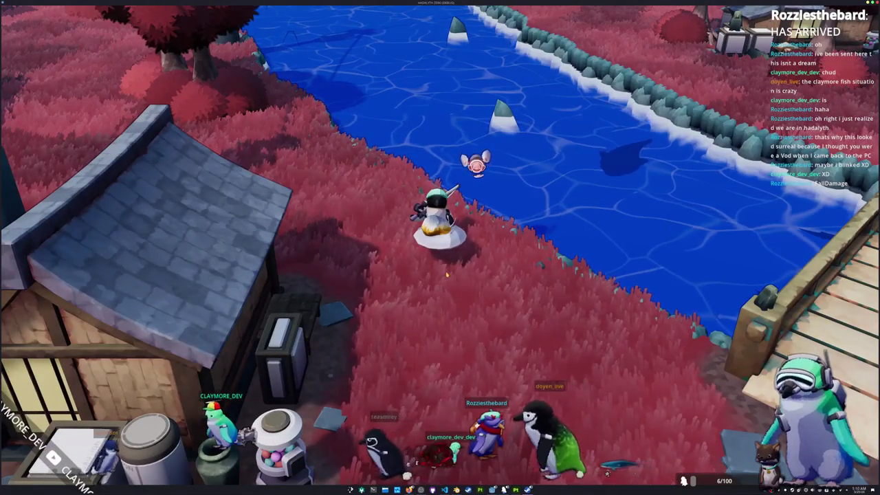
{"action": "key", "text": "i"}
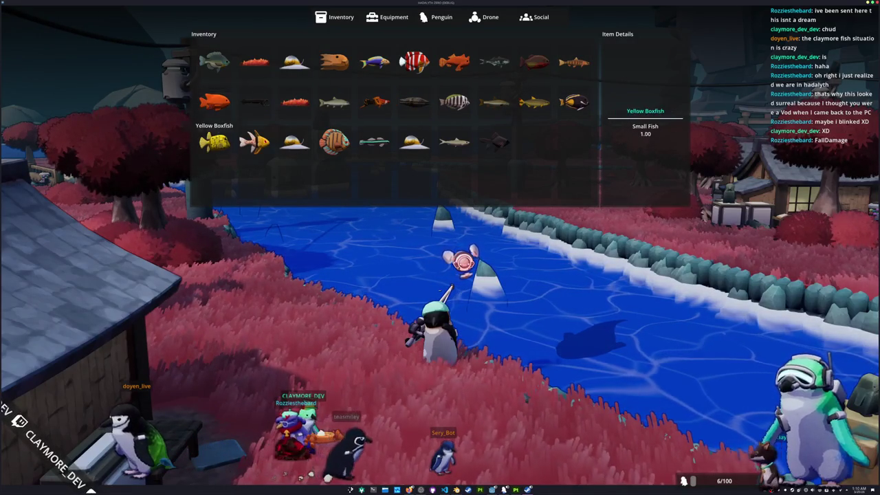
- Close the inventory, take out the fishing rod, and cast the line into the river
{"action": "key", "text": "Tab"}
{"action": "scroll", "coordinate": [501, 255], "scroll_direction": "up", "scroll_amount": 3}
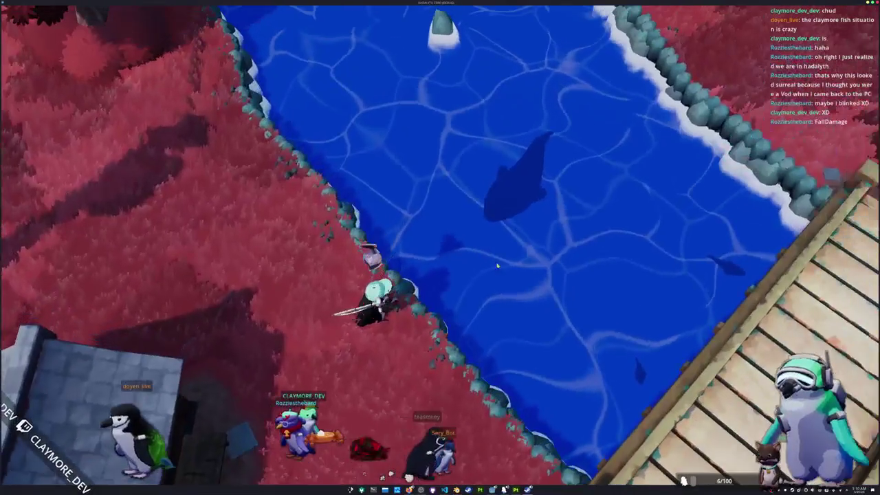
{"action": "key", "text": "1"}
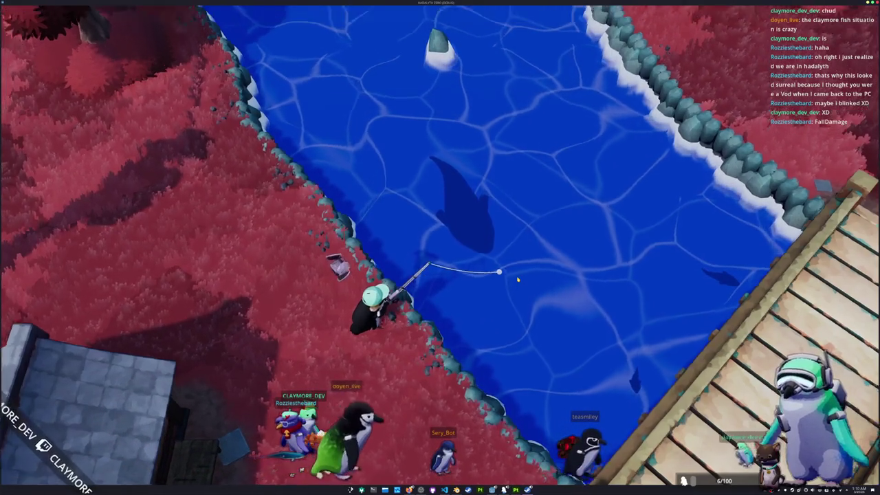
{"action": "key", "text": "q"}
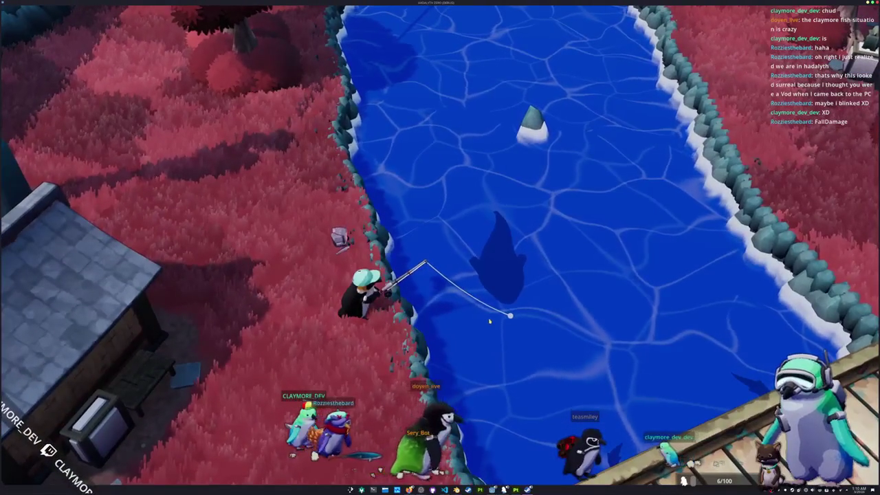
{"action": "key", "text": "e"}
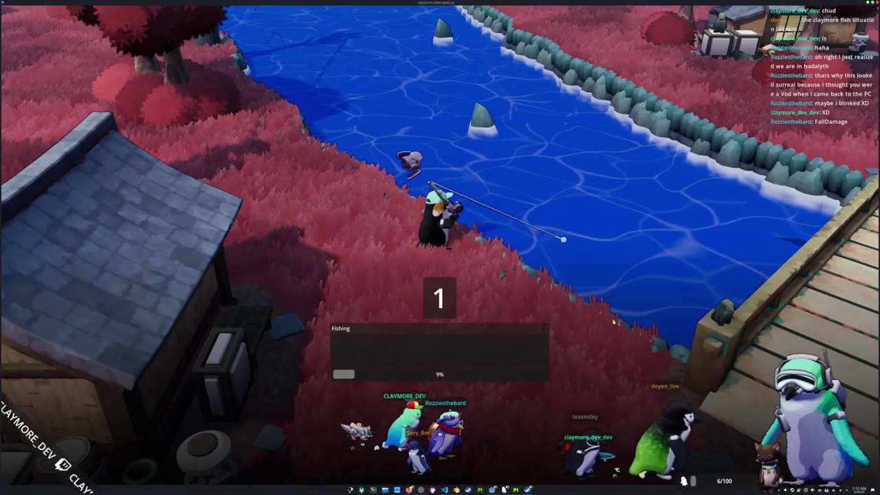
- Play the Left, Up and Right arrow prompts, then stop fishing and head toward the bridge
{"action": "key", "text": "Left"}
{"action": "key", "text": "Left"}
{"action": "key", "text": "Left"}
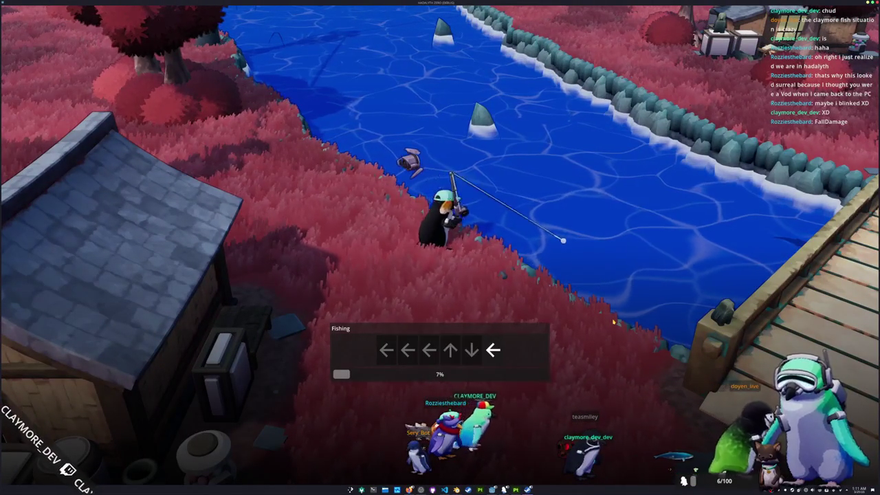
{"action": "key", "text": "Left"}
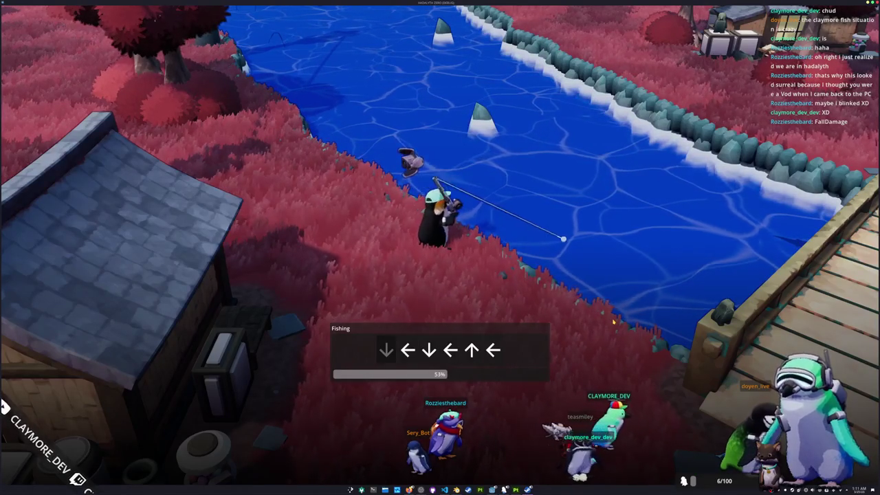
{"action": "key", "text": "Up"}
{"action": "key", "text": "Left"}
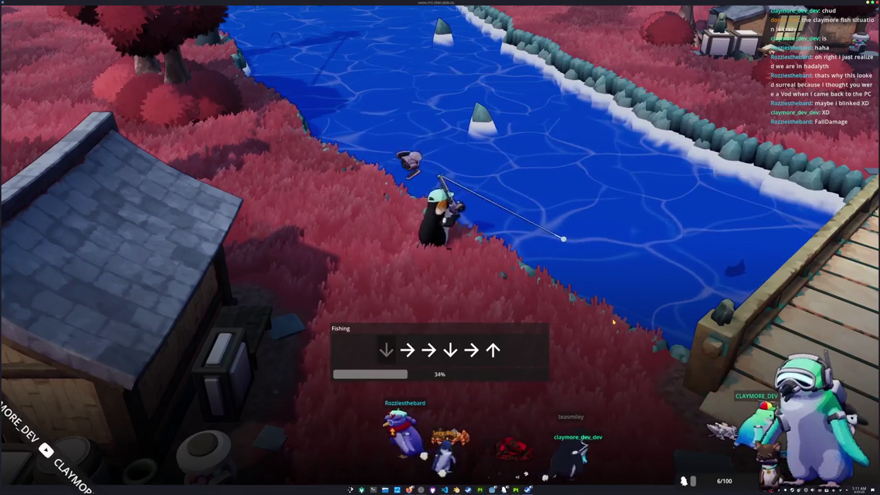
{"action": "key", "text": "Right"}
{"action": "key", "text": "Up"}
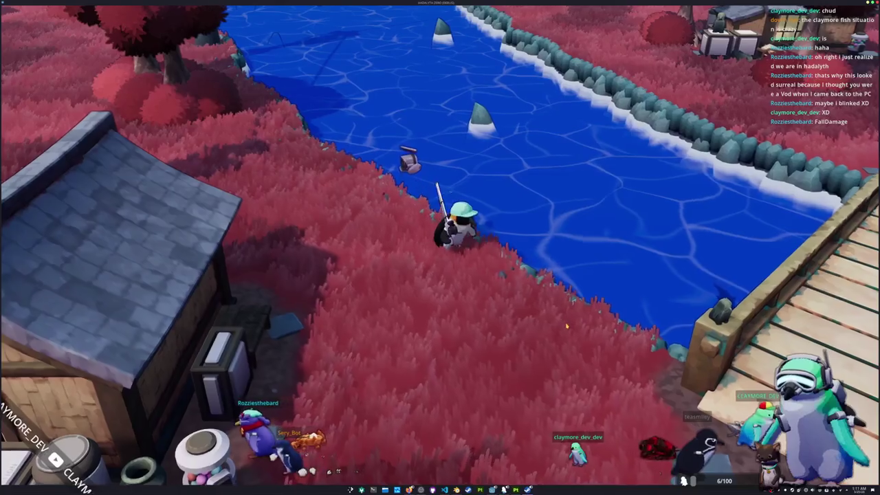
{"action": "key", "text": "d"}
{"action": "key", "text": "d"}
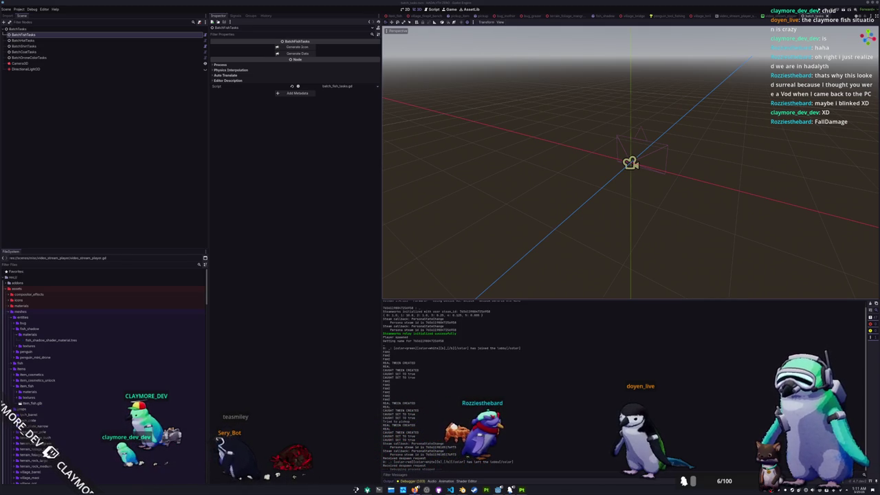
- Move the YouTube window over the editor and browse the indie-game Shorts results
{"action": "mouse_move", "coordinate": [845, 159]}
{"action": "left_mouse_down"}
{"action": "mouse_move", "coordinate": [687, 159]}
{"action": "mouse_move", "coordinate": [567, 142]}
{"action": "left_mouse_up"}
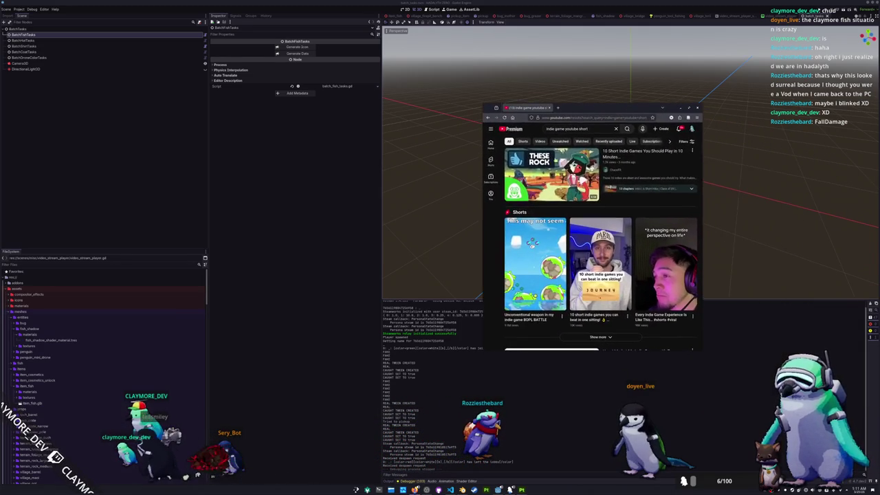
{"action": "scroll", "coordinate": [600, 261], "scroll_direction": "down", "scroll_amount": 1}
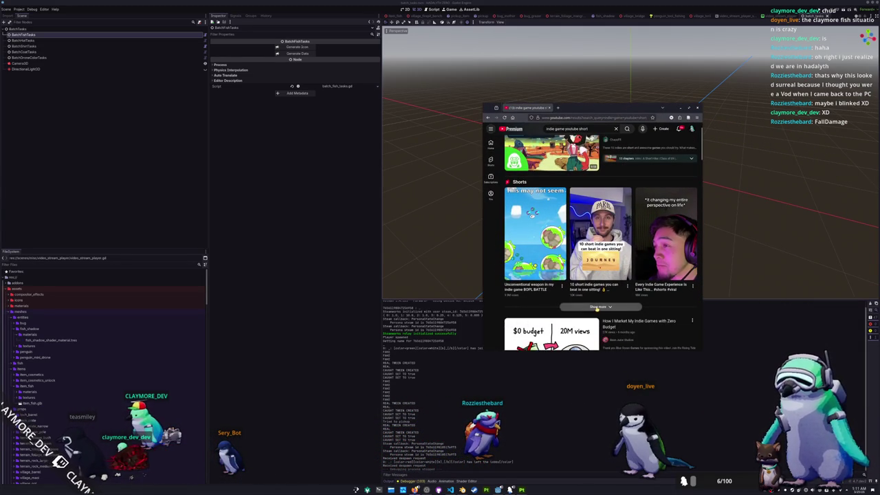
{"action": "scroll", "coordinate": [600, 261], "scroll_direction": "down", "scroll_amount": 2}
{"action": "scroll", "coordinate": [567, 292], "scroll_direction": "down", "scroll_amount": 2}
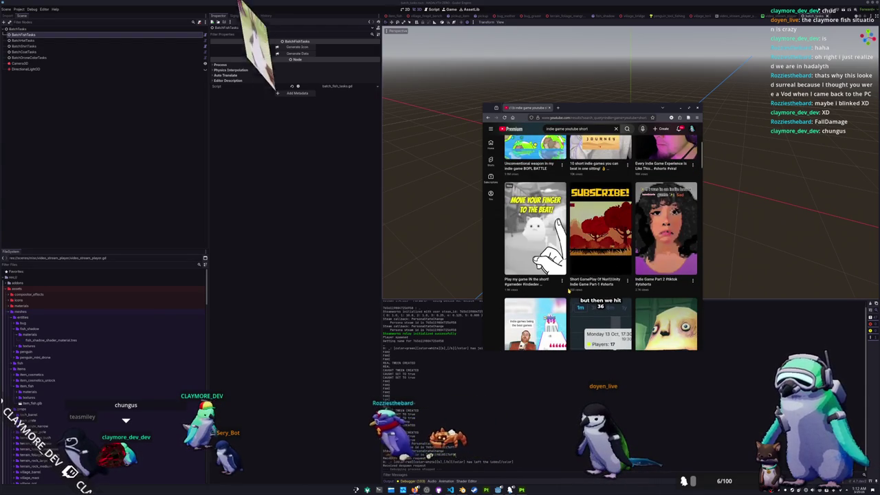
{"action": "scroll", "coordinate": [567, 291], "scroll_direction": "down", "scroll_amount": 1}
{"action": "scroll", "coordinate": [568, 292], "scroll_direction": "down", "scroll_amount": 3}
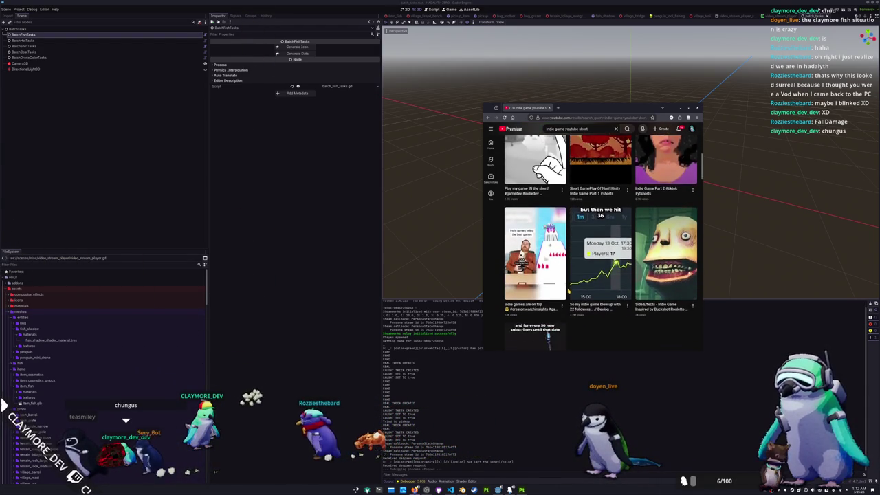
{"action": "scroll", "coordinate": [567, 292], "scroll_direction": "down", "scroll_amount": 1}
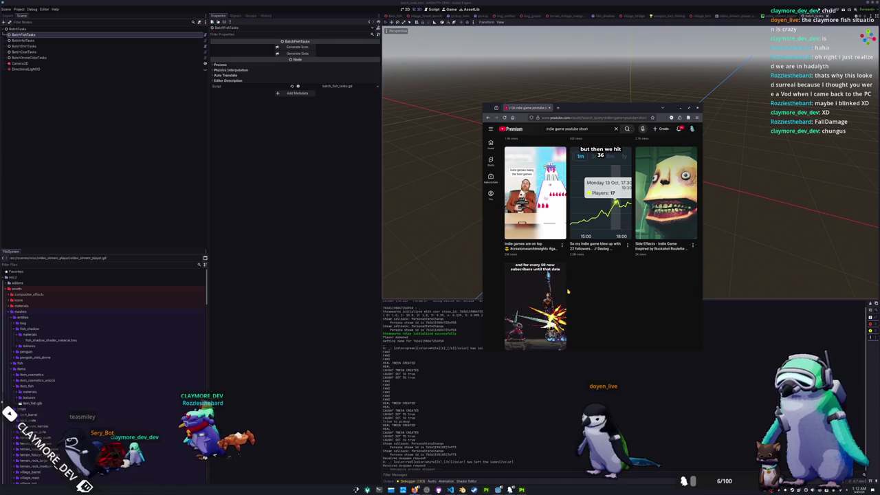
{"action": "scroll", "coordinate": [567, 291], "scroll_direction": "down", "scroll_amount": 3}
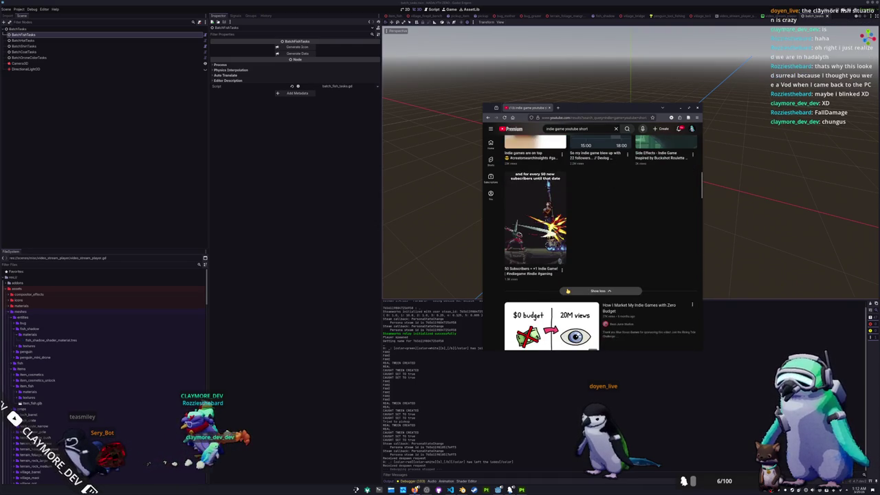
{"action": "scroll", "coordinate": [568, 291], "scroll_direction": "up", "scroll_amount": 1}
{"action": "scroll", "coordinate": [567, 292], "scroll_direction": "up", "scroll_amount": 2}
{"action": "scroll", "coordinate": [570, 289], "scroll_direction": "down", "scroll_amount": 3}
{"action": "scroll", "coordinate": [583, 282], "scroll_direction": "up", "scroll_amount": 3}
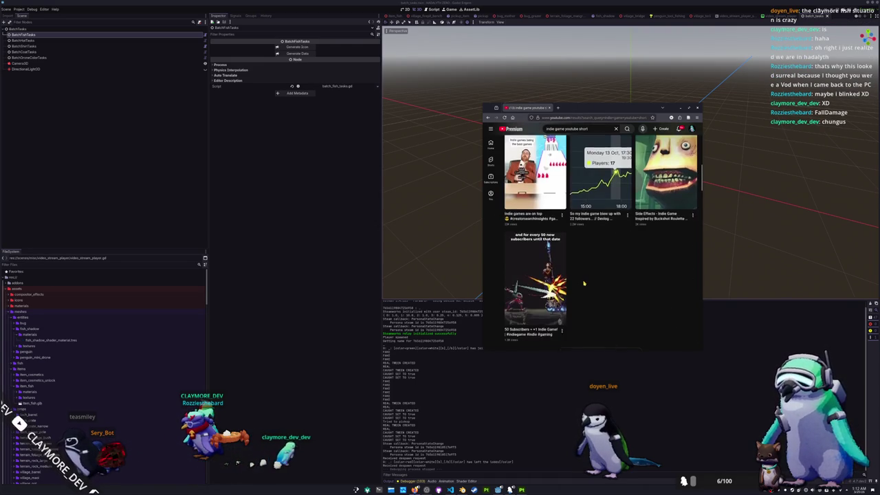
{"action": "scroll", "coordinate": [583, 282], "scroll_direction": "up", "scroll_amount": 1}
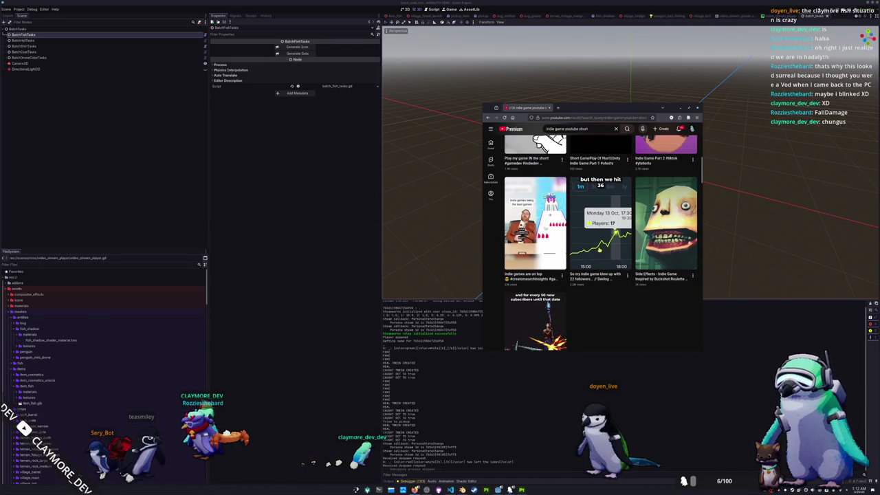
- Play the short about an indie game blowing up from the start in an enlarged window
{"action": "left_click", "coordinate": [599, 233]}
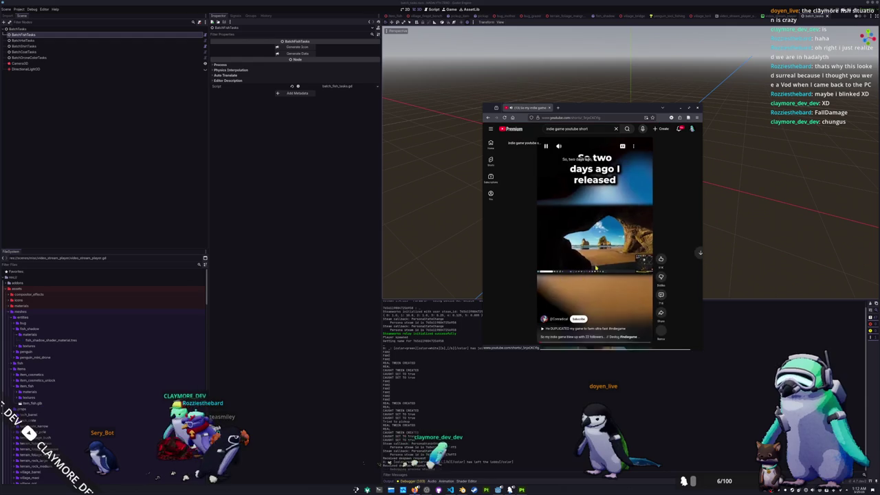
{"action": "left_click", "coordinate": [590, 261]}
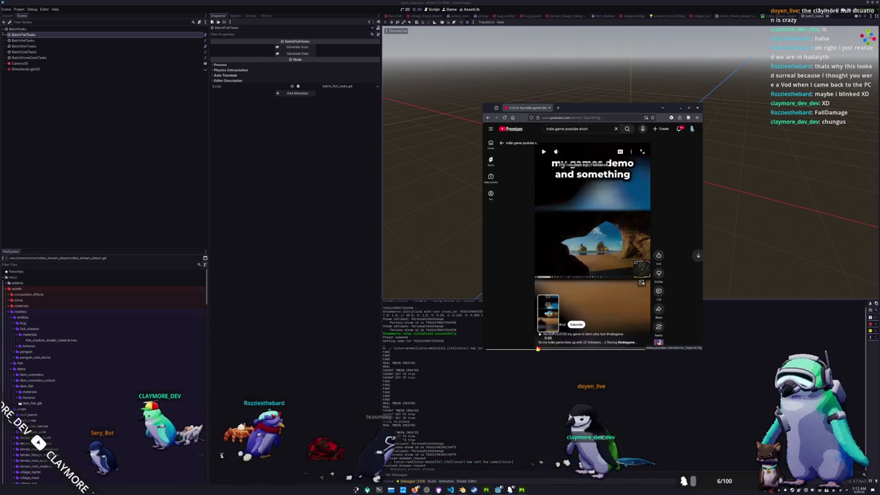
{"action": "left_click", "coordinate": [531, 347]}
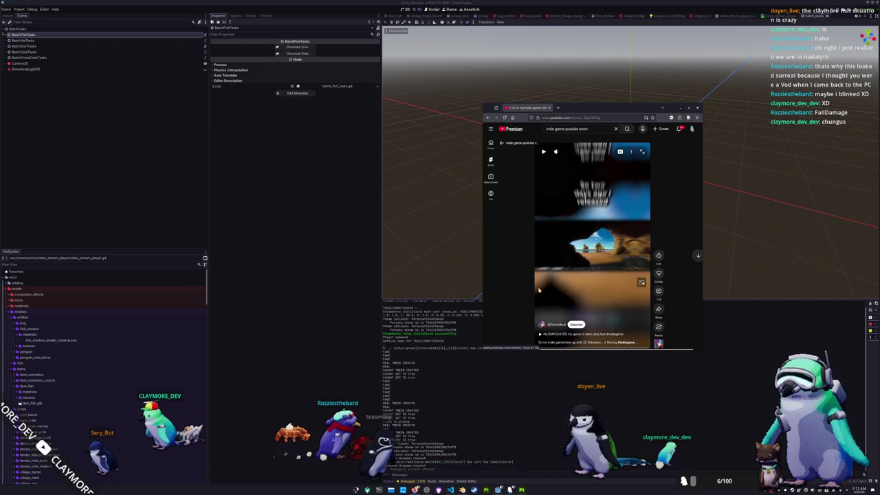
{"action": "left_click_drag", "start_coordinate": [515, 349], "coordinate": [516, 400]}
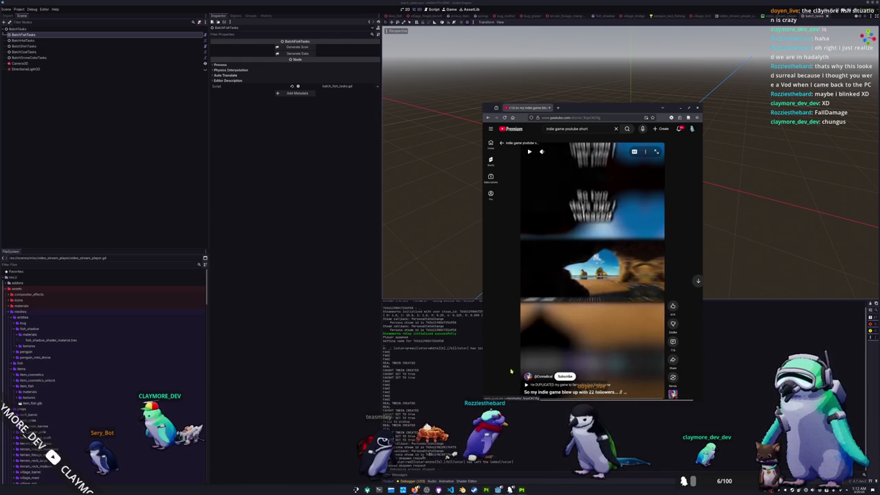
{"action": "left_click", "coordinate": [570, 318]}
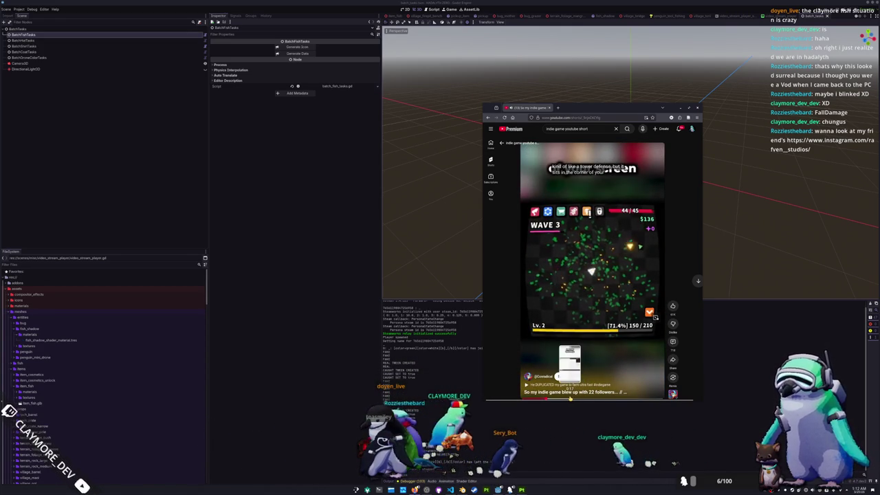
- Move to the Side Effects indie game short and leave it paused
{"action": "scroll", "coordinate": [608, 346], "scroll_direction": "down", "scroll_amount": 1}
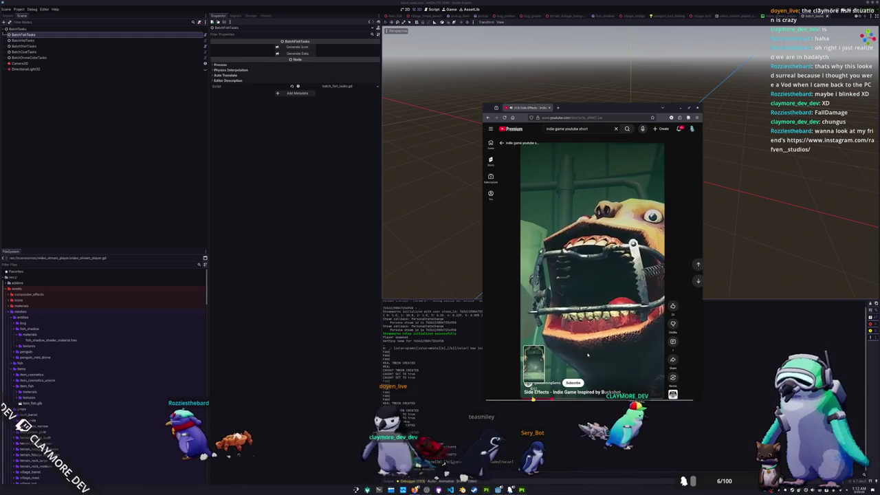
{"action": "left_click", "coordinate": [559, 351]}
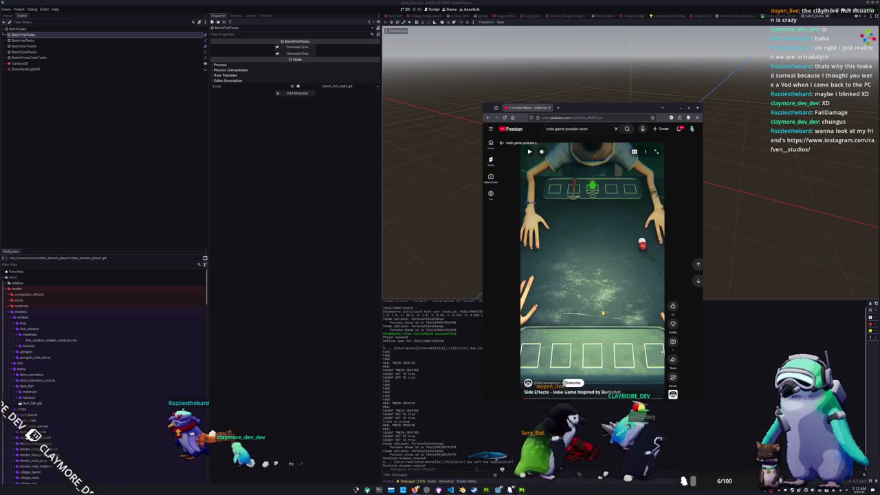
{"action": "left_click", "coordinate": [623, 329]}
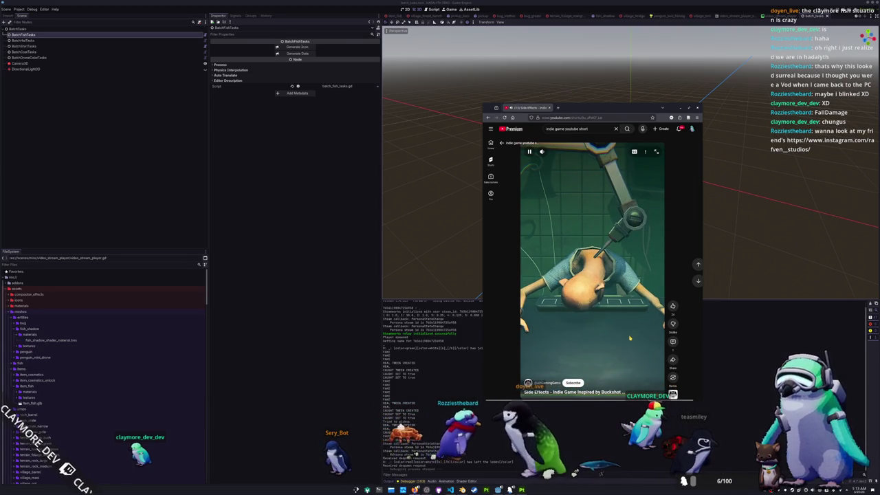
{"action": "left_click", "coordinate": [630, 338]}
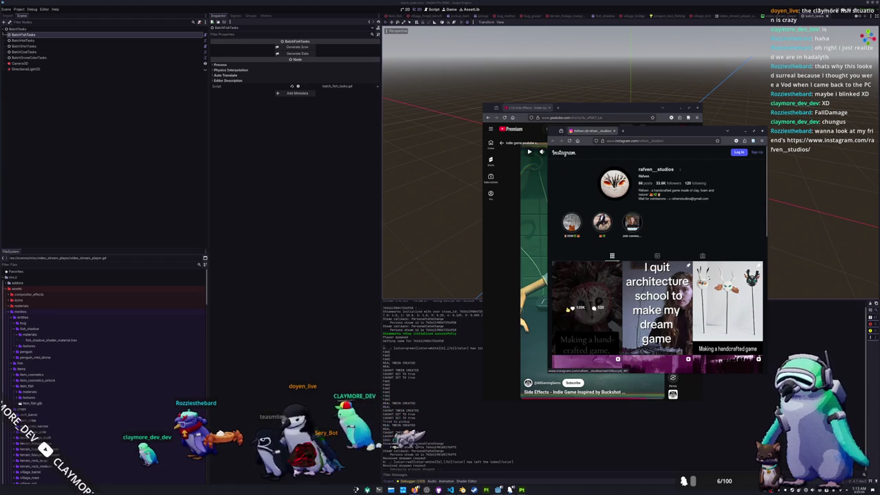
- View the owl post and scroll the studio's Instagram profile, then close that window
{"action": "left_click", "coordinate": [567, 331]}
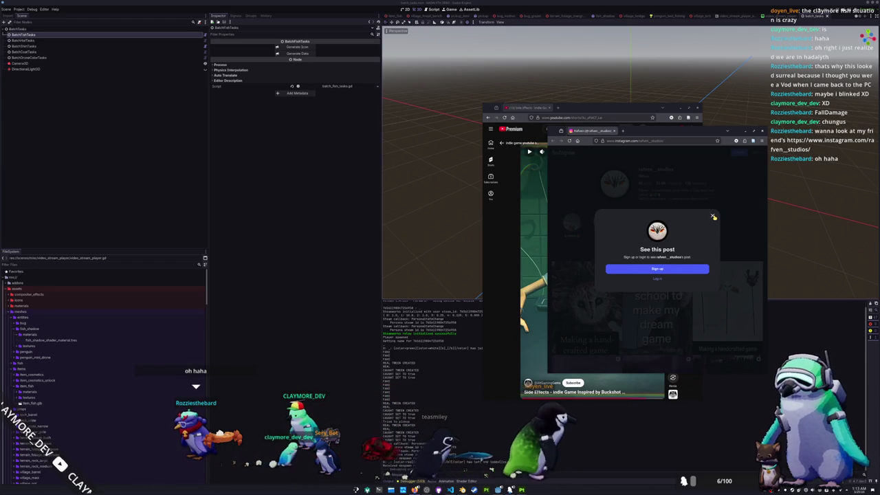
{"action": "left_click", "coordinate": [713, 217]}
{"action": "scroll", "coordinate": [661, 281], "scroll_direction": "down", "scroll_amount": 5}
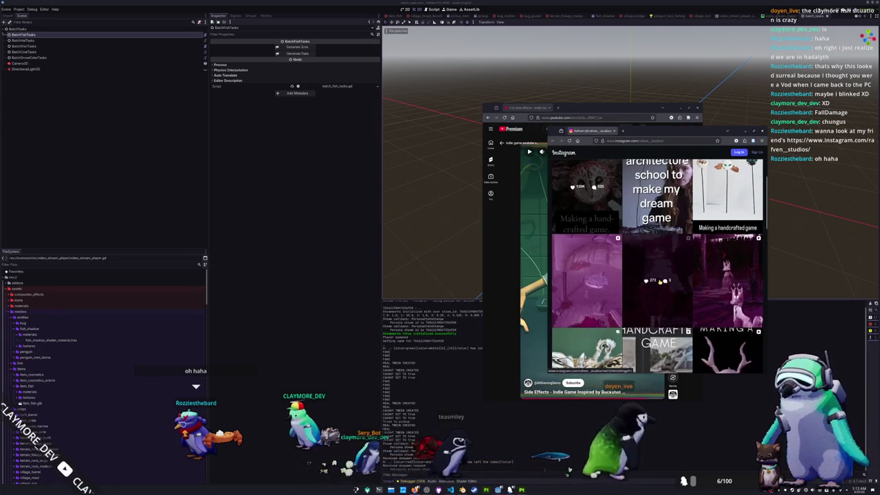
{"action": "scroll", "coordinate": [604, 323], "scroll_direction": "down", "scroll_amount": 2}
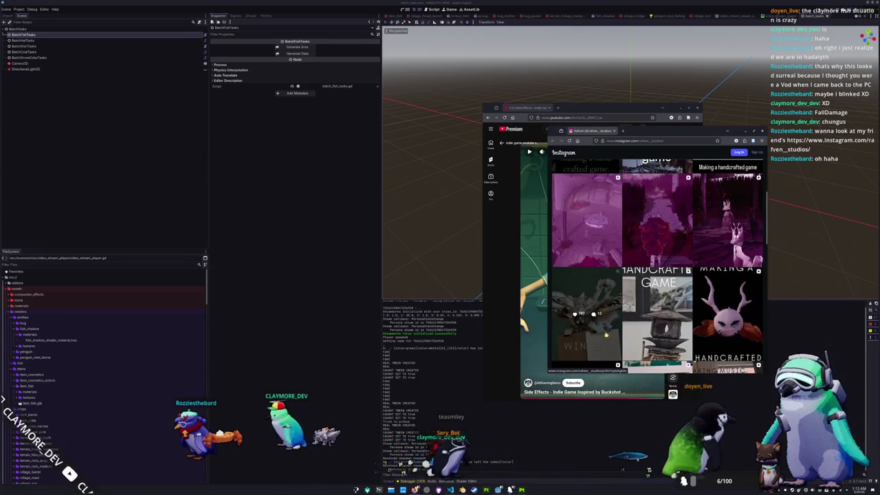
{"action": "scroll", "coordinate": [604, 328], "scroll_direction": "down", "scroll_amount": 5}
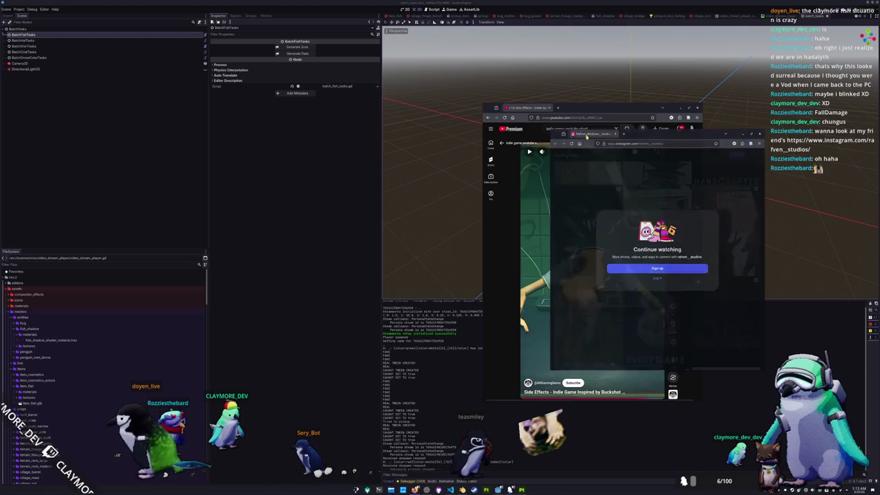
{"action": "key", "text": "ctrl+w"}
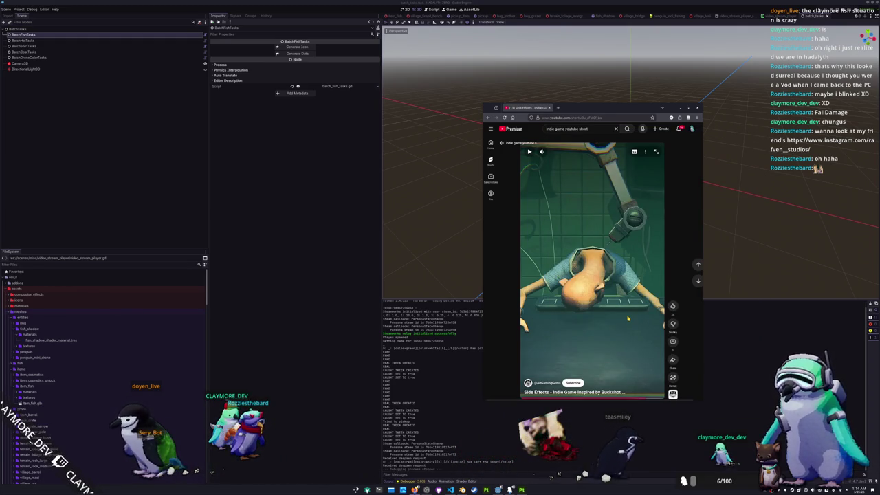
- Scroll through the Shorts feed and pause on the police officer short
{"action": "scroll", "coordinate": [627, 318], "scroll_direction": "down", "scroll_amount": 1}
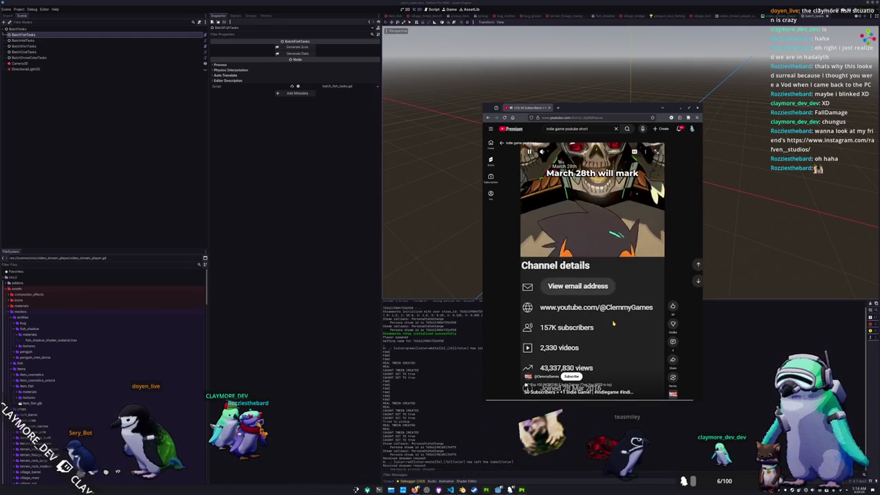
{"action": "scroll", "coordinate": [601, 323], "scroll_direction": "down", "scroll_amount": 1}
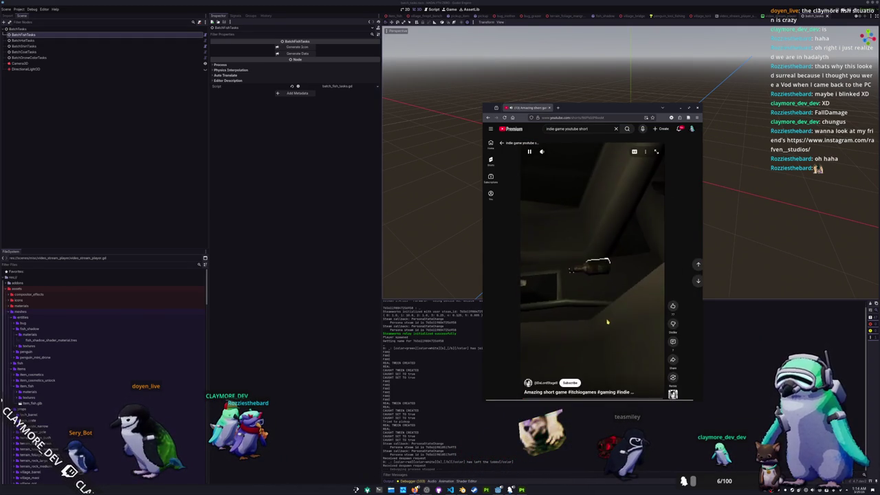
{"action": "scroll", "coordinate": [559, 319], "scroll_direction": "down", "scroll_amount": 1}
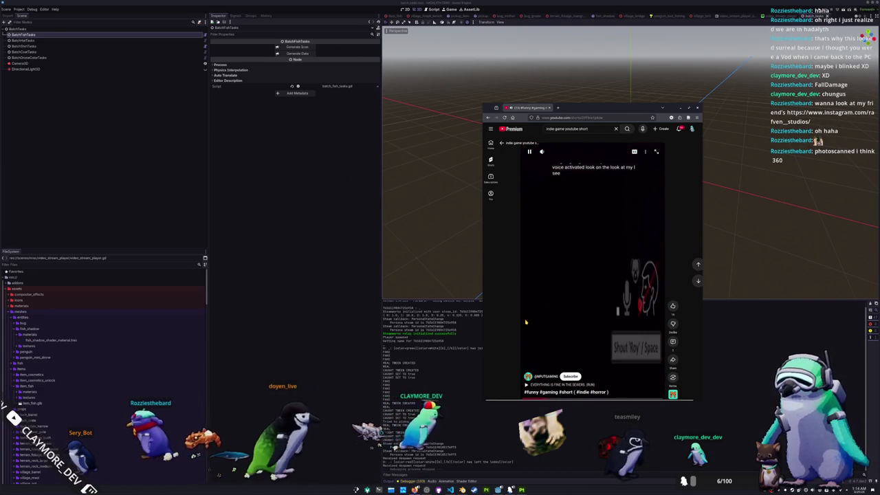
{"action": "scroll", "coordinate": [525, 321], "scroll_direction": "down", "scroll_amount": 1}
{"action": "scroll", "coordinate": [525, 322], "scroll_direction": "down", "scroll_amount": 1}
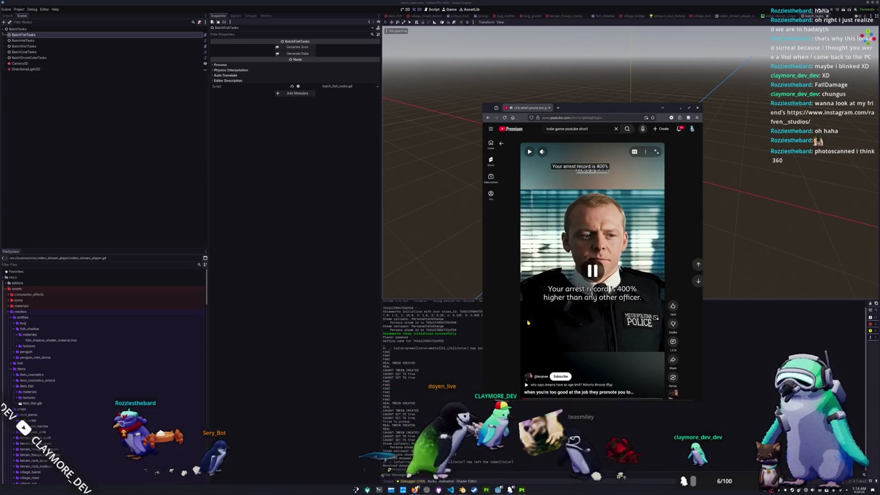
{"action": "scroll", "coordinate": [528, 323], "scroll_direction": "up", "scroll_amount": 1}
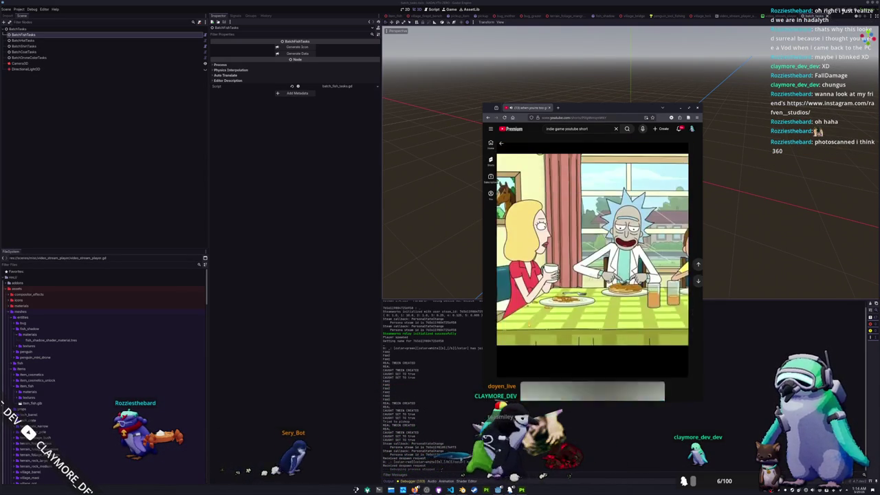
{"action": "scroll", "coordinate": [528, 323], "scroll_direction": "up", "scroll_amount": 1}
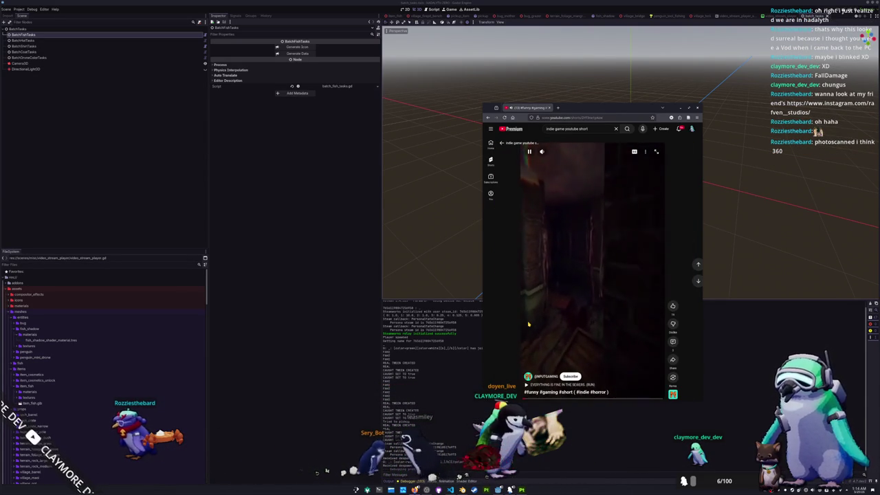
{"action": "scroll", "coordinate": [528, 323], "scroll_direction": "down", "scroll_amount": 1}
{"action": "scroll", "coordinate": [531, 340], "scroll_direction": "down", "scroll_amount": 1}
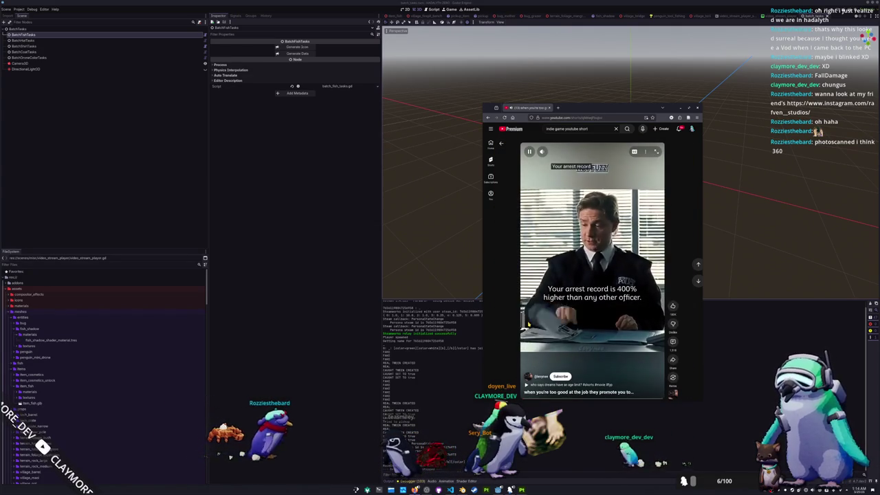
{"action": "left_click", "coordinate": [531, 340]}
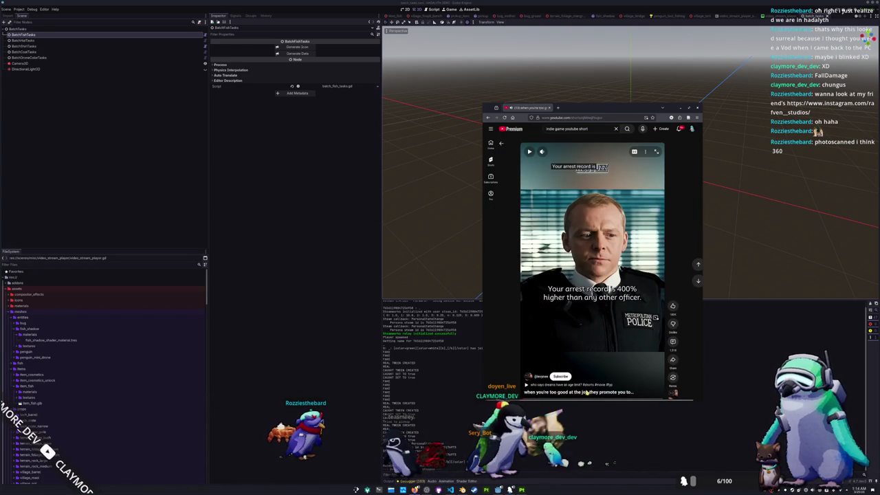
- Advance to the Eclipsa trial short, pause it, and close the YouTube window
{"action": "scroll", "coordinate": [567, 341], "scroll_direction": "down", "scroll_amount": 1}
{"action": "scroll", "coordinate": [547, 329], "scroll_direction": "down", "scroll_amount": 1}
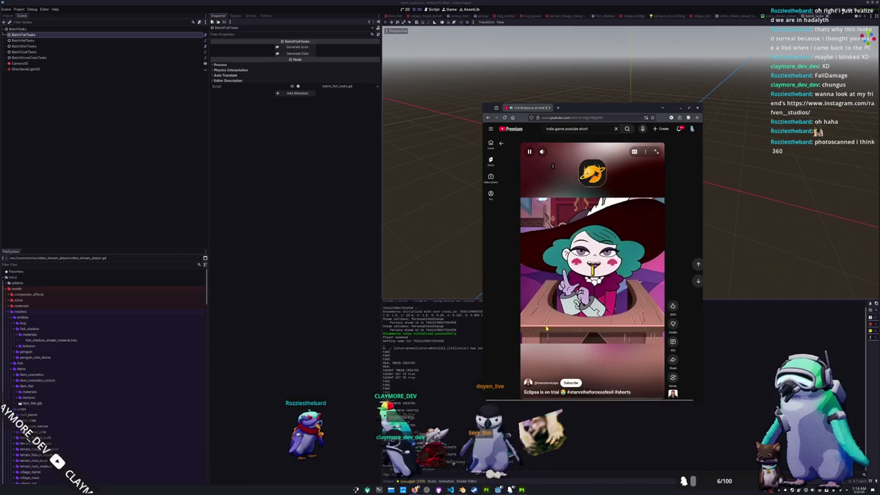
{"action": "left_click", "coordinate": [542, 315]}
{"action": "middle_click", "coordinate": [533, 112]}
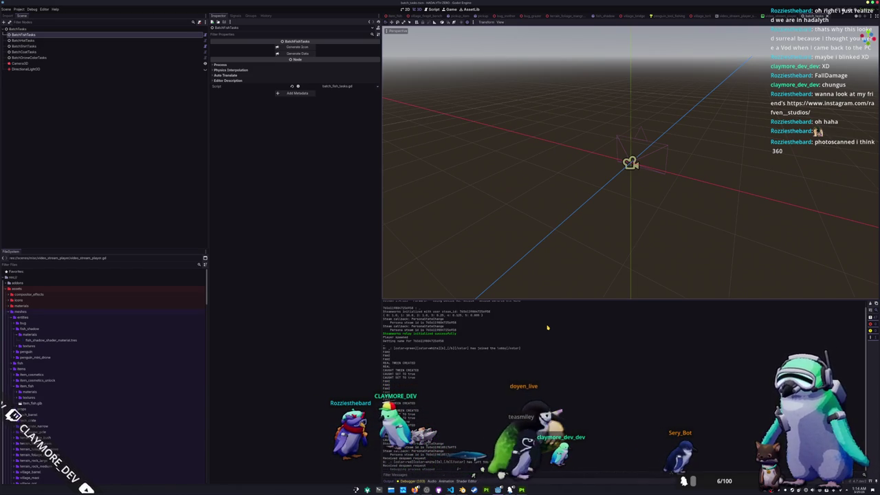
- Start an empty nano buffer in a new terminal with an enlarged font
{"action": "key", "text": "ctrl+alt+t"}
{"action": "type", "text": "nano"}
{"action": "key", "text": "Return"}
{"action": "key", "text": "ctrl+plus"}
{"action": "key", "text": "ctrl+plus"}
{"action": "key", "text": "ctrl+plus"}
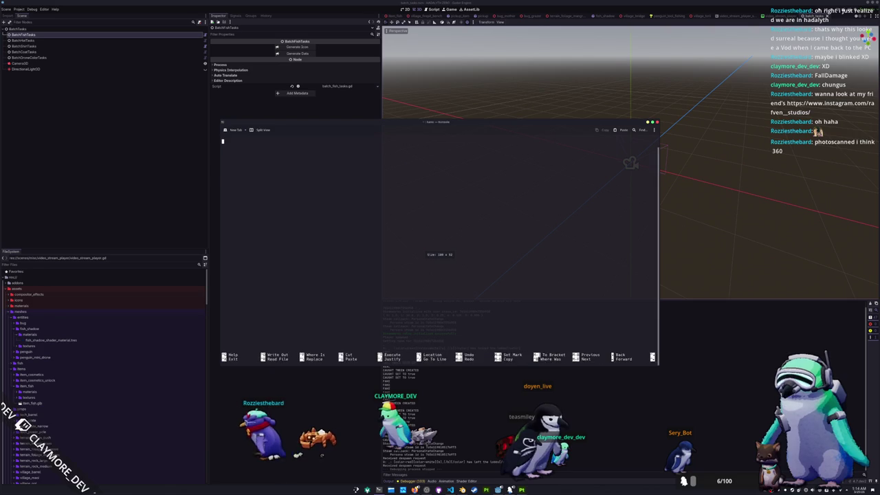
- Type the 'Need maximum (indie dev) brainrot' and 'BIG problem' notes, ending 'close up of a fish)'
{"action": "key", "text": "Return"}
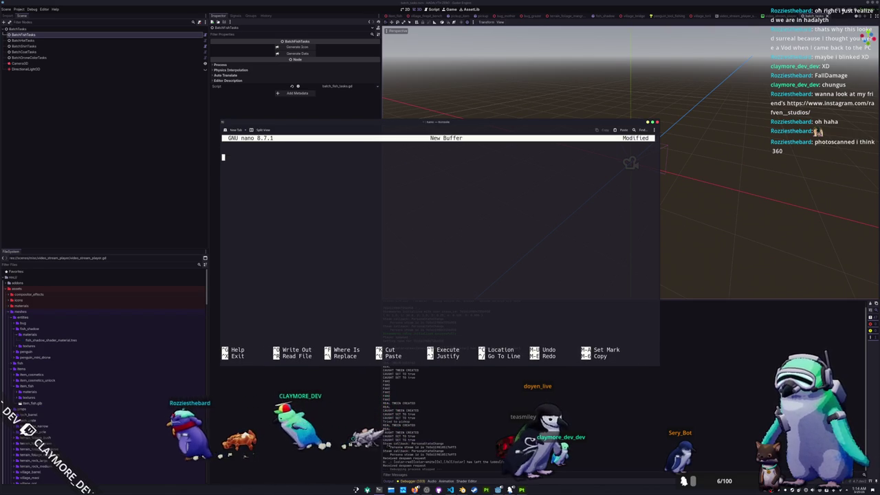
{"action": "type", "text": "- Need max"}
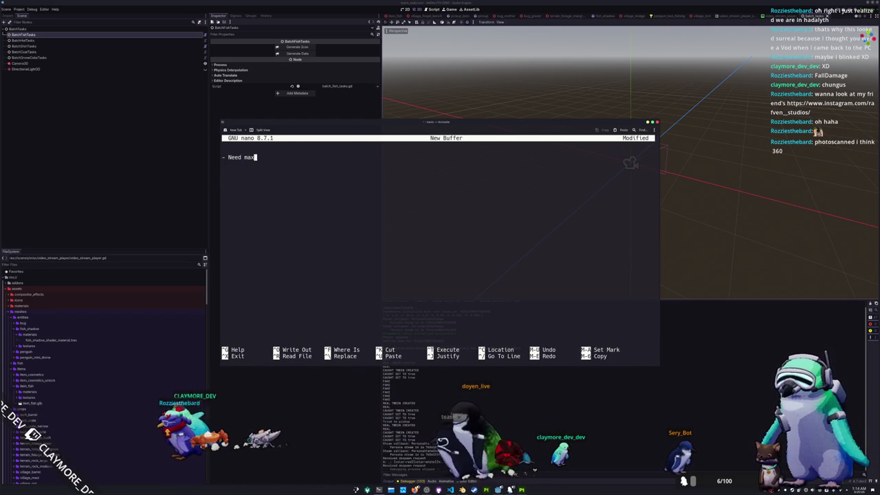
{"action": "type", "text": "imum (indie dev) brainrot"}
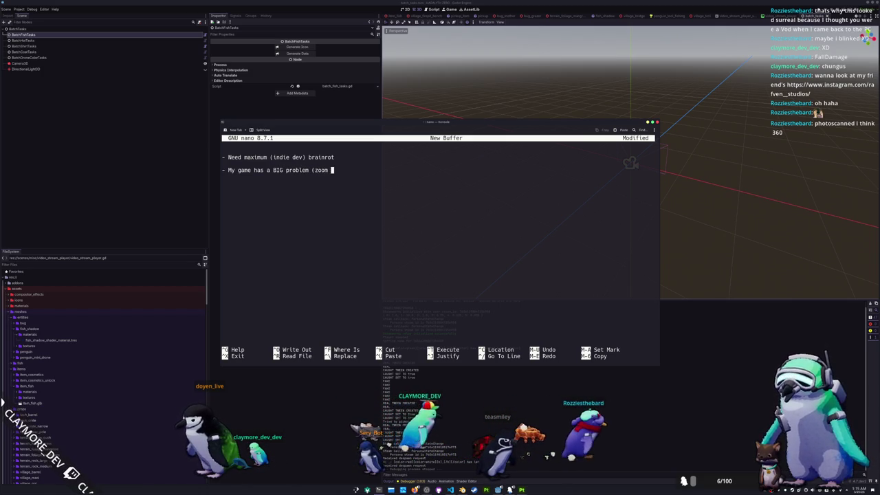
{"action": "type", "text": "pan "}
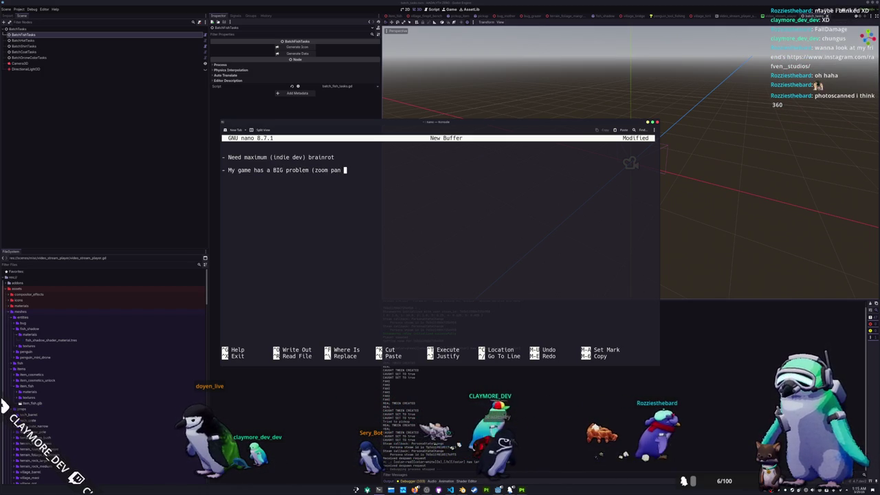
{"action": "type", "text": "to a p"}
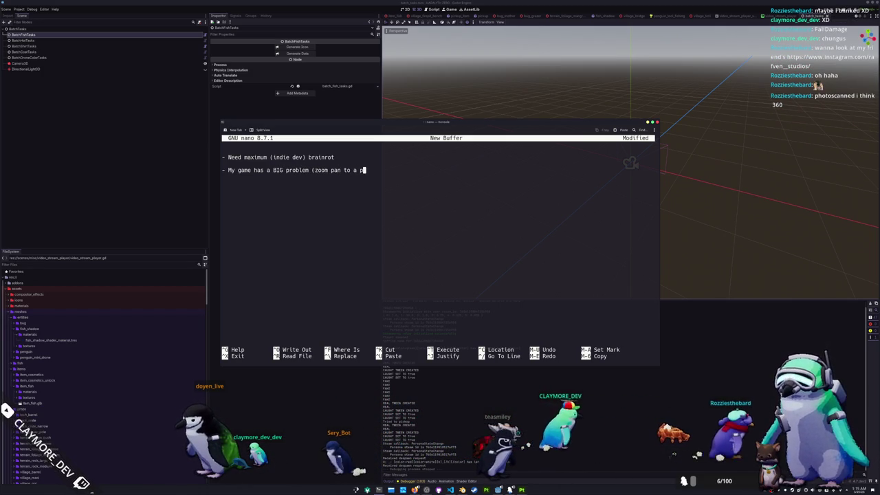
{"action": "key", "text": "BackSpace"}
{"action": "key", "text": "BackSpace"}
{"action": "key", "text": "BackSpace"}
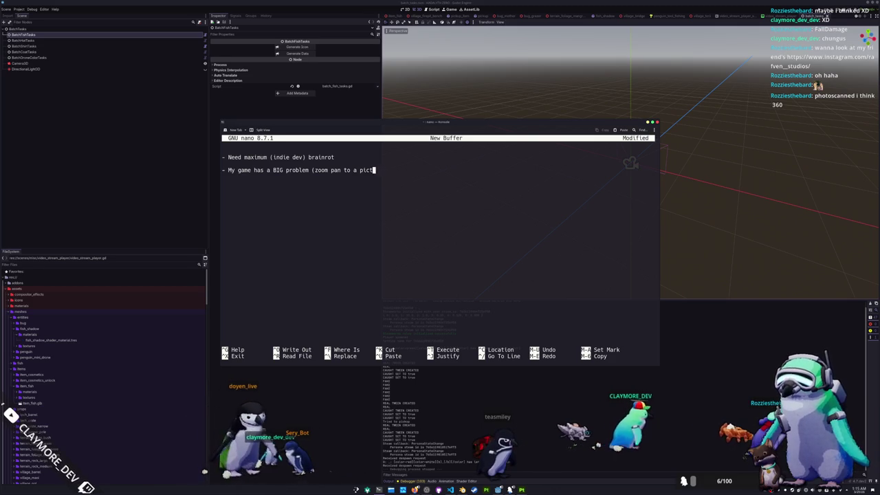
{"action": "type", "text": "close up of th"}
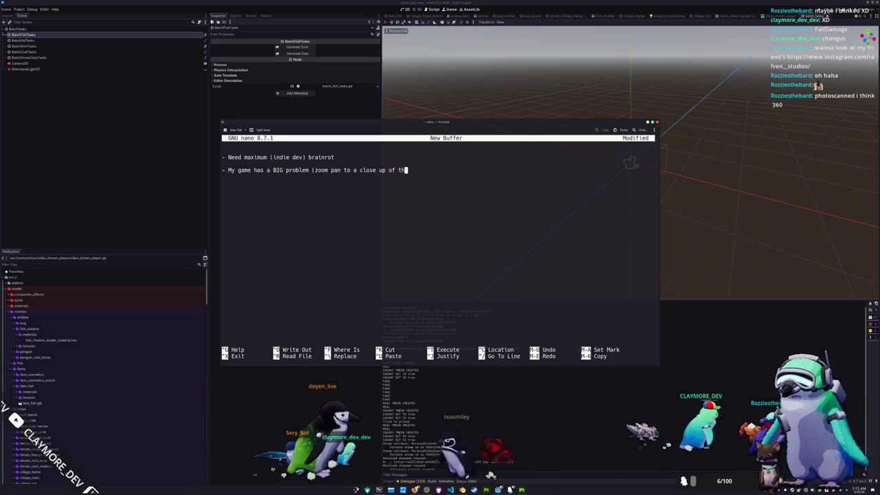
{"action": "key", "text": "BackSpace"}
{"action": "key", "text": "BackSpace"}
{"action": "type", "text": "a fish)"}
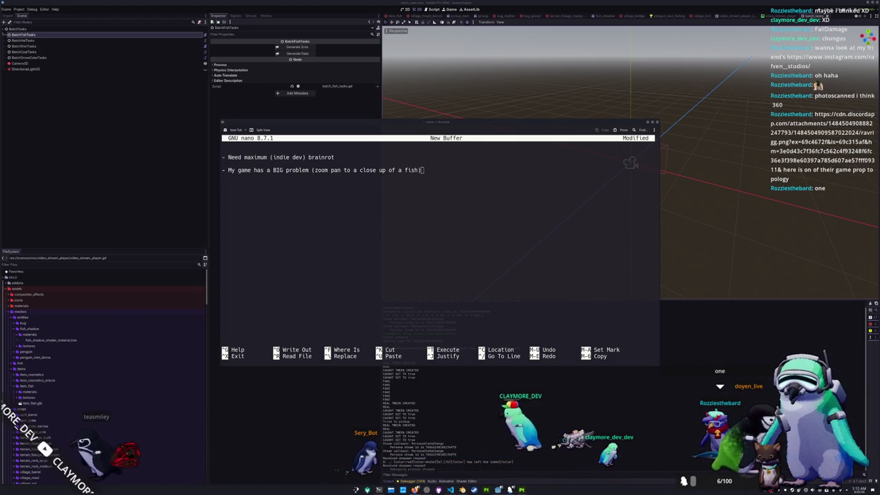
{"action": "left_click_drag", "start_coordinate": [694, 172], "coordinate": [567, 150]}
{"action": "scroll", "coordinate": [561, 289], "scroll_direction": "up", "scroll_amount": 5}
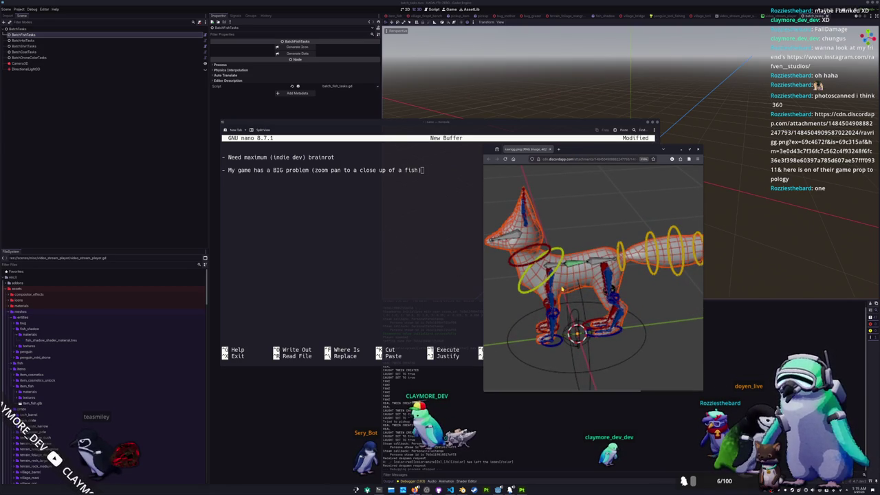
{"action": "scroll", "coordinate": [549, 296], "scroll_direction": "down", "scroll_amount": 4}
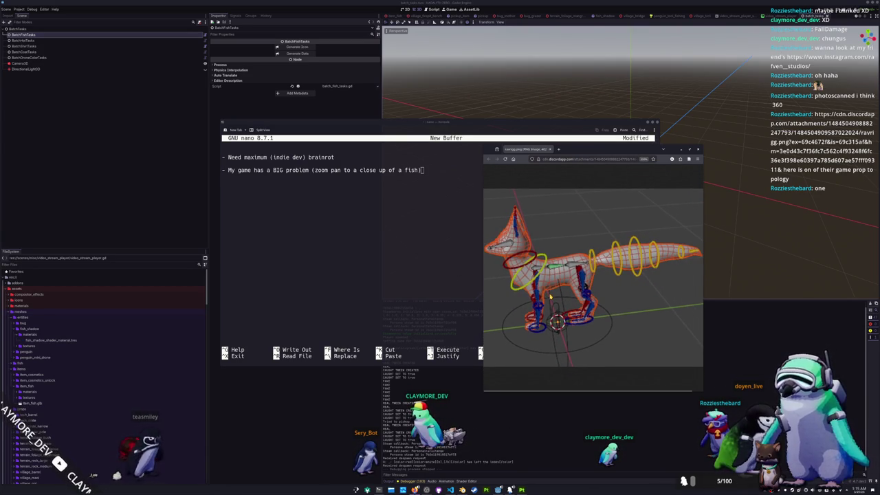
{"action": "scroll", "coordinate": [550, 297], "scroll_direction": "up", "scroll_amount": 1}
{"action": "scroll", "coordinate": [606, 272], "scroll_direction": "up", "scroll_amount": 1}
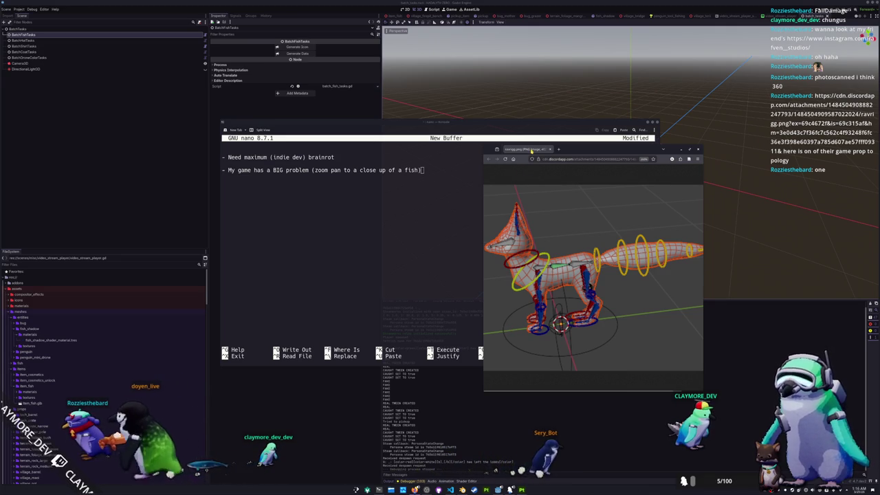
{"action": "key", "text": "ctrl+w"}
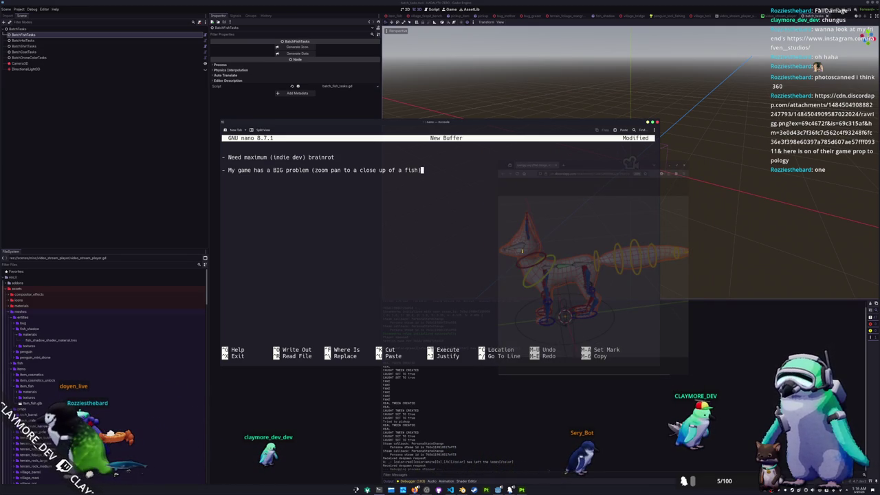
- Begin a third note line below the fish close-up line
{"action": "key", "text": "Return"}
{"action": "type", "text": "- It only has"}
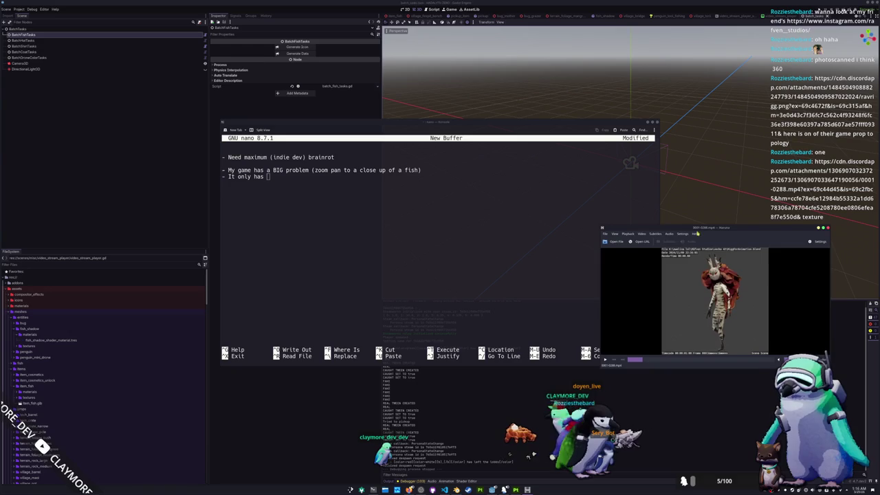
- Watch the RiggForAnimation clip in an enlarged Haruna window, then quit the player
{"action": "mouse_move", "coordinate": [594, 215]}
{"action": "left_mouse_down"}
{"action": "mouse_move", "coordinate": [428, 8]}
{"action": "mouse_move", "coordinate": [368, 6]}
{"action": "left_mouse_up"}
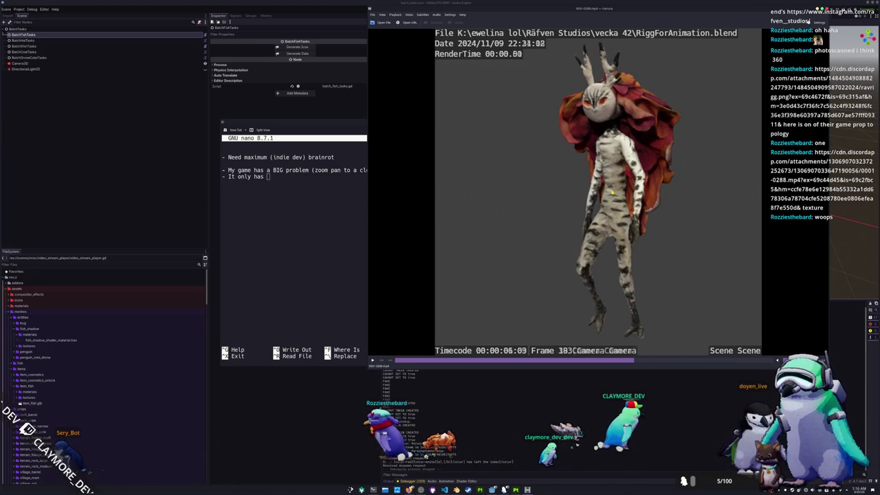
{"action": "key", "text": "space"}
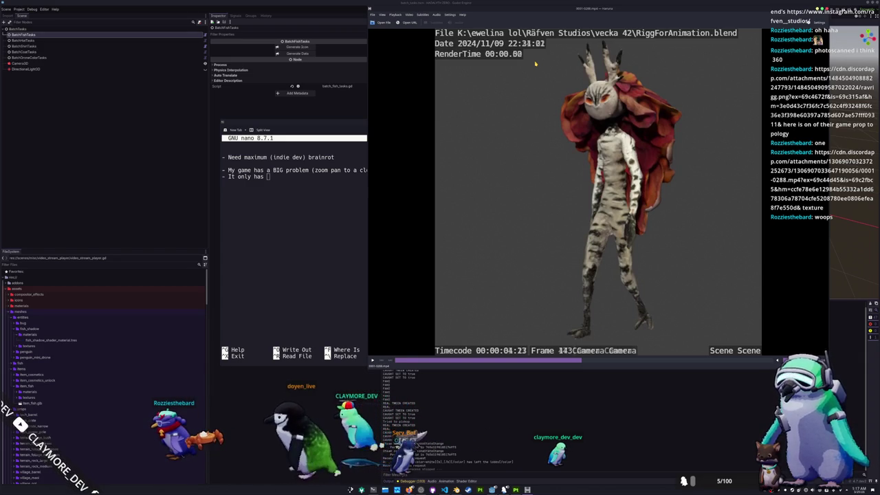
{"action": "mouse_move", "coordinate": [592, 17]}
{"action": "left_mouse_down"}
{"action": "mouse_move", "coordinate": [604, 18]}
{"action": "mouse_move", "coordinate": [610, 46]}
{"action": "left_mouse_up"}
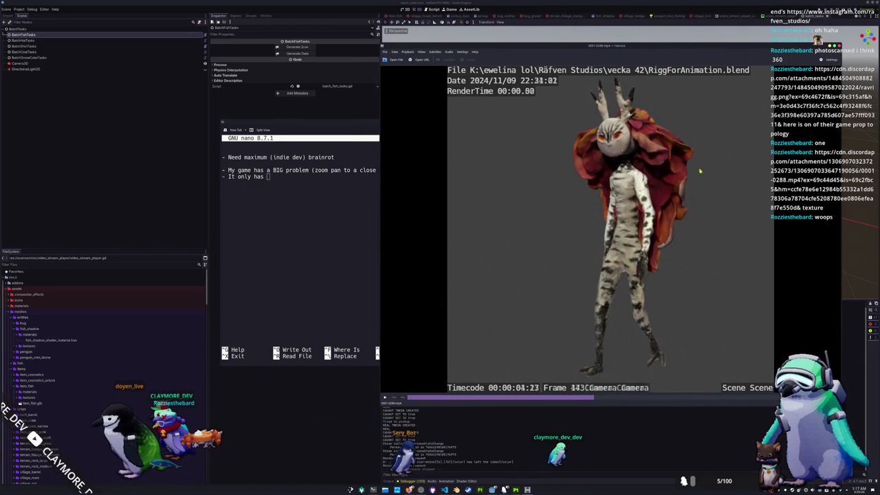
{"action": "key", "text": "ctrl+q"}
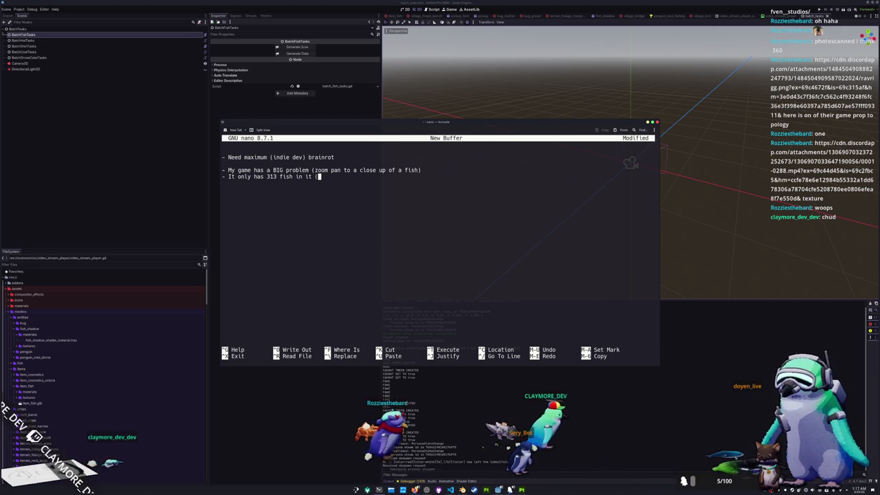
- Finish the line with '(shocked penguin face)', then switch to the Reddit profile page
{"action": "type", "text": "sh"}
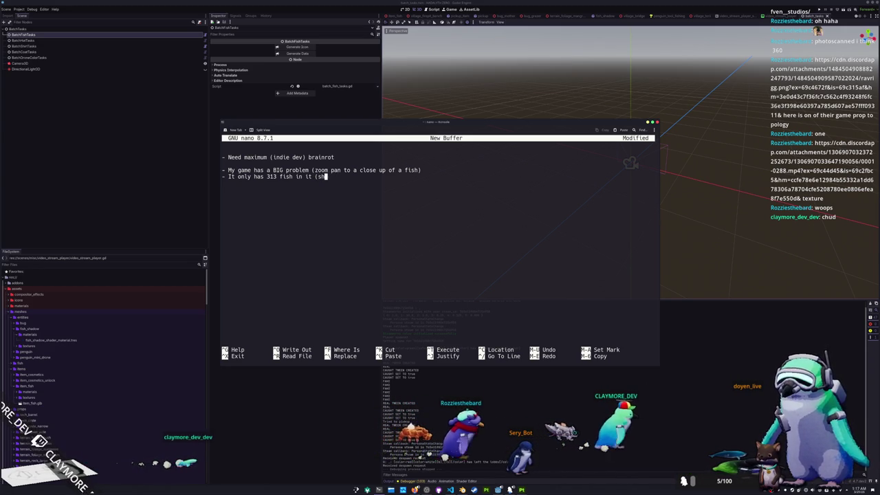
{"action": "type", "text": "ocked penguin face"}
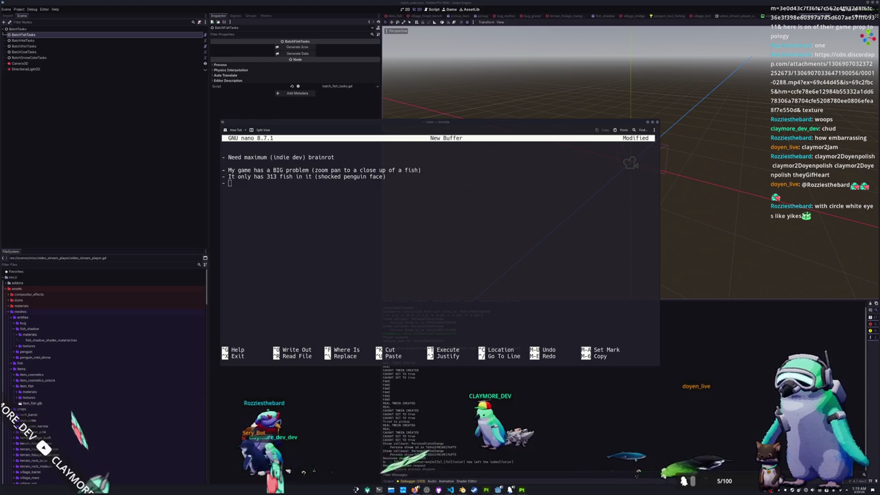
{"action": "key", "text": "alt+Tab"}
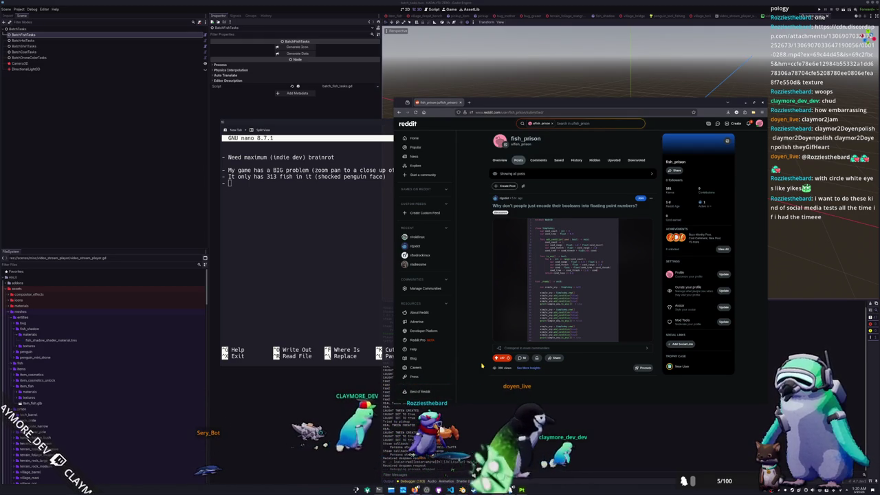
- Read the booleans-as-floats Reddit post and its enlarged code image, close the browser, move nano right
{"action": "left_click", "coordinate": [522, 358]}
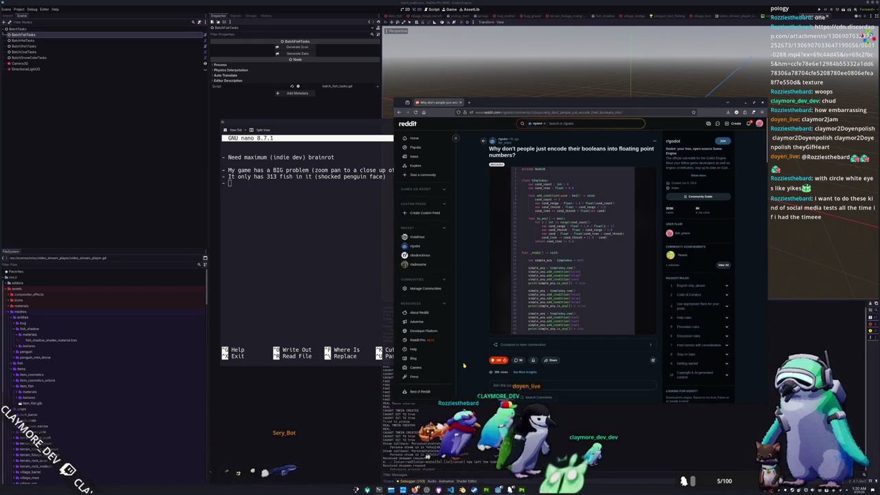
{"action": "left_click", "coordinate": [532, 314]}
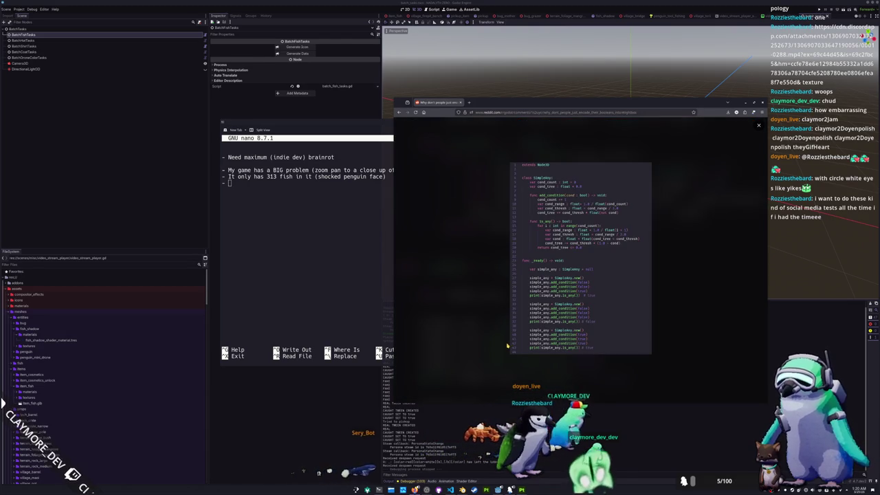
{"action": "left_click", "coordinate": [507, 346]}
{"action": "scroll", "coordinate": [481, 309], "scroll_direction": "down", "scroll_amount": 3}
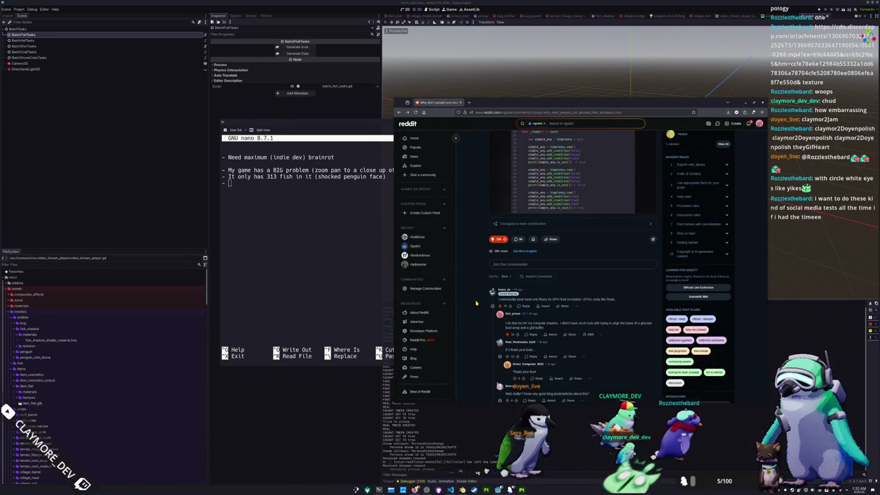
{"action": "scroll", "coordinate": [468, 172], "scroll_direction": "up", "scroll_amount": 3}
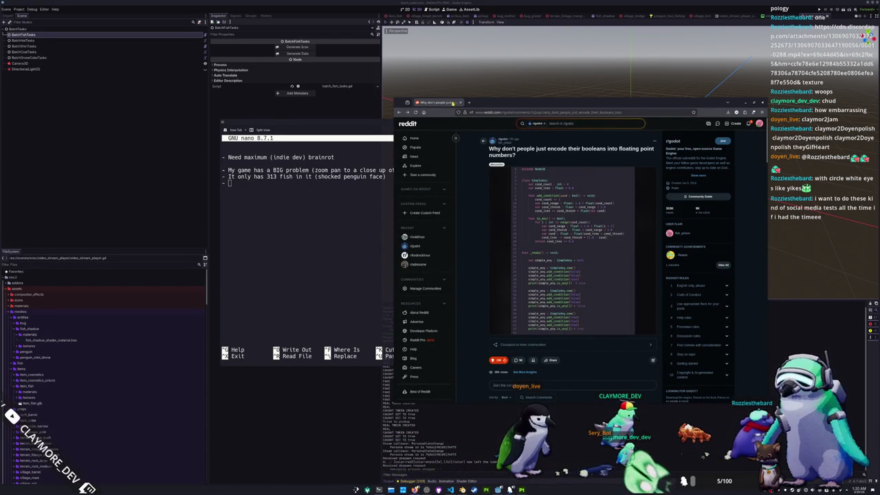
{"action": "left_click", "coordinate": [458, 102]}
{"action": "mouse_move", "coordinate": [422, 122]}
{"action": "left_mouse_down"}
{"action": "mouse_move", "coordinate": [591, 121]}
{"action": "mouse_move", "coordinate": [607, 132]}
{"action": "left_mouse_up"}
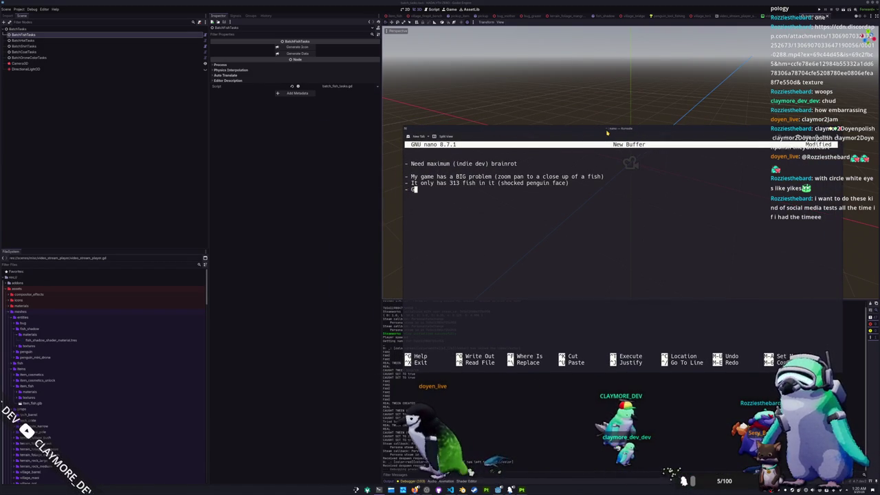
- Add the 6-to-7-minute Blender new-fish note and racecar-noises line, then begin an indented '- Progre' sub-bullet
{"action": "type", "text": "o"}
{"action": "key", "text": "BackSpace"}
{"action": "key", "text": "BackSpace"}
{"action": "key", "text": "BackSpace"}
{"action": "type", "text": "We "}
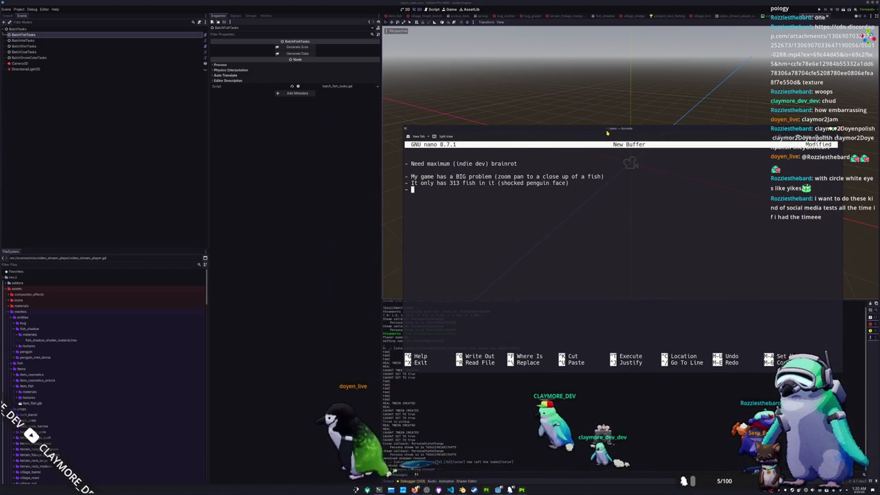
{"action": "type", "text": "can fix th"}
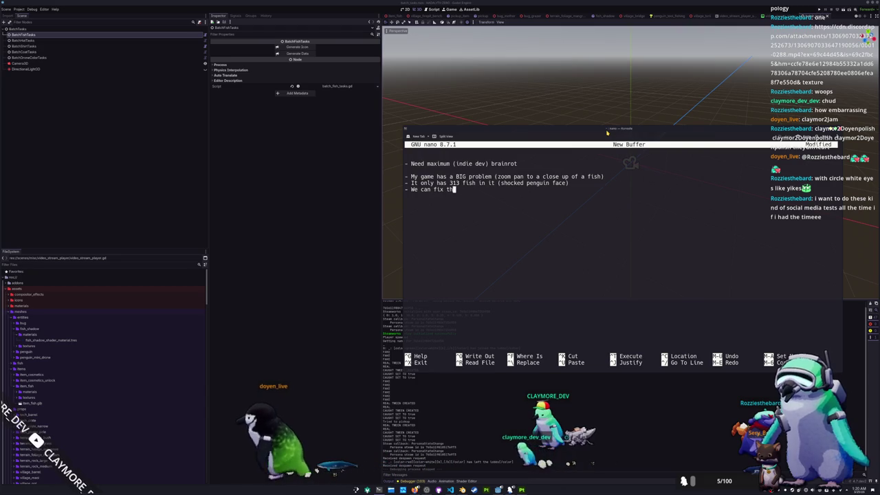
{"action": "type", "text": "is in 6 to 7 minutes by"}
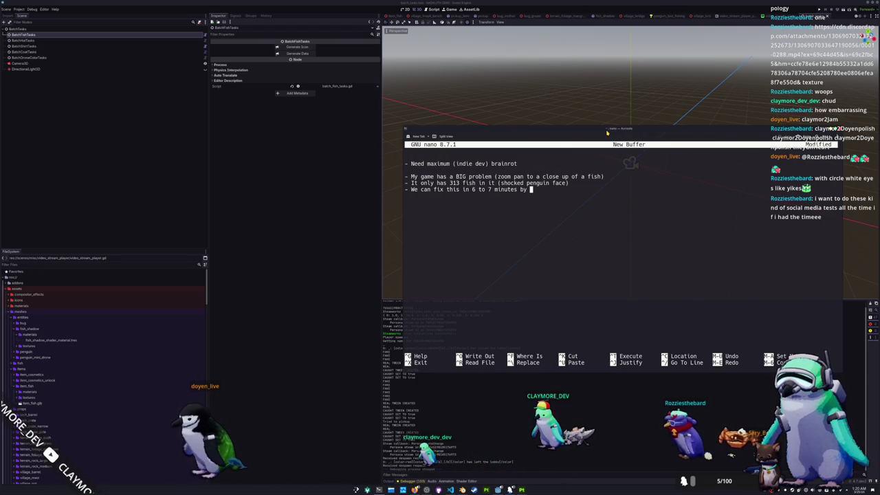
{"action": "type", "text": " modeling a new f"}
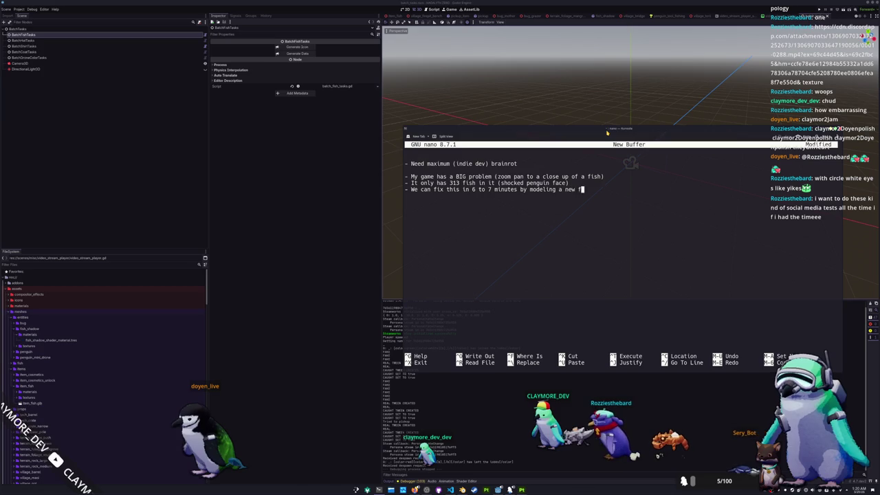
{"action": "type", "text": "ish in blender"}
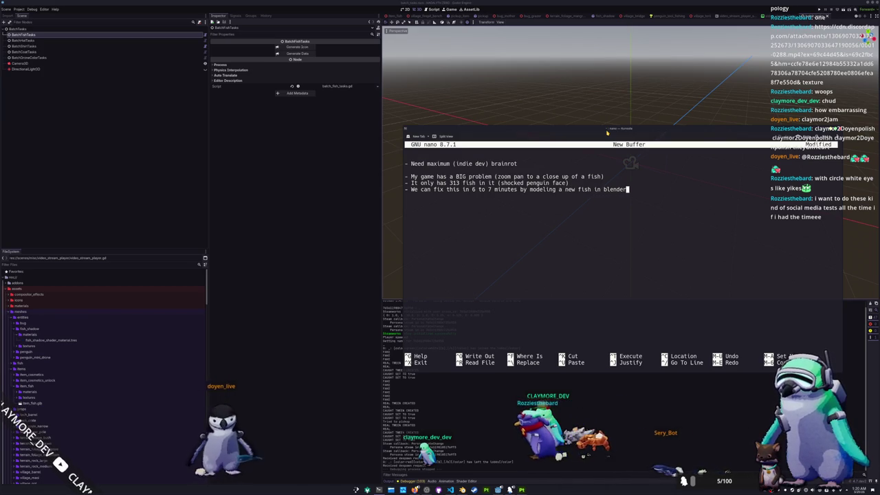
{"action": "type", "text": " ("}
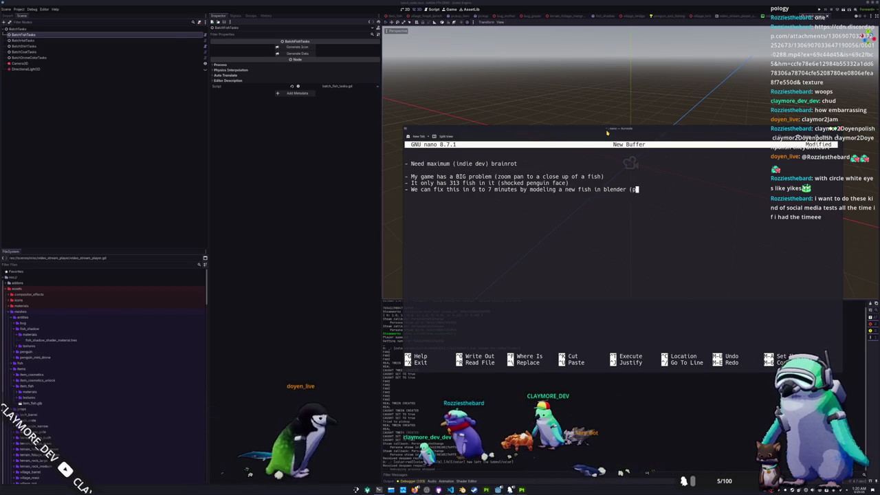
{"action": "type", "text": "penguin with a th"}
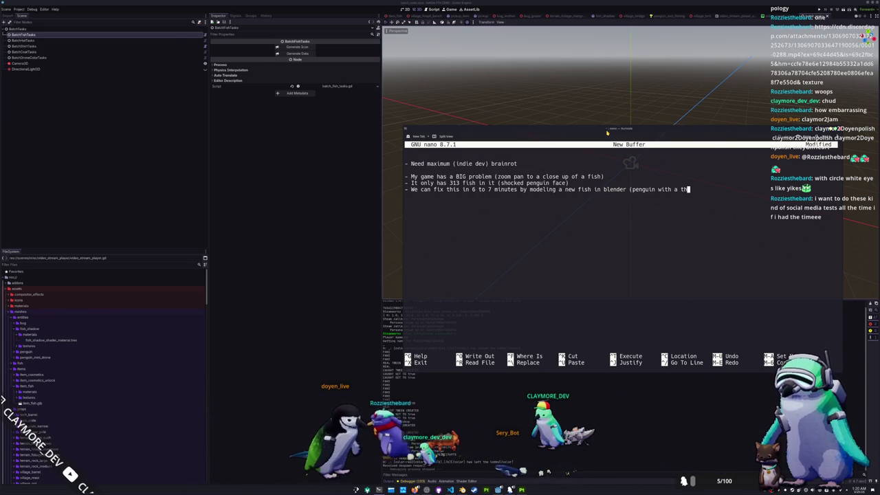
{"action": "type", "text": "umbs up)"}
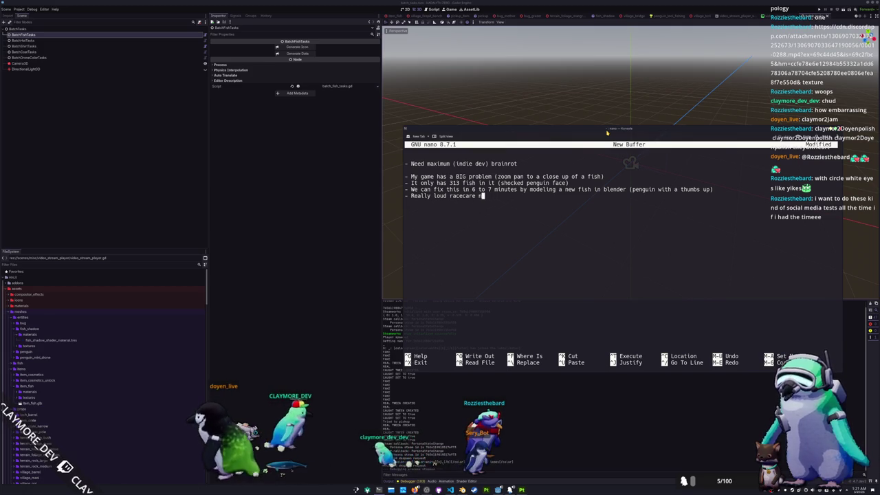
{"action": "type", "text": "noises whil"}
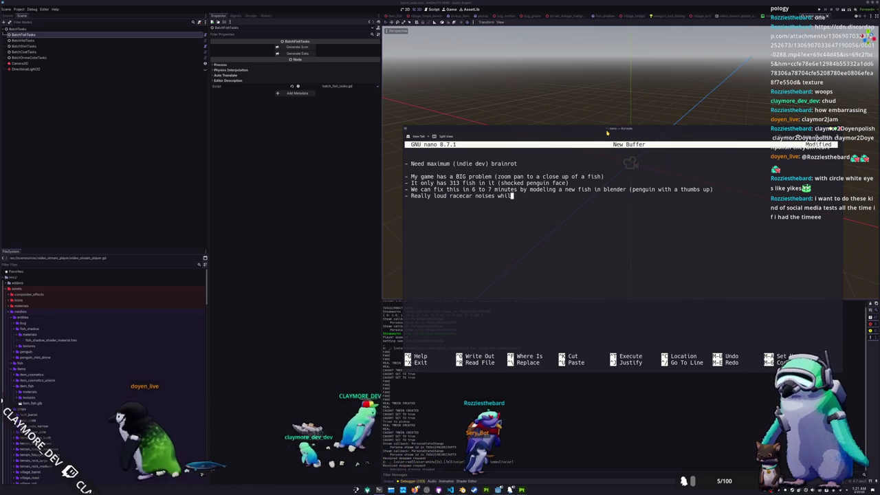
{"action": "type", "text": "e the blender modeling video pl"}
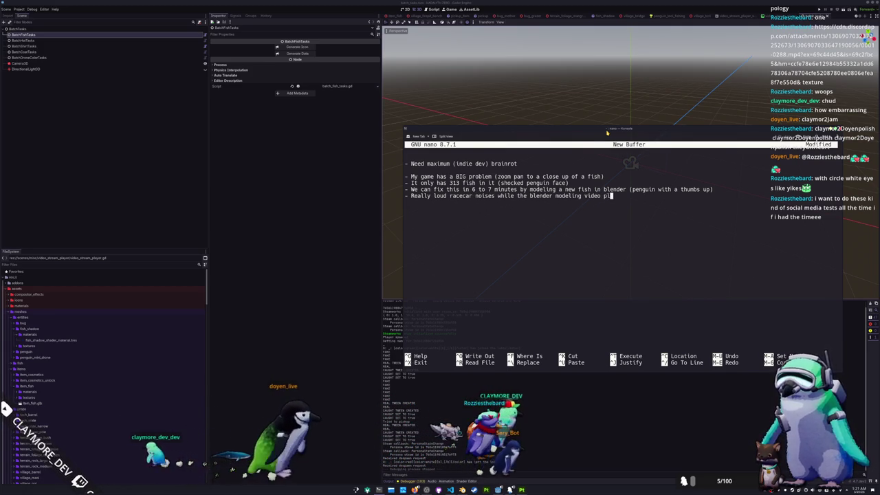
{"action": "type", "text": "ays super fast"}
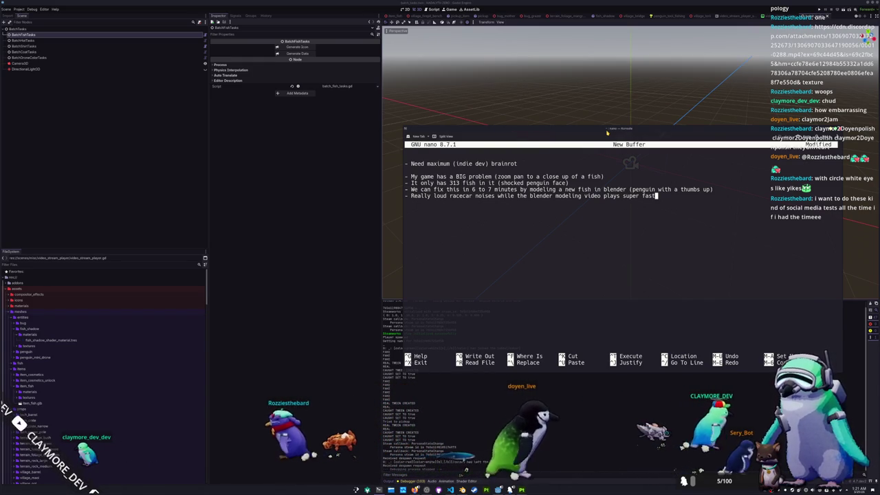
{"action": "key", "text": "Return"}
{"action": "key", "text": "Tab"}
{"action": "type", "text": "-"}
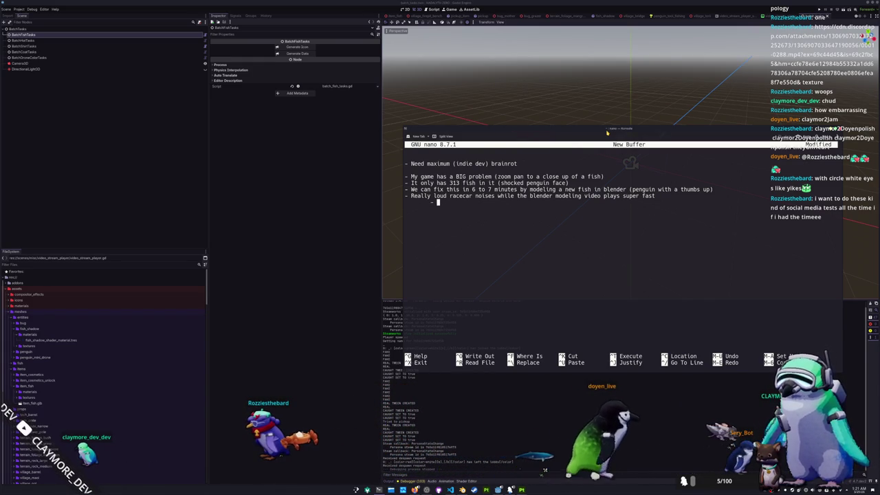
{"action": "type", "text": " Progre"}
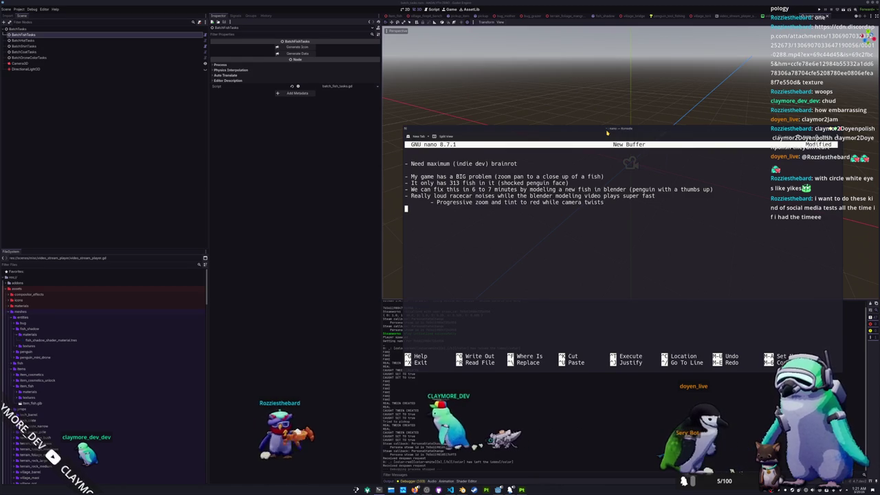
- Type 'Microwave ding and jump cut to fish swimming in the water', fixing typos, and insert a blank line before the racecar note
{"action": "type", "text": "- "}
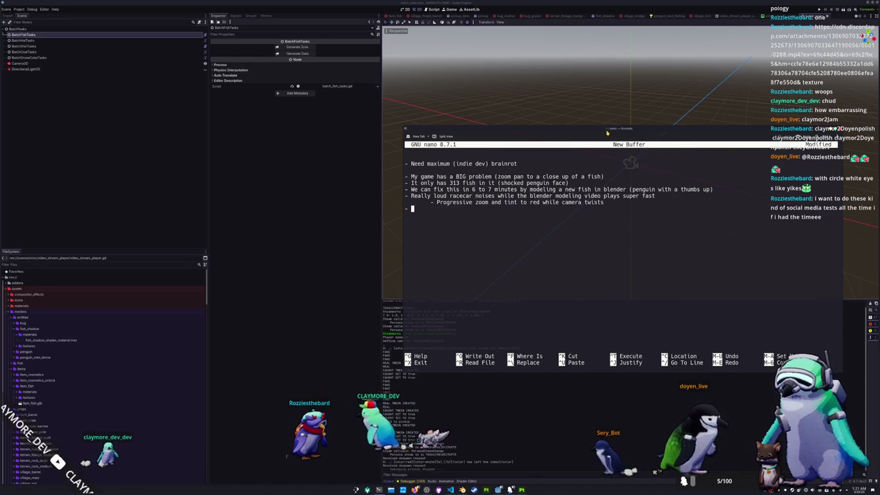
{"action": "type", "text": "Microwave ding"}
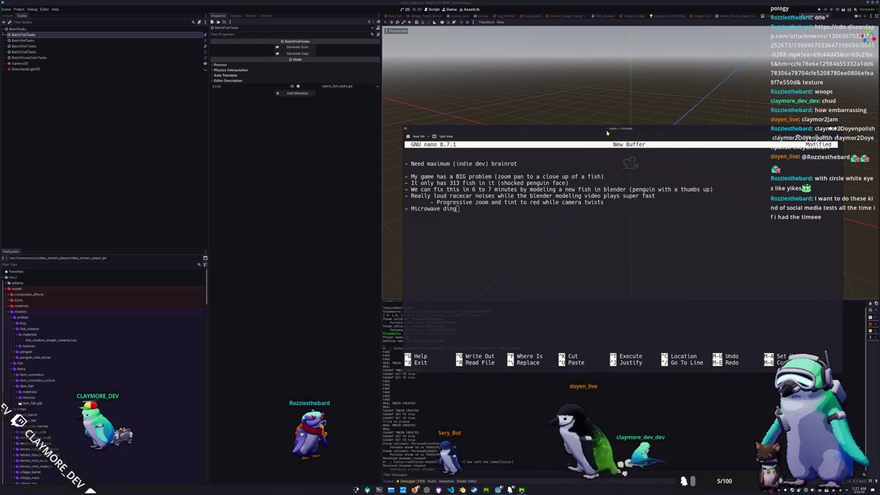
{"action": "type", "text": " and tran"}
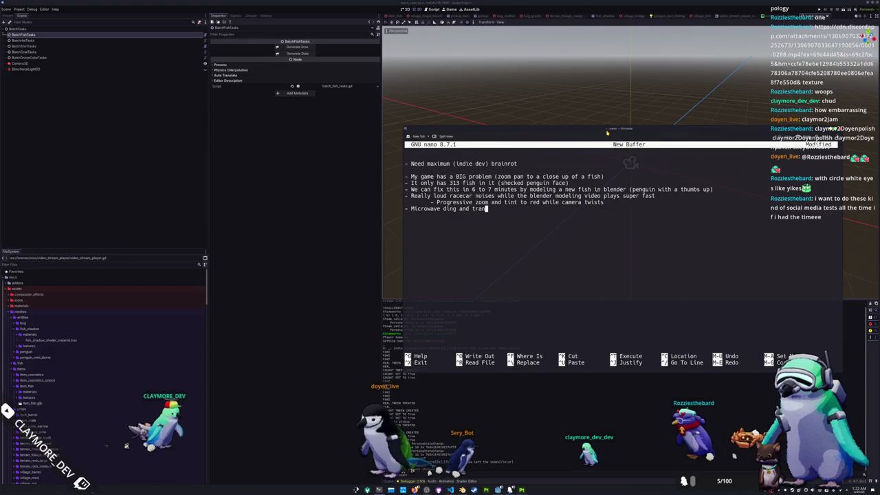
{"action": "key", "text": "BackSpace"}
{"action": "key", "text": "BackSpace"}
{"action": "type", "text": "z"}
{"action": "key", "text": "BackSpace"}
{"action": "type", "text": "j"}
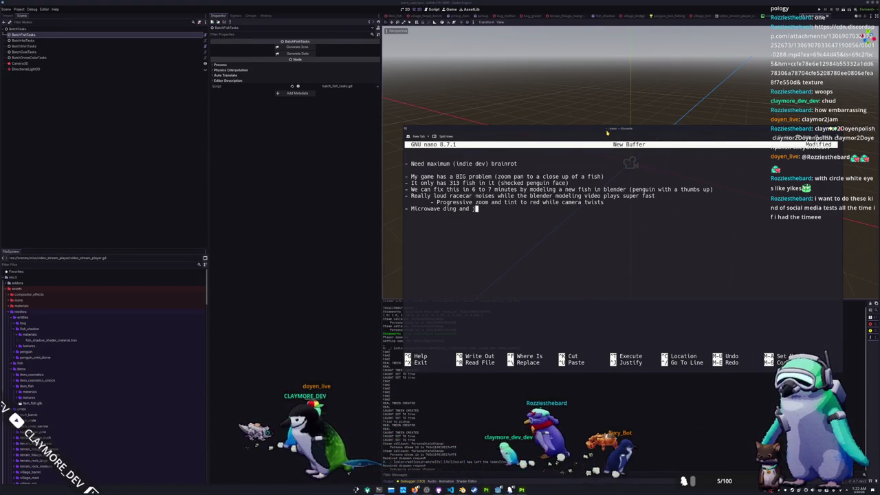
{"action": "type", "text": "ump cut to fish swimming in the water"}
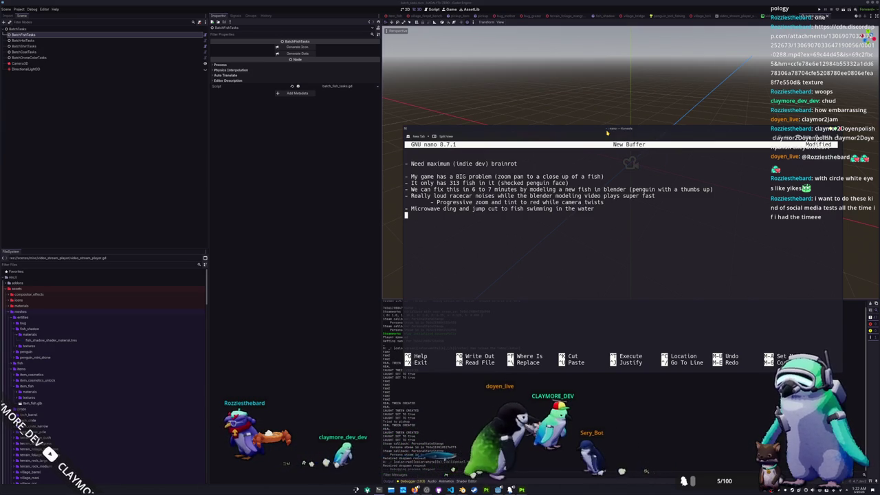
{"action": "key", "text": "Return"}
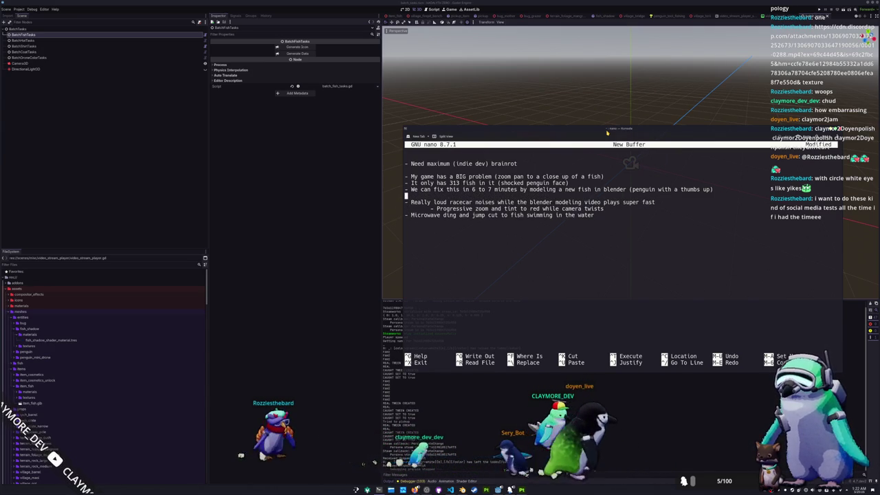
- Append ' while scrolling past all the fish in the game)' to the 313 fish note line
{"action": "key", "text": "Down"}
{"action": "key", "text": "Down"}
{"action": "key", "text": "Down"}
{"action": "key", "text": "Down"}
{"action": "key", "text": "Down"}
{"action": "key", "text": "Down"}
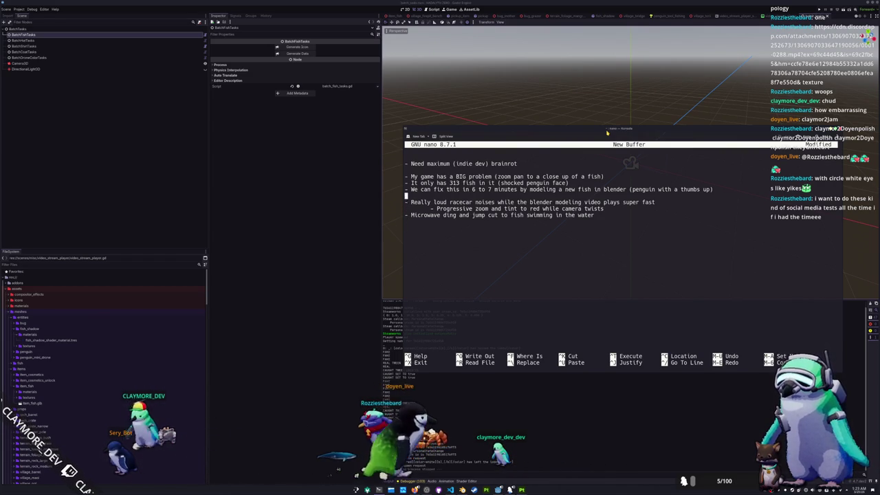
{"action": "type", "text": "while sc"}
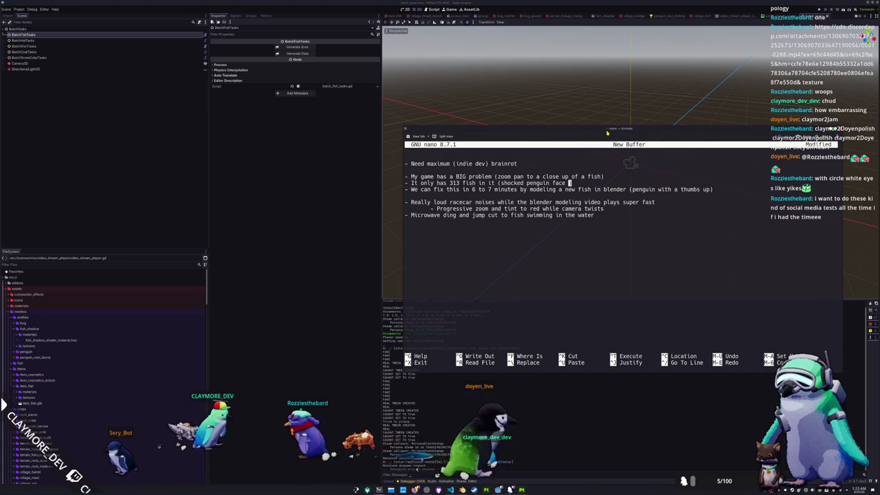
{"action": "type", "text": "rolling"}
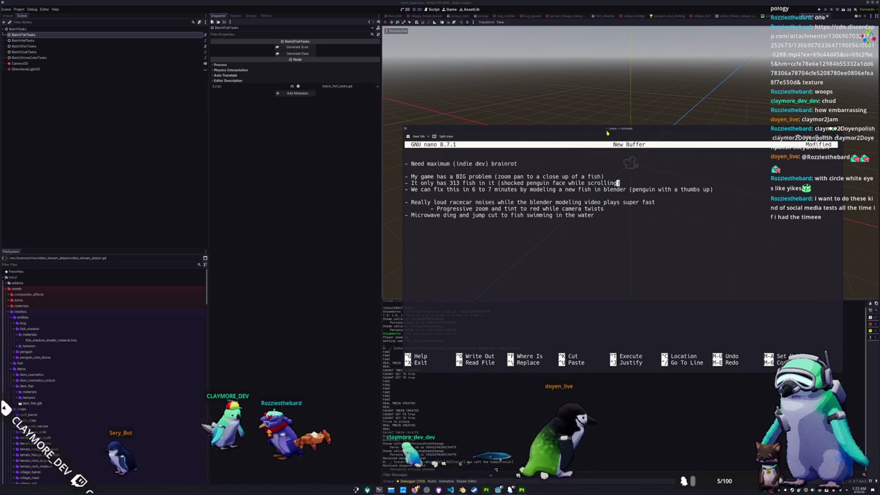
{"action": "type", "text": " past all the fish in"}
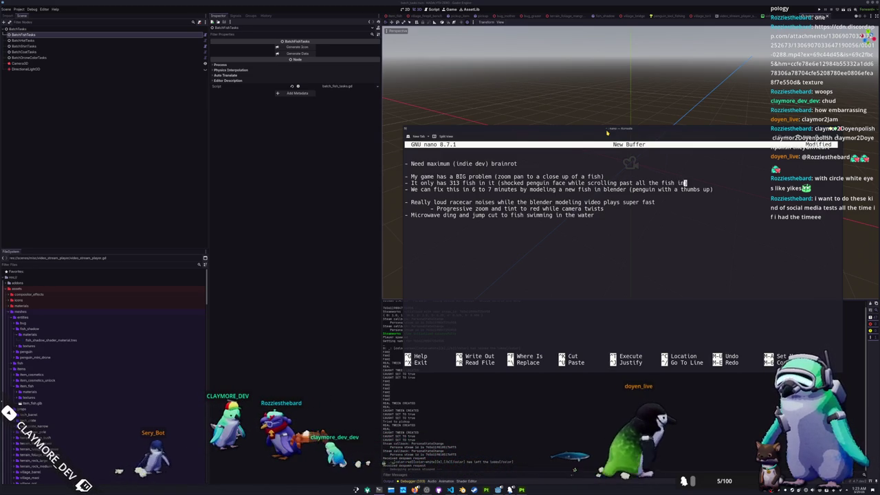
{"action": "type", "text": " the game)"}
{"action": "key", "text": "Right"}
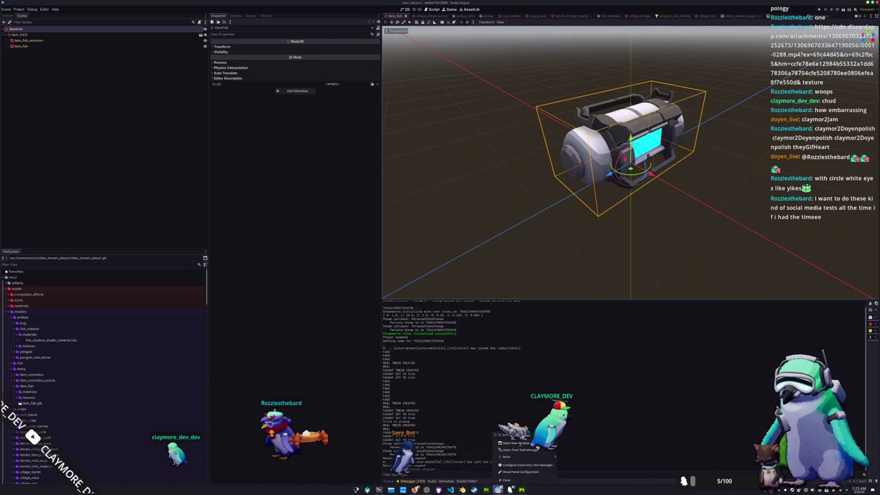
- In the other Godot project window, open game_wrapper.tscn from the fish_demo folder
{"action": "left_click", "coordinate": [505, 478]}
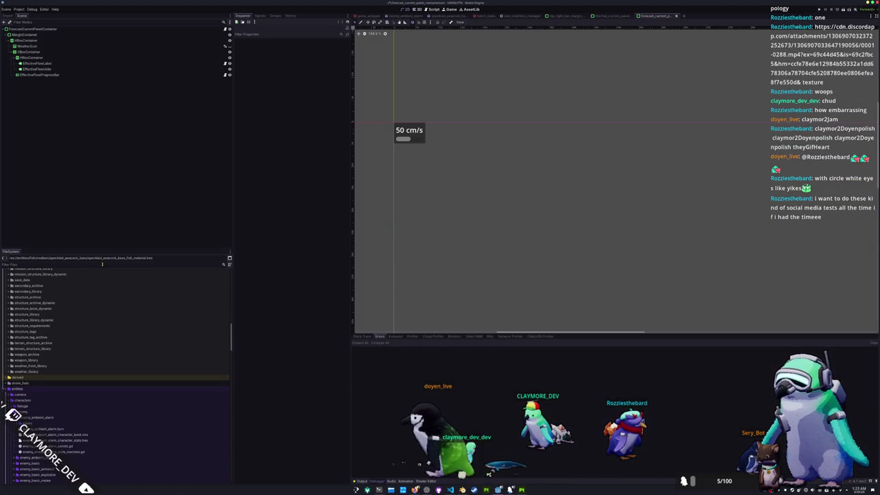
{"action": "scroll", "coordinate": [103, 330], "scroll_direction": "down", "scroll_amount": 10}
{"action": "scroll", "coordinate": [103, 363], "scroll_direction": "down", "scroll_amount": 15}
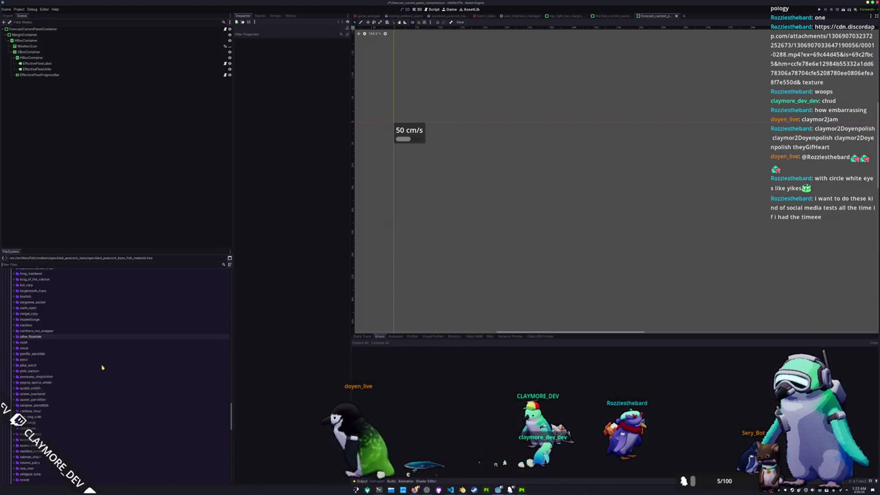
{"action": "scroll", "coordinate": [37, 370], "scroll_direction": "down", "scroll_amount": 5}
{"action": "left_click", "coordinate": [41, 379]}
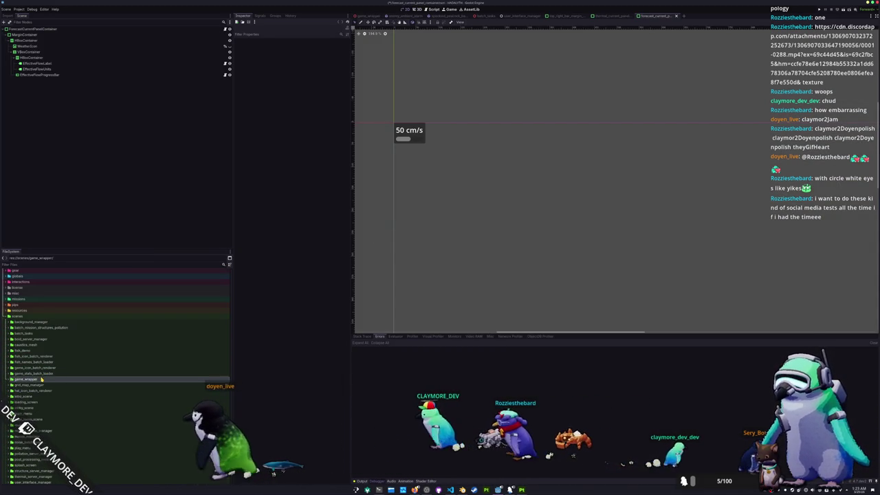
{"action": "double_click", "coordinate": [27, 350]}
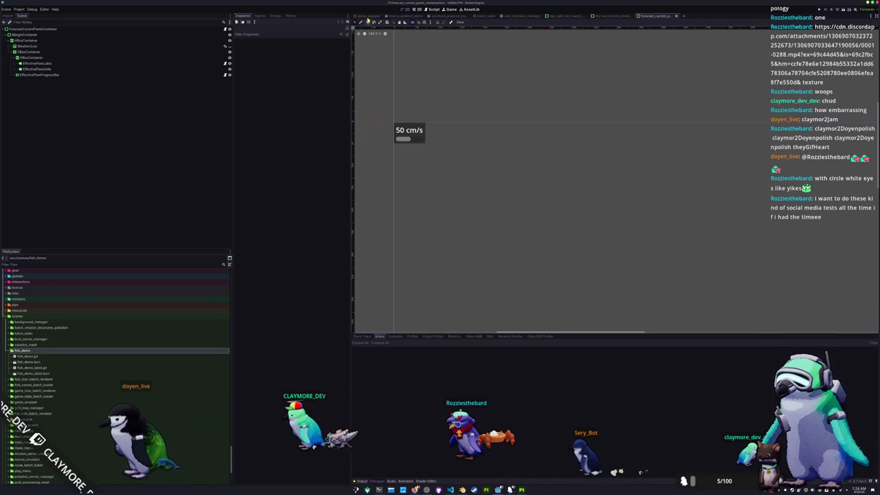
{"action": "double_click", "coordinate": [27, 362]}
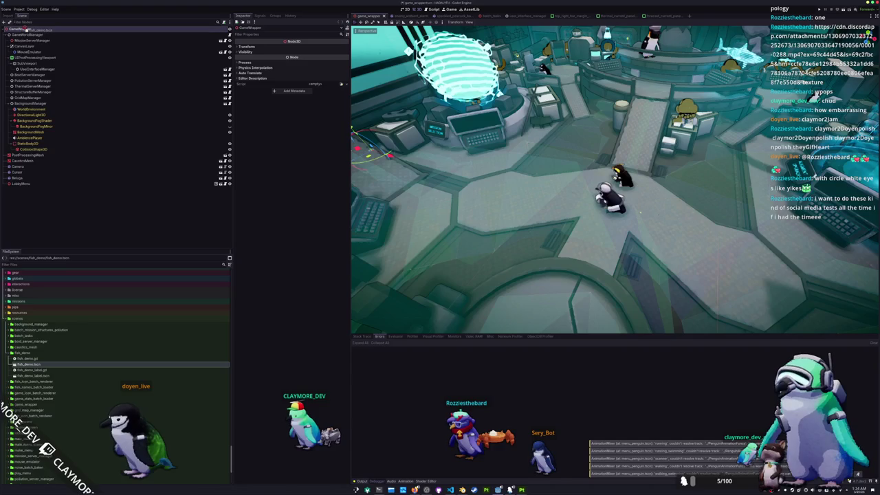
- Add the FishDemo scene to the game wrapper, save it, and check its fish libraries
{"action": "left_click_drag", "start_coordinate": [24, 30], "coordinate": [24, 31]}
{"action": "key", "text": "ctrl+s"}
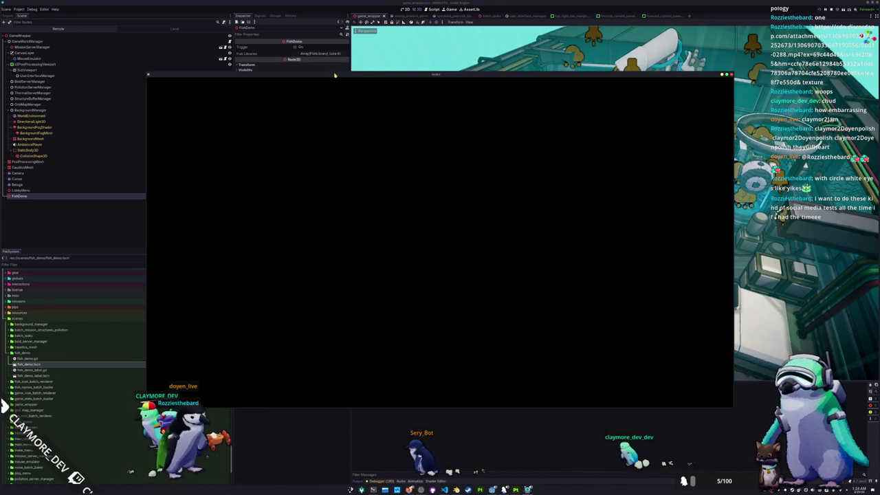
{"action": "left_click_drag", "start_coordinate": [335, 75], "coordinate": [440, 125]}
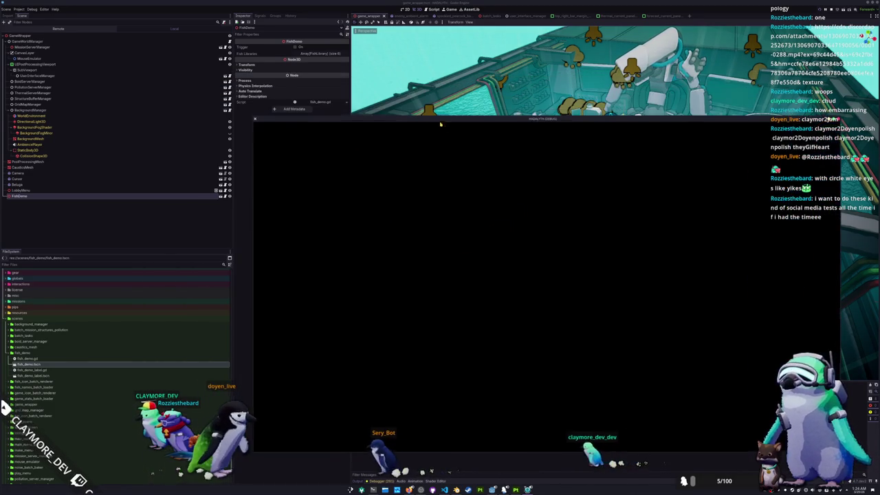
{"action": "left_click", "coordinate": [320, 53]}
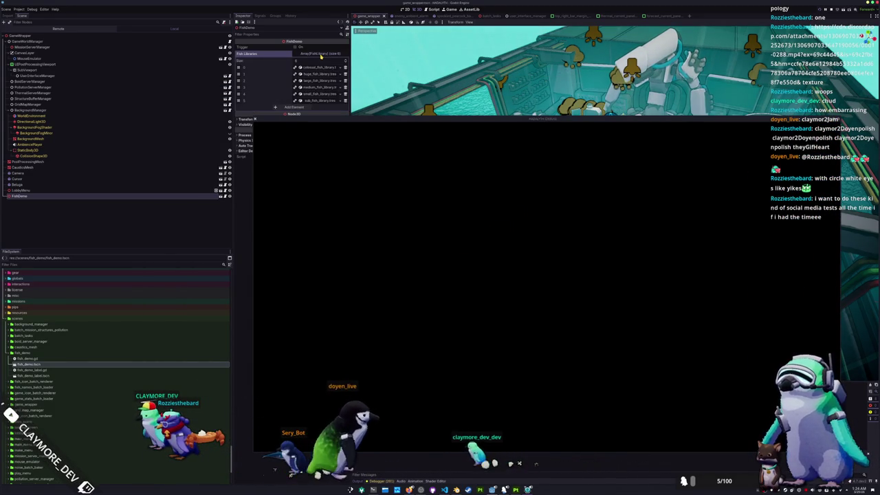
{"action": "left_click", "coordinate": [320, 55]}
{"action": "left_click_drag", "start_coordinate": [429, 119], "coordinate": [361, 75]}
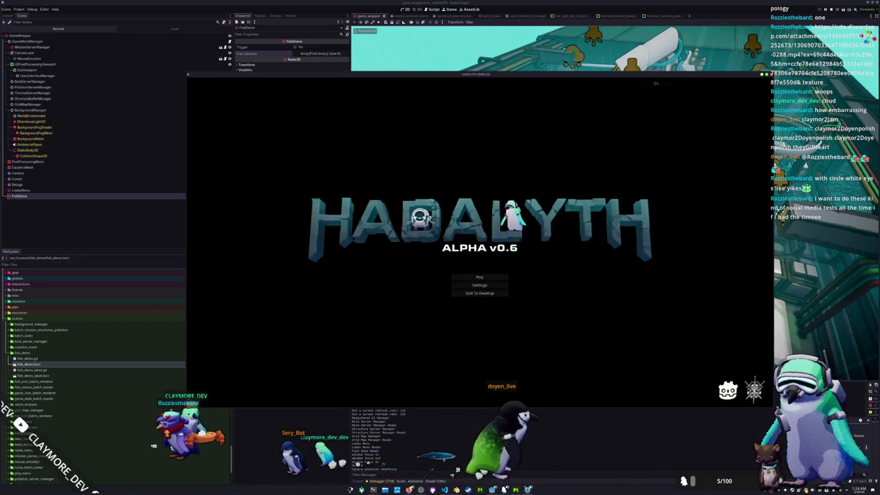
- Load the Voyager save in slot 1 and walk south onto the platform to descend
{"action": "left_click", "coordinate": [460, 276]}
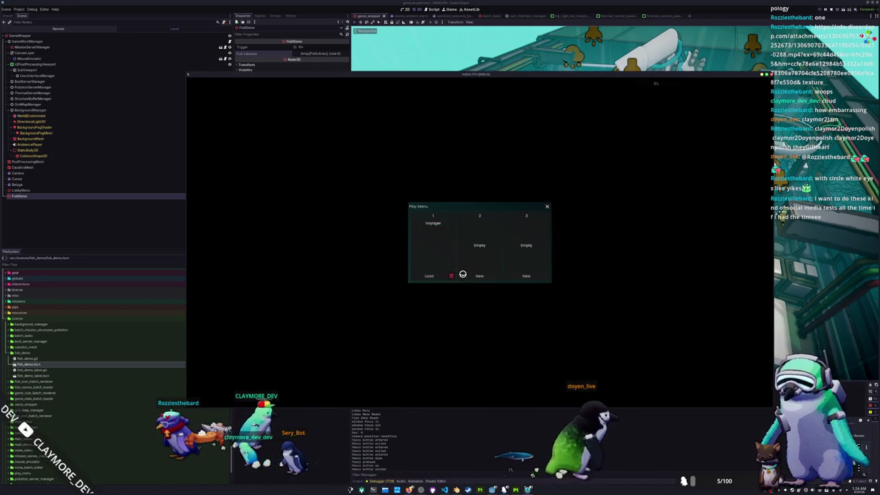
{"action": "left_click", "coordinate": [426, 275]}
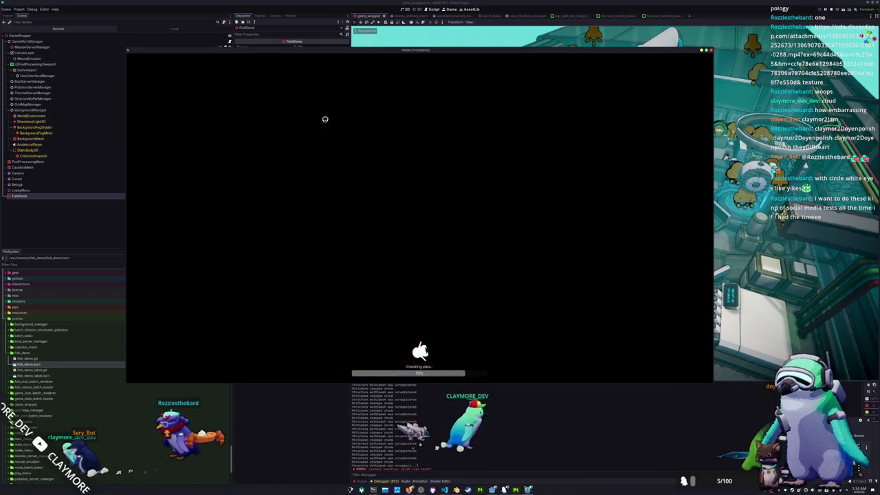
{"action": "key", "text": "s"}
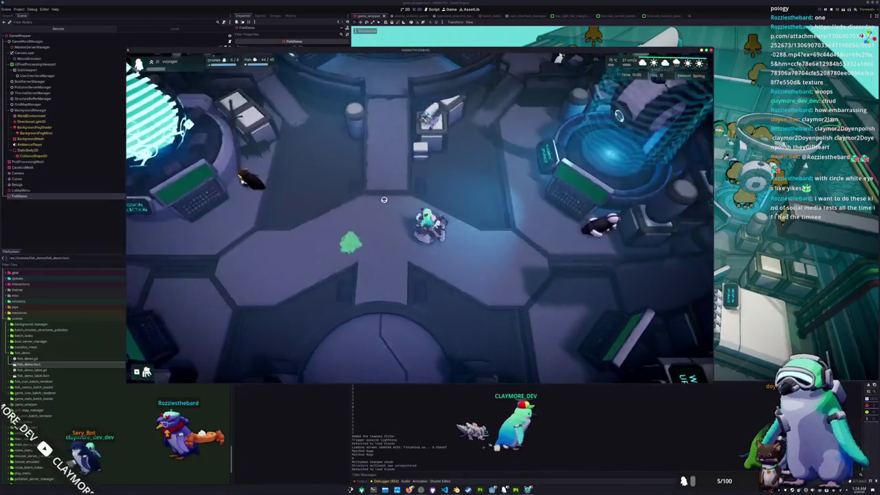
{"action": "key", "text": "s"}
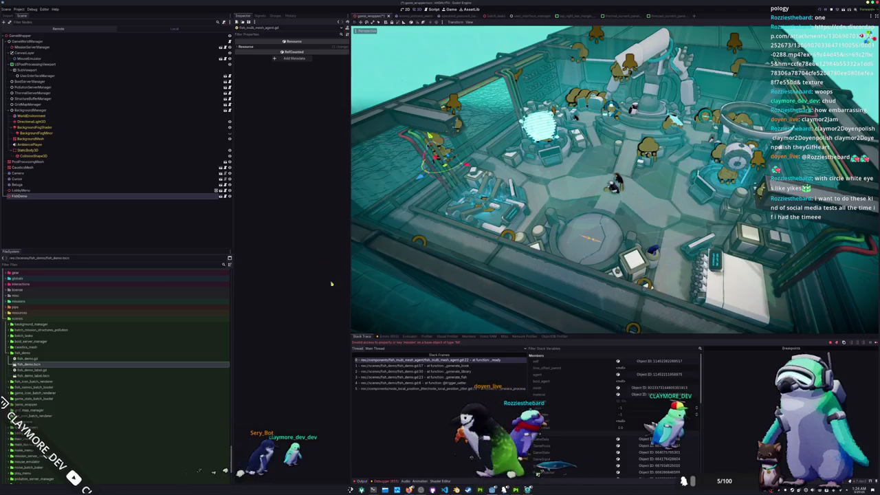
- Expand Members and Globals of the failing fish_multi_mesh_agent frame, briefly checking VS Code
{"action": "left_click", "coordinate": [441, 360]}
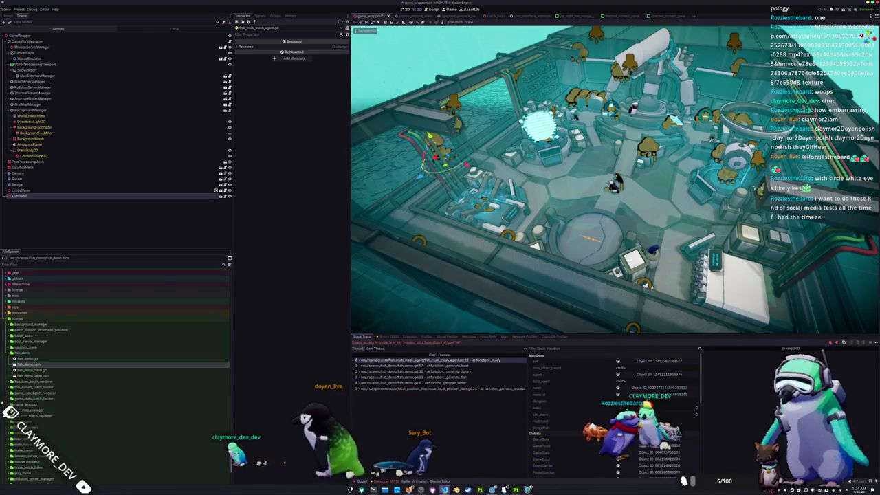
{"action": "mouse_move", "coordinate": [444, 489]}
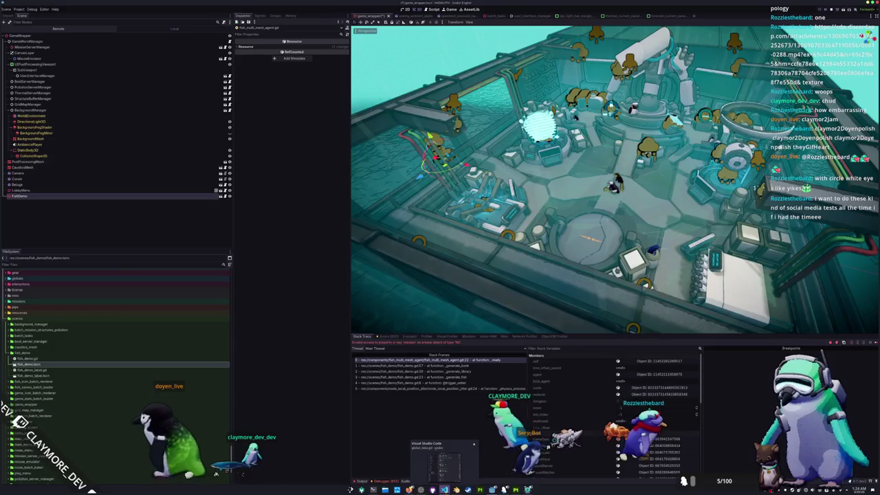
{"action": "left_click", "coordinate": [444, 464]}
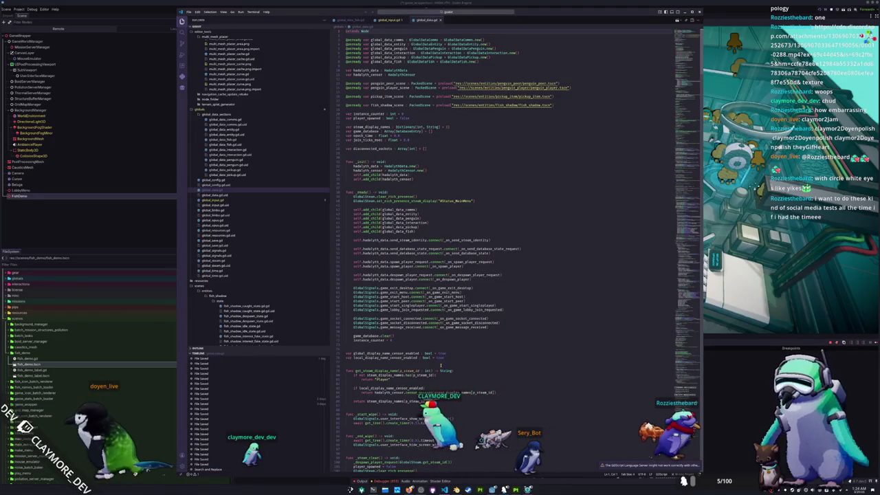
{"action": "left_click", "coordinate": [141, 226]}
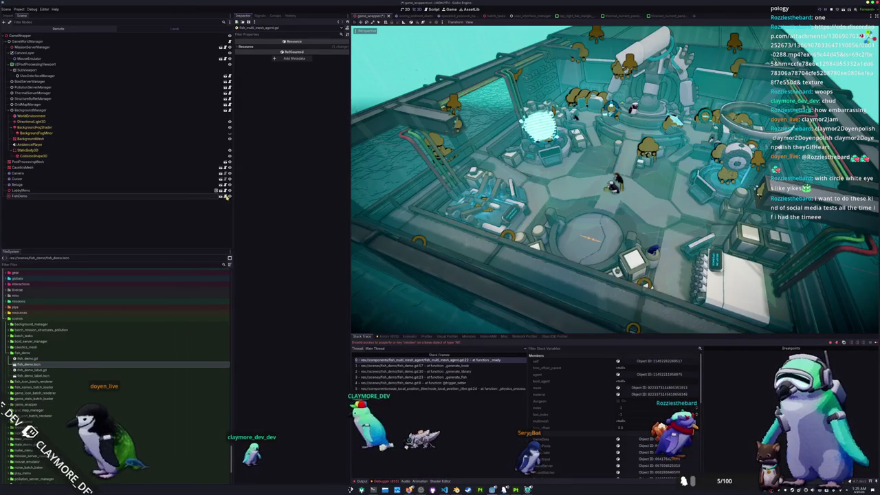
{"action": "key", "text": "alt+Tab"}
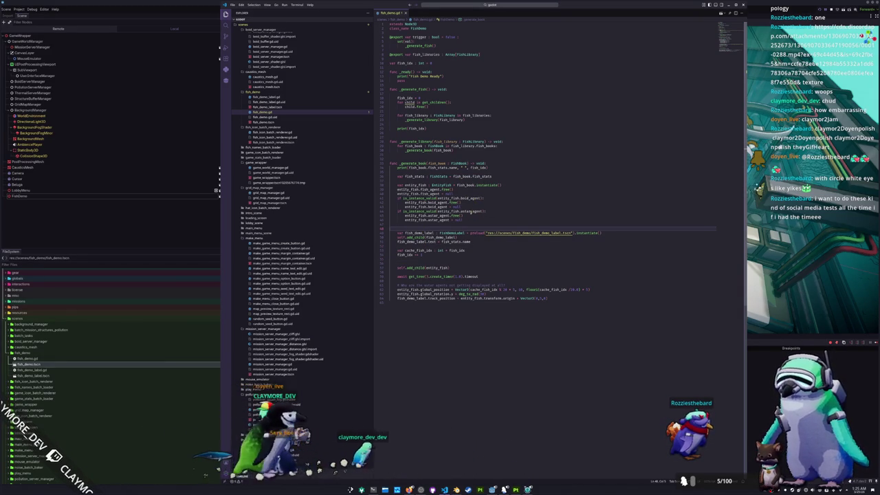
- Start an 'if is_instance_valid(entity_fish)' line after astar_agent = null, then open EntityFish's definition
{"action": "key", "text": "Return"}
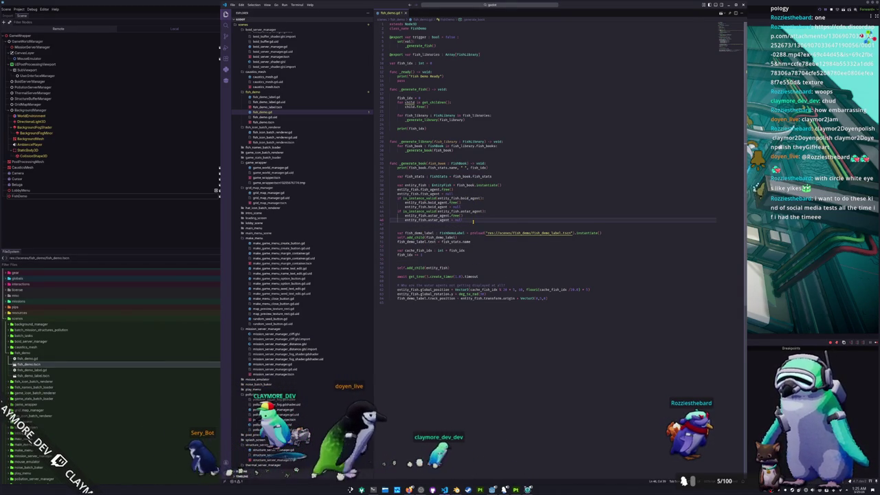
{"action": "type", "text": "if is_ins"}
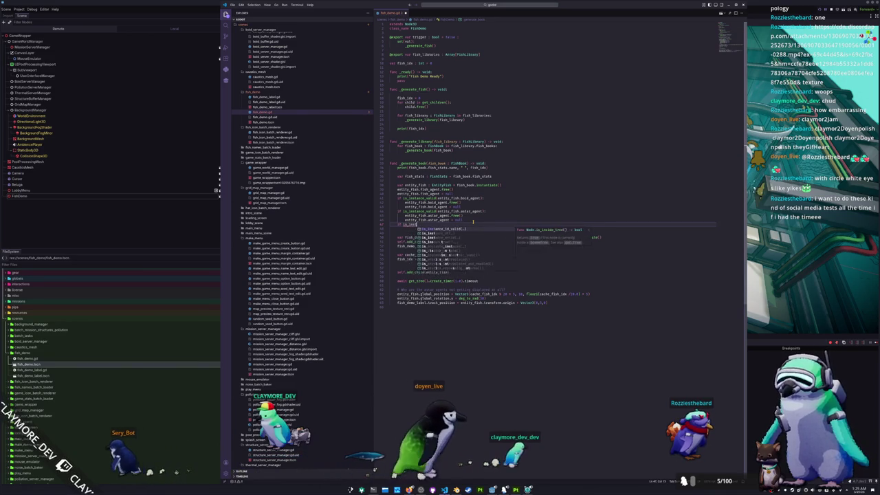
{"action": "type", "text": "tance_valid(entit"}
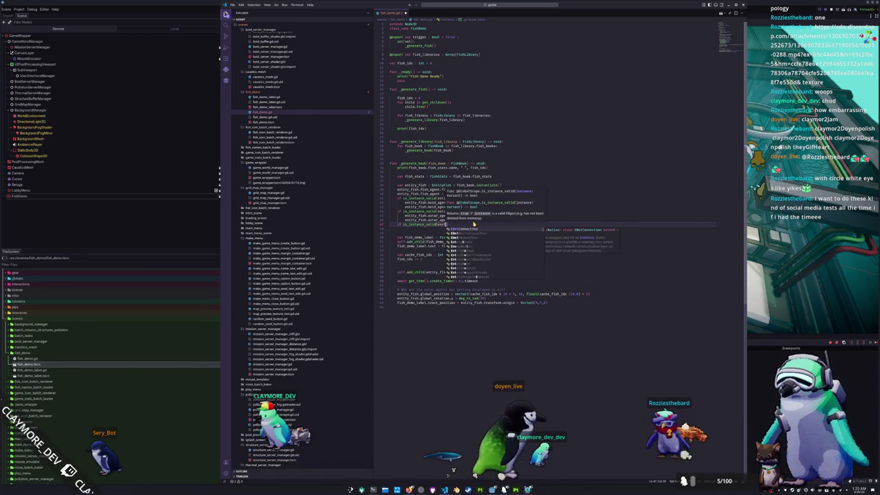
{"action": "type", "text": "y_fish.missio"}
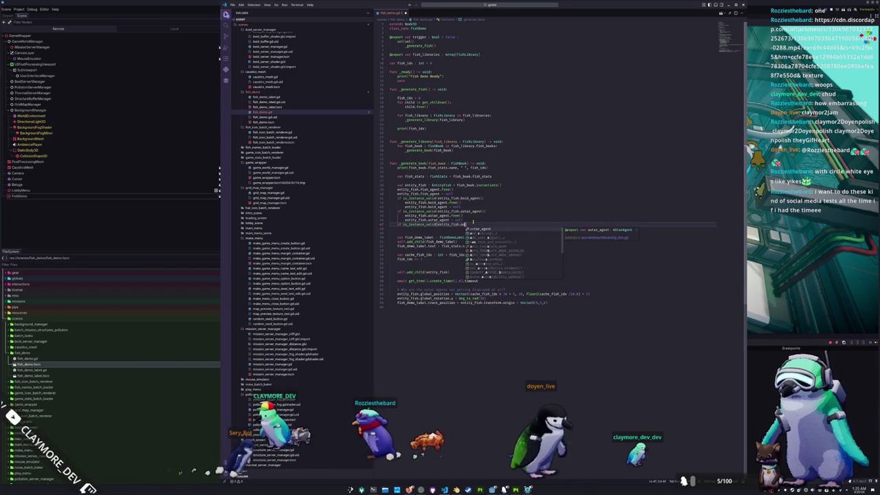
{"action": "type", "text": "ast"}
{"action": "key", "text": "BackSpace"}
{"action": "key", "text": "BackSpace"}
{"action": "key", "text": "BackSpace"}
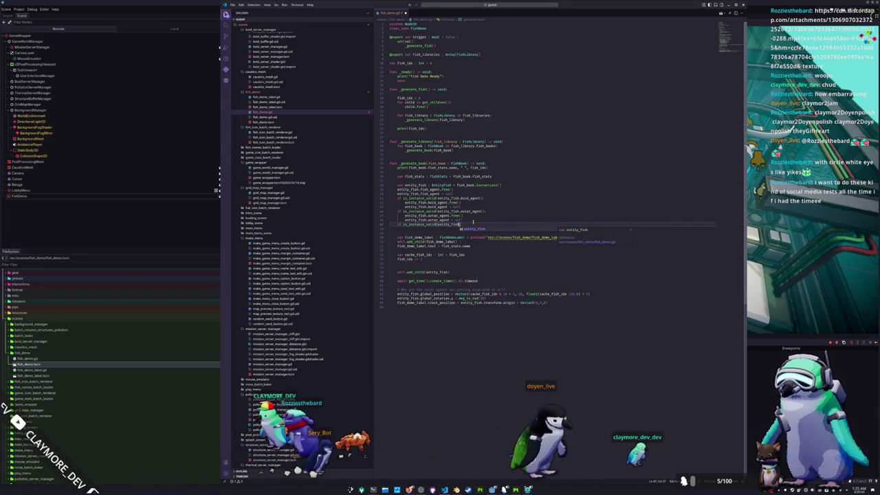
{"action": "key", "text": "Return"}
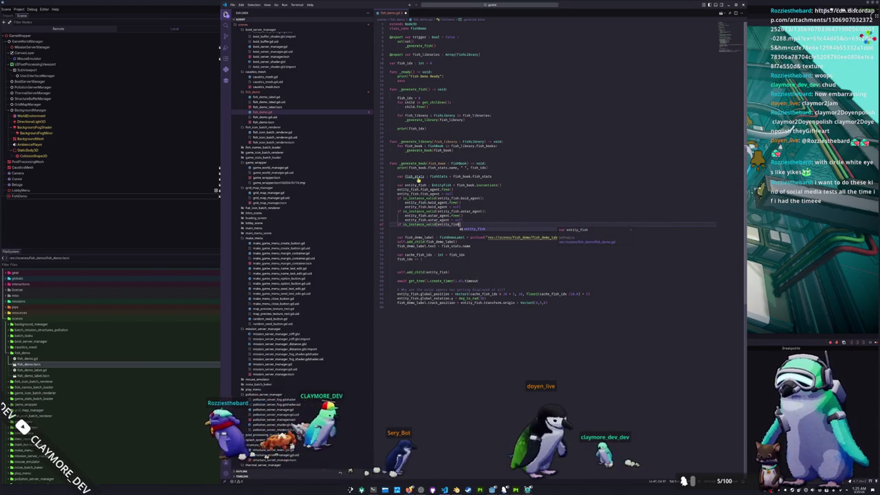
{"action": "left_click", "coordinate": [441, 186], "text": "ctrl"}
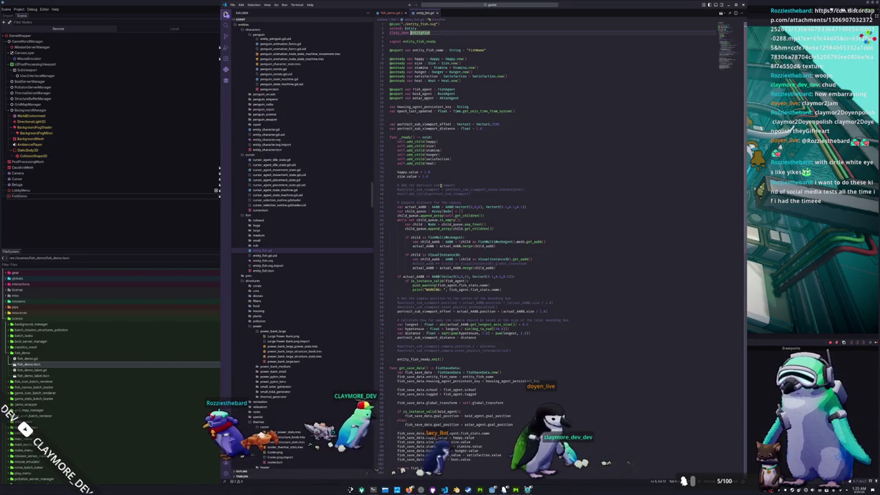
- Review astar_agent usage in entity_fish.gd, then undo the half-typed check in fish_demo.gd
{"action": "double_click", "coordinate": [423, 98]}
{"action": "scroll", "coordinate": [462, 150], "scroll_direction": "down", "scroll_amount": 3}
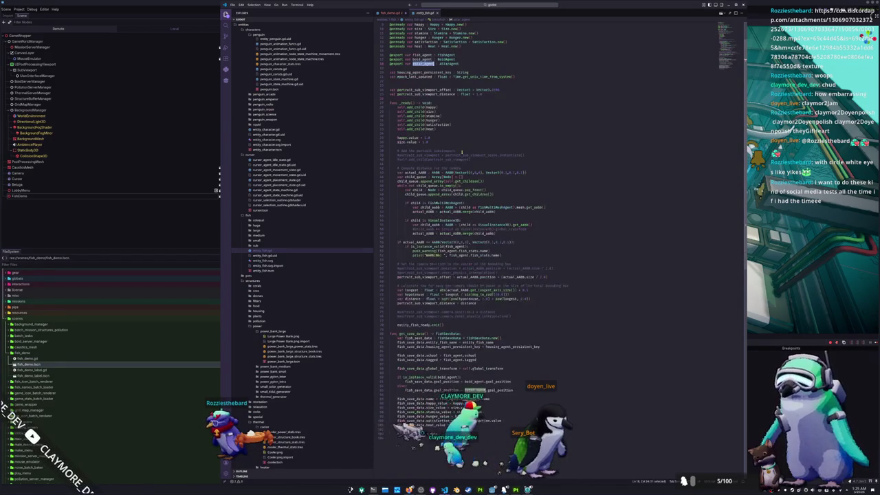
{"action": "scroll", "coordinate": [462, 152], "scroll_direction": "down", "scroll_amount": 3}
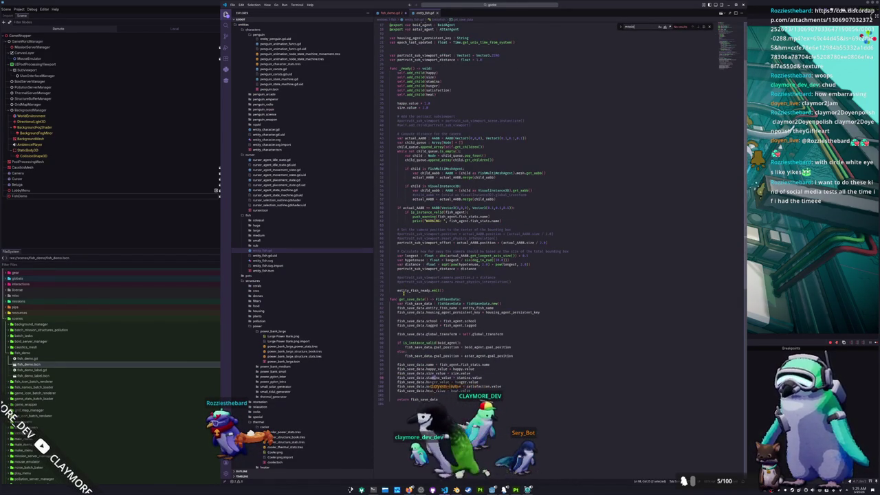
{"action": "scroll", "coordinate": [414, 290], "scroll_direction": "up", "scroll_amount": 6}
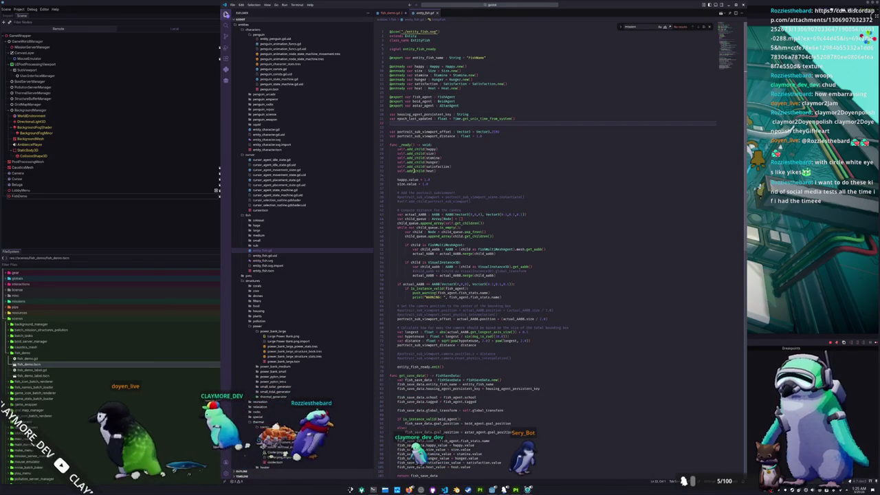
{"action": "scroll", "coordinate": [395, 181], "scroll_direction": "down", "scroll_amount": 3}
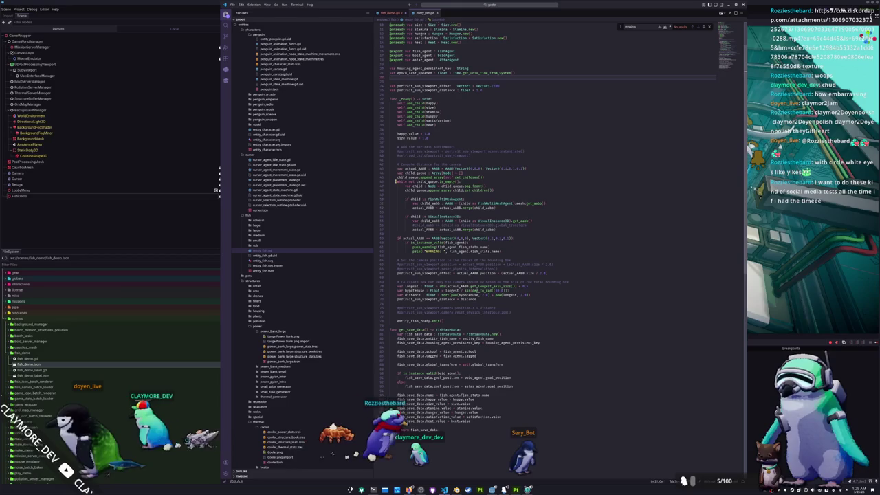
{"action": "scroll", "coordinate": [396, 182], "scroll_direction": "up", "scroll_amount": 3}
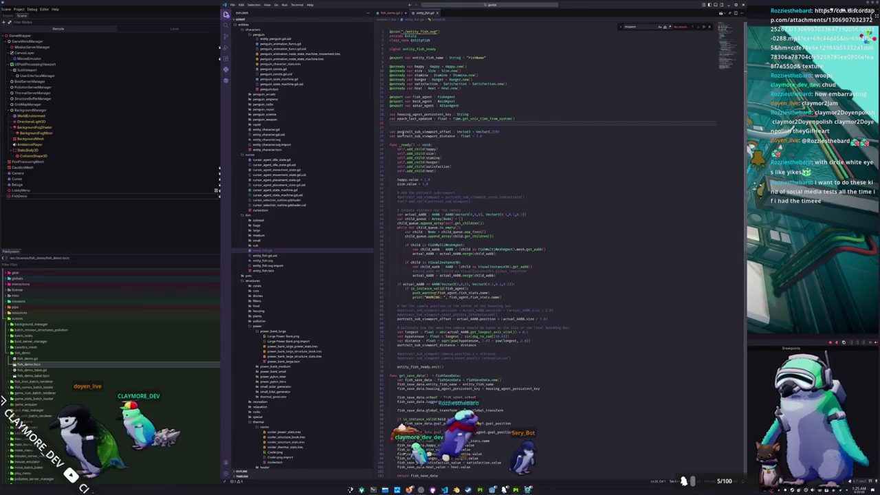
{"action": "left_click", "coordinate": [389, 13]}
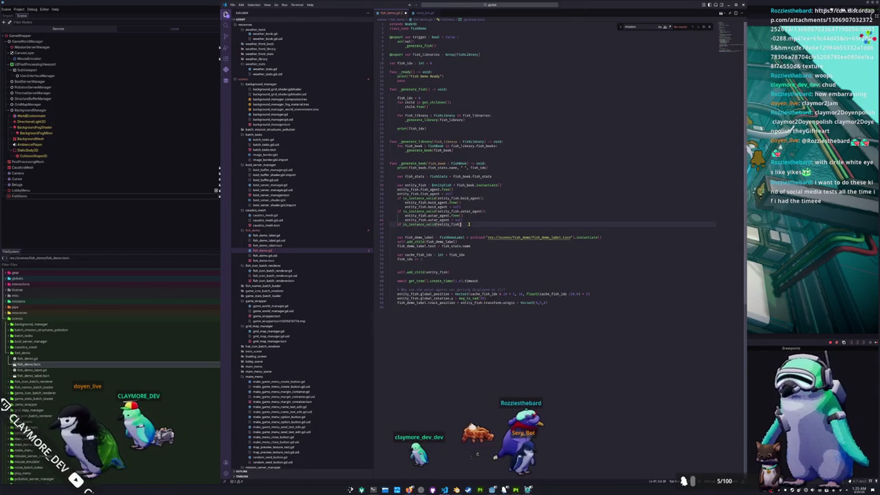
{"action": "key", "text": "ctrl+z"}
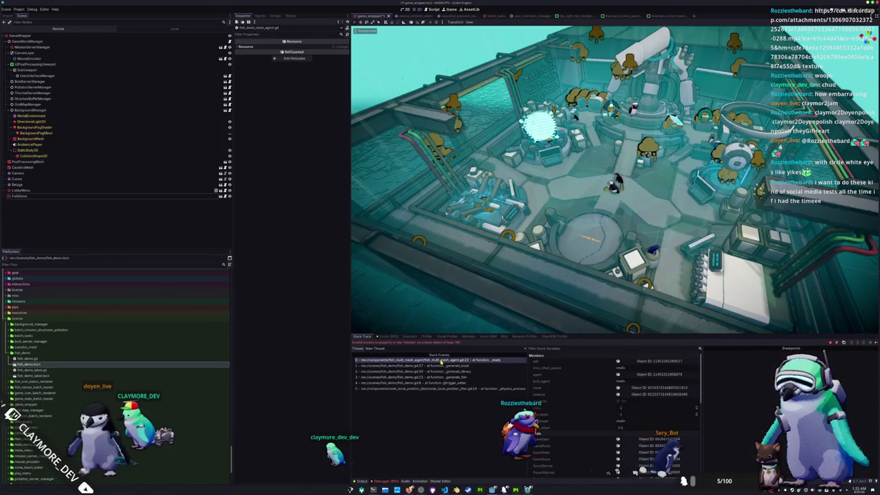
- Step through the stack frames from generate_fish back up to the fish_multi_mesh_agent _ready frame
{"action": "left_click", "coordinate": [443, 365]}
{"action": "left_click", "coordinate": [454, 382]}
{"action": "left_click", "coordinate": [454, 377]}
{"action": "left_click", "coordinate": [456, 371]}
{"action": "left_click", "coordinate": [459, 365]}
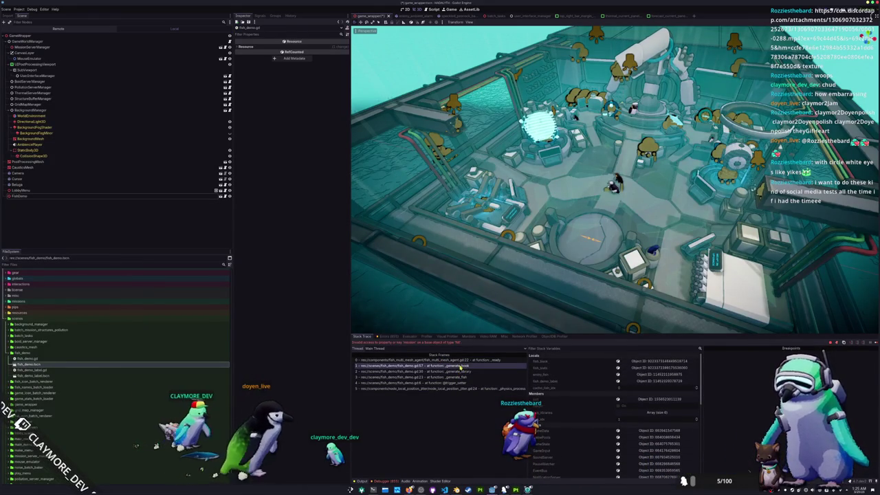
{"action": "left_click", "coordinate": [448, 360]}
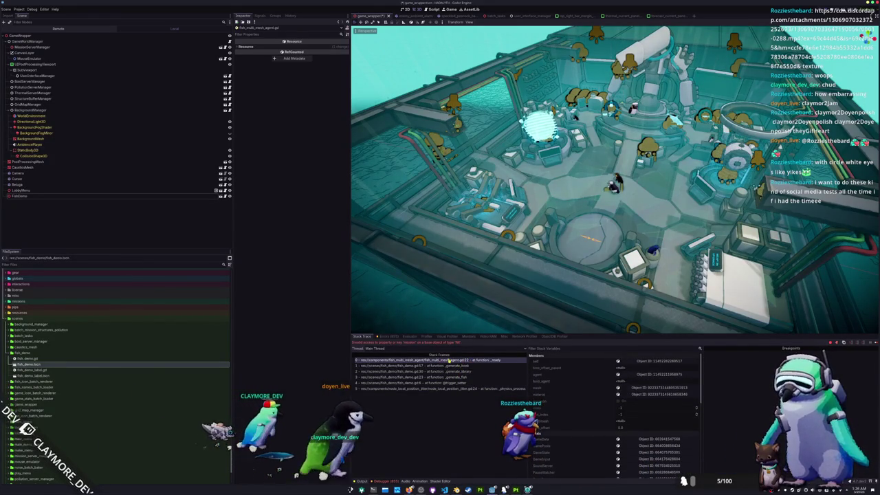
{"action": "key", "text": "alt+Tab"}
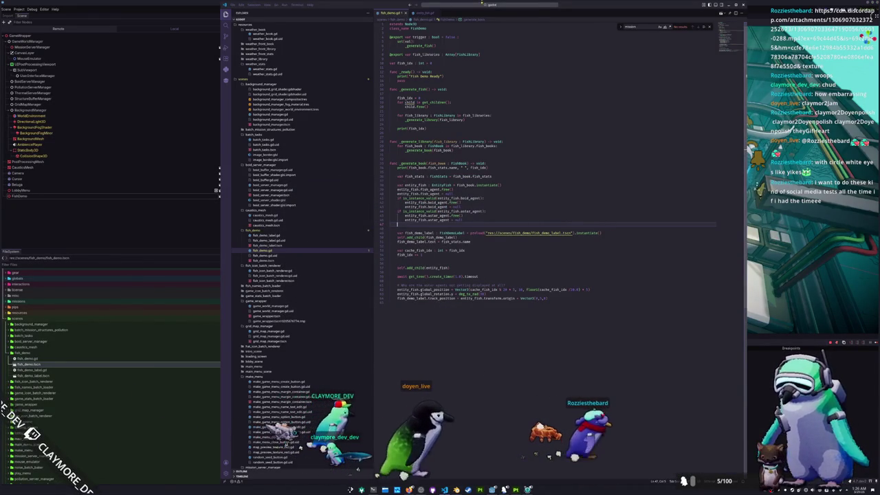
- Open fish_multi_mesh_agent.gd and add 'if not is_instance_valid(agent.fish_agent):' atop _ready, indenting the next line
{"action": "left_click", "coordinate": [480, 4]}
{"action": "type", "text": "fish_m"}
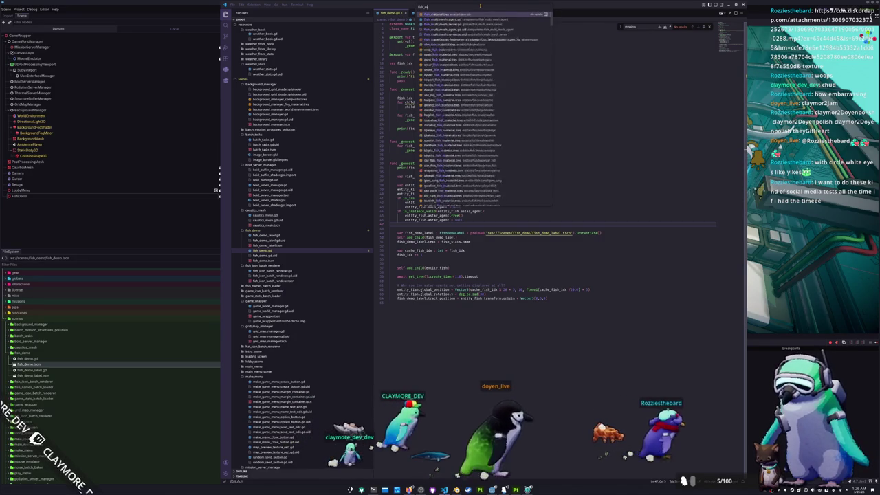
{"action": "type", "text": "ultimesh"}
{"action": "key", "text": "Return"}
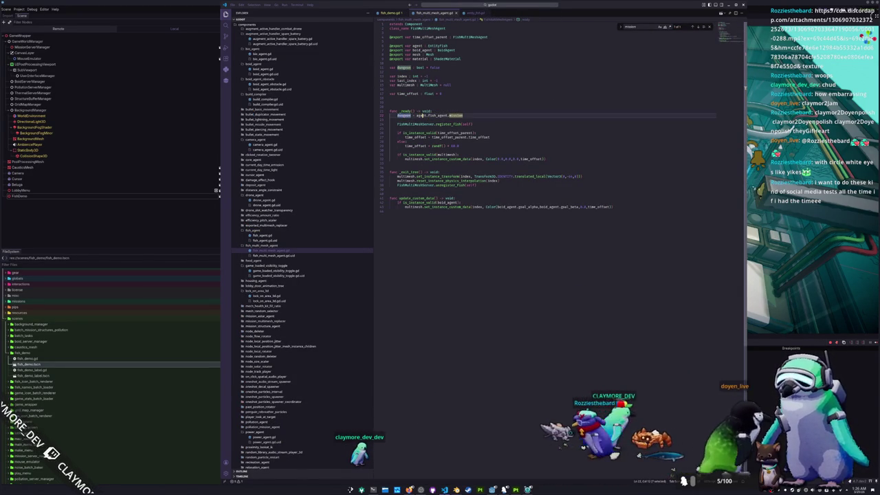
{"action": "left_click", "coordinate": [458, 110]}
{"action": "key", "text": "Return"}
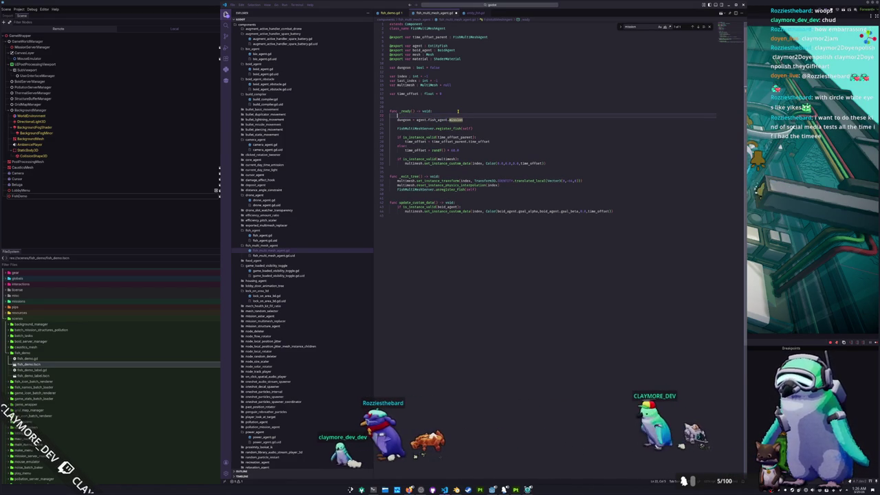
{"action": "type", "text": "if not is_instance"}
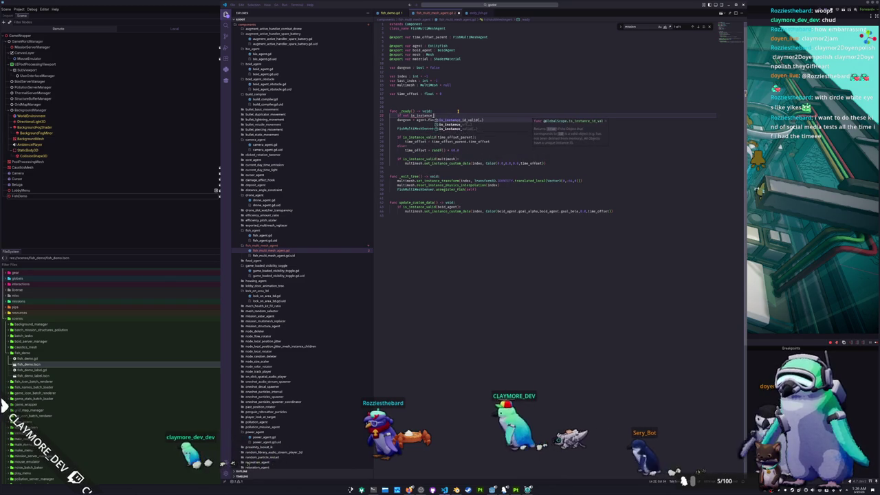
{"action": "type", "text": "_valid(agent.fish_agent"}
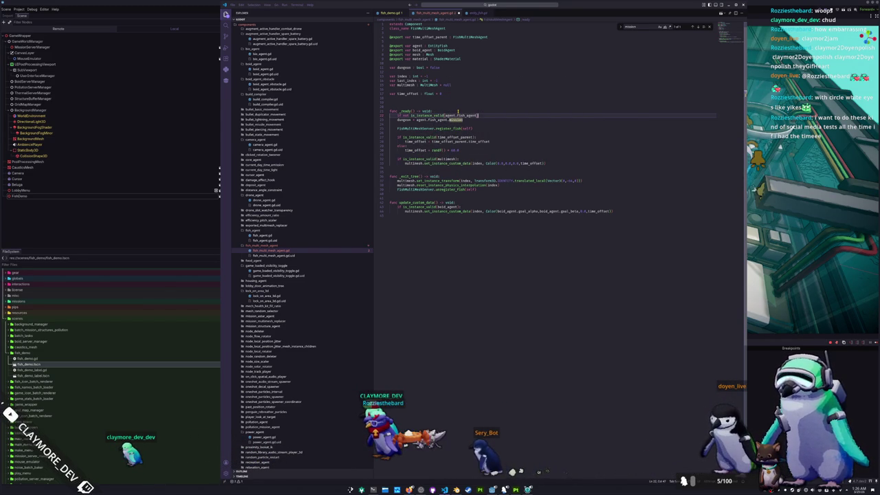
{"action": "type", "text": ":"}
{"action": "key", "text": "Down"}
{"action": "key", "text": "Home"}
{"action": "key", "text": "Tab"}
{"action": "key", "text": "F5"}
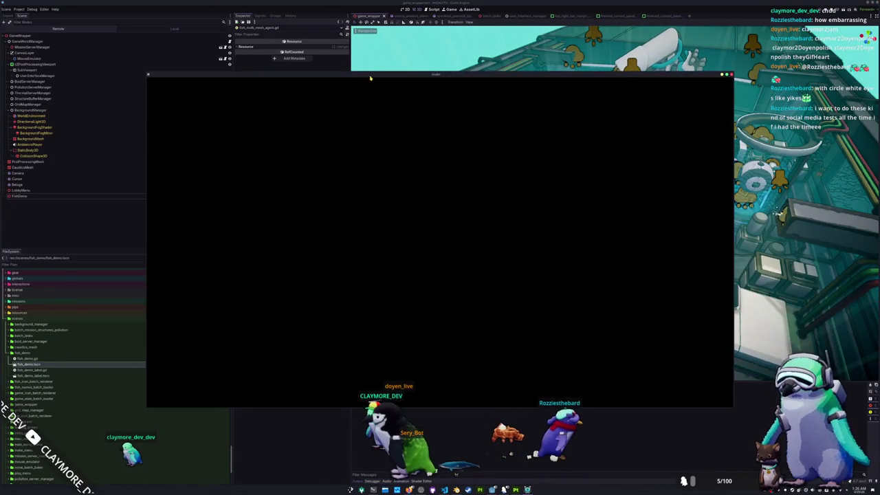
- Move the game window aside and select FishDemo in the Remote scene tree
{"action": "left_click_drag", "start_coordinate": [370, 77], "coordinate": [573, 101]}
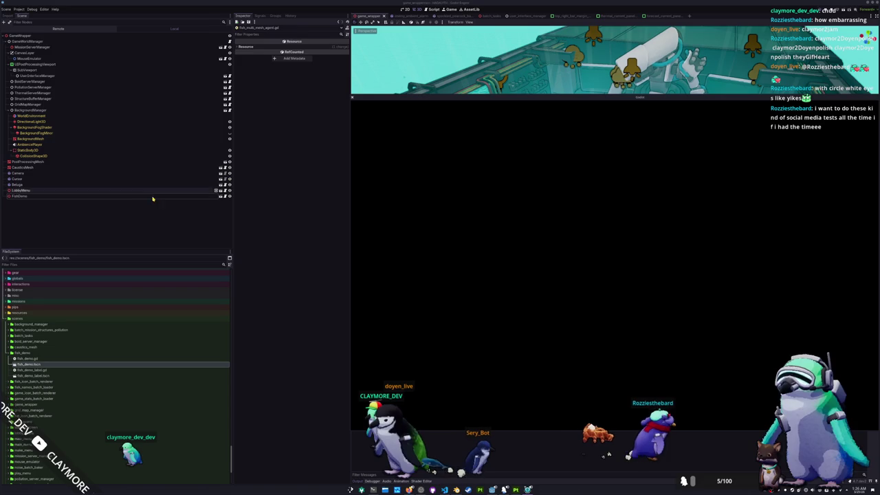
{"action": "left_click", "coordinate": [176, 197]}
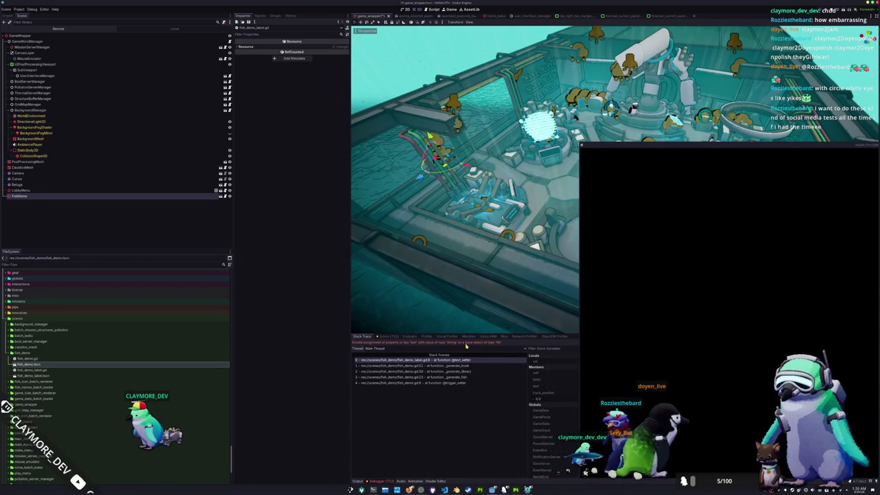
- Open fish_demo_label.tscn and inspect its FishDemoLabel root and Label nodes
{"action": "double_click", "coordinate": [127, 376]}
{"action": "left_click", "coordinate": [137, 36]}
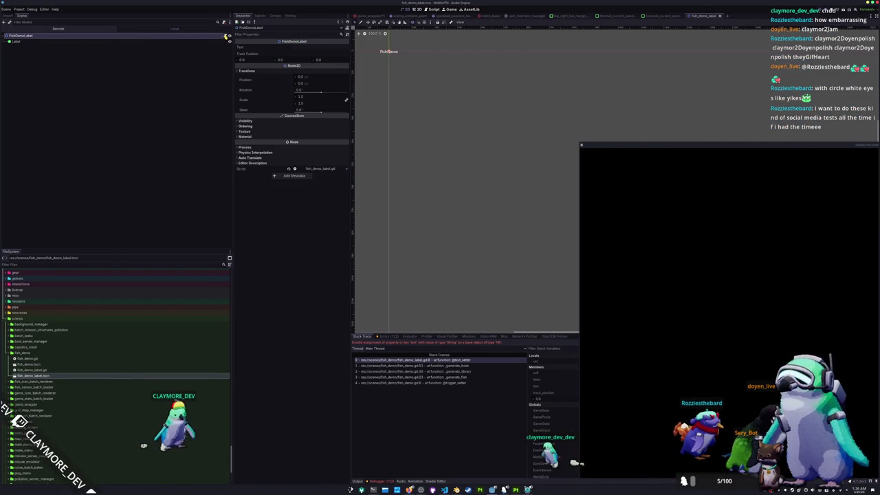
{"action": "left_click", "coordinate": [444, 489]}
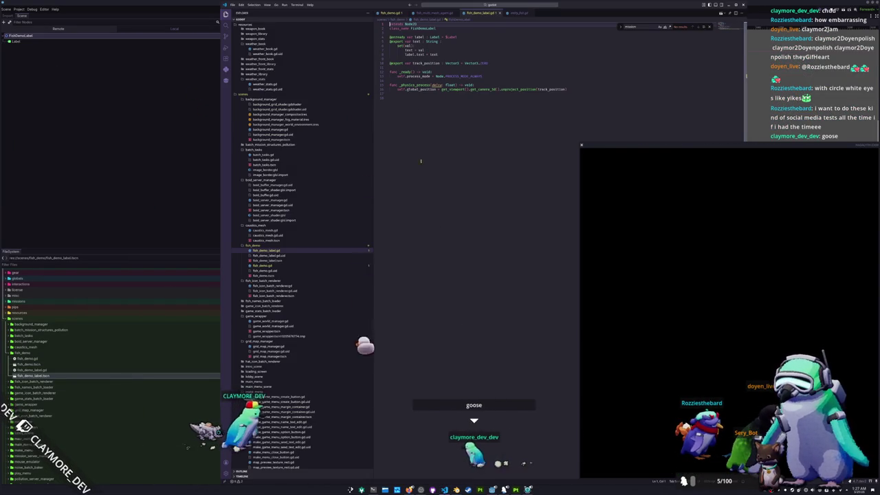
{"action": "left_click", "coordinate": [139, 59]}
{"action": "left_click", "coordinate": [140, 41]}
{"action": "right_click", "coordinate": [186, 41]}
{"action": "left_click", "coordinate": [203, 141]}
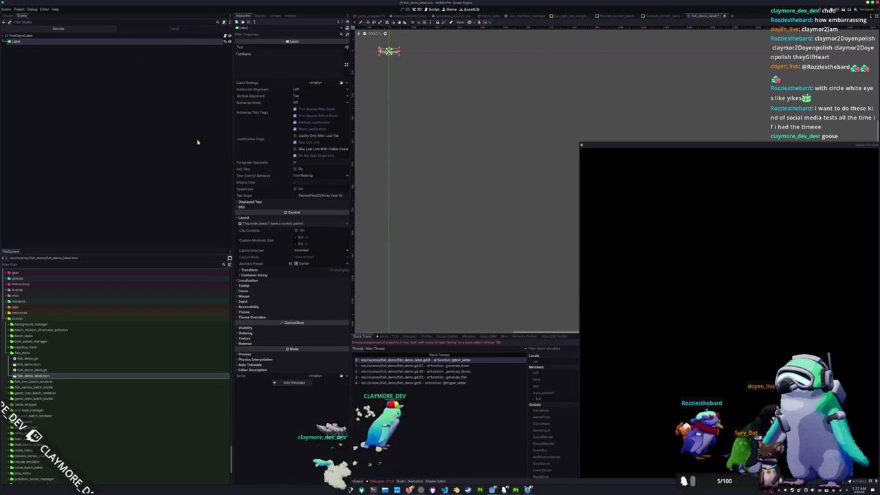
{"action": "left_click", "coordinate": [173, 138]}
- Recheck fish_demo_label.gd in VS Code, then run the game again with F6
{"action": "key", "text": "alt+Tab"}
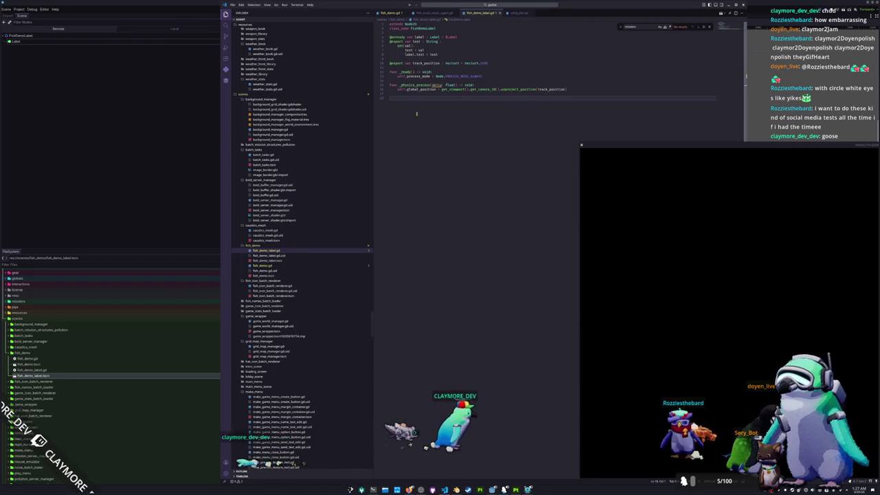
{"action": "left_click", "coordinate": [186, 212]}
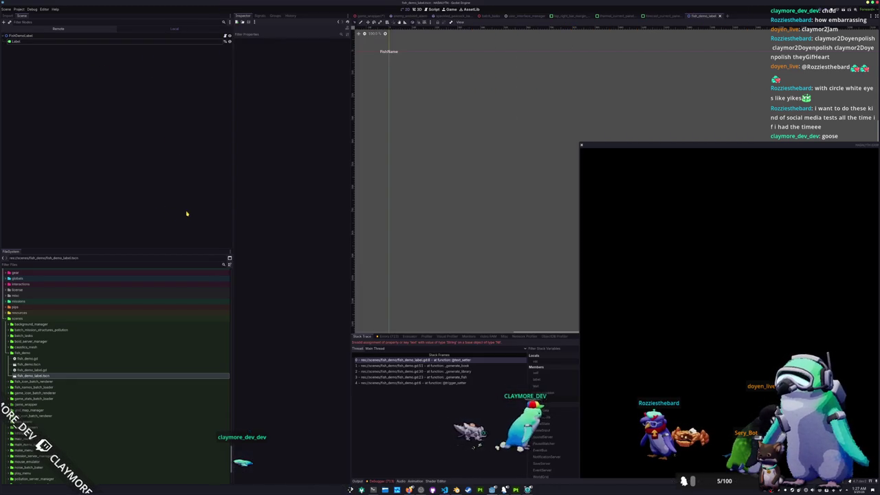
{"action": "key", "text": "F6"}
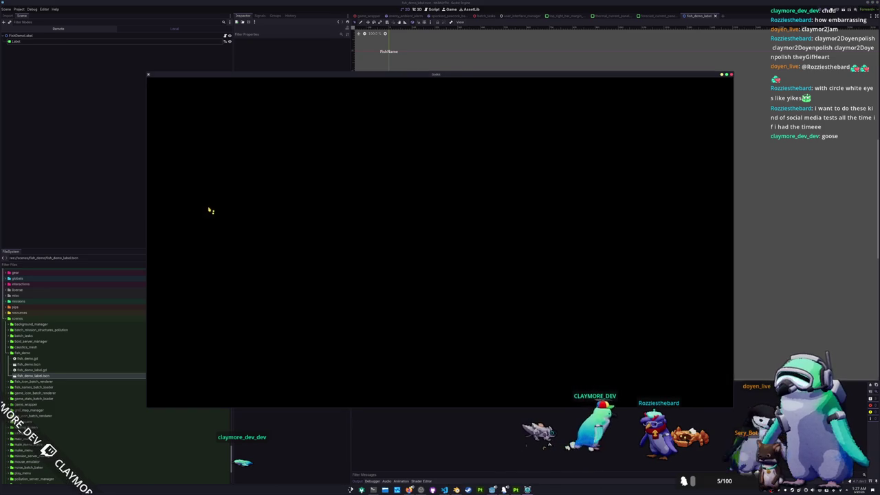
- Load save slot 1 in the running game and walk the character onto the platform
{"action": "mouse_move", "coordinate": [466, 68]}
{"action": "left_mouse_down"}
{"action": "mouse_move", "coordinate": [488, 65]}
{"action": "mouse_move", "coordinate": [465, 56]}
{"action": "left_mouse_up"}
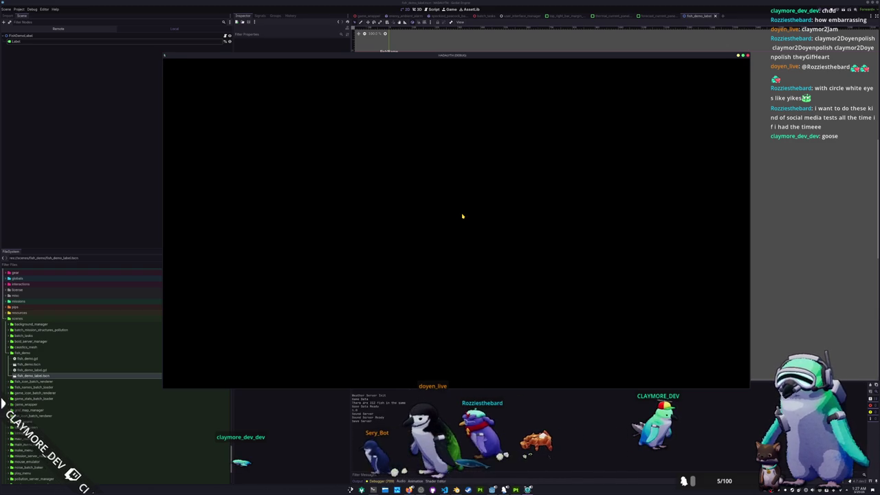
{"action": "left_click", "coordinate": [452, 259]}
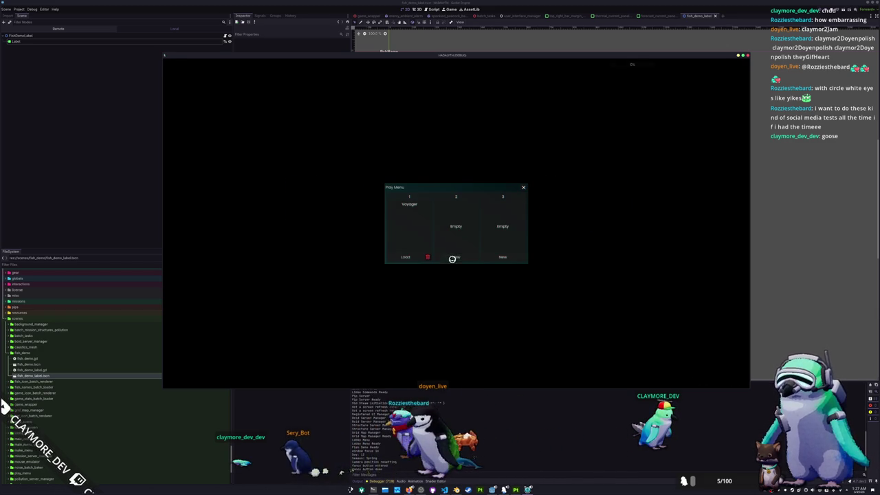
{"action": "left_click", "coordinate": [403, 257]}
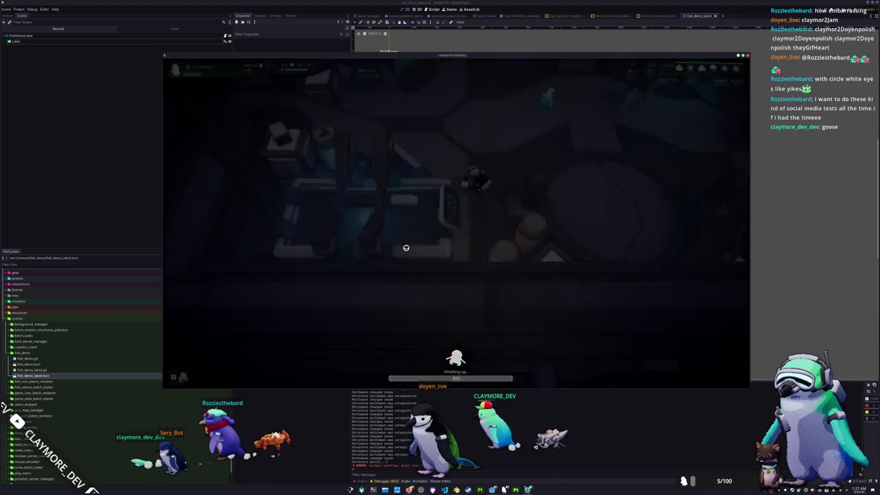
{"action": "key", "text": "w+d"}
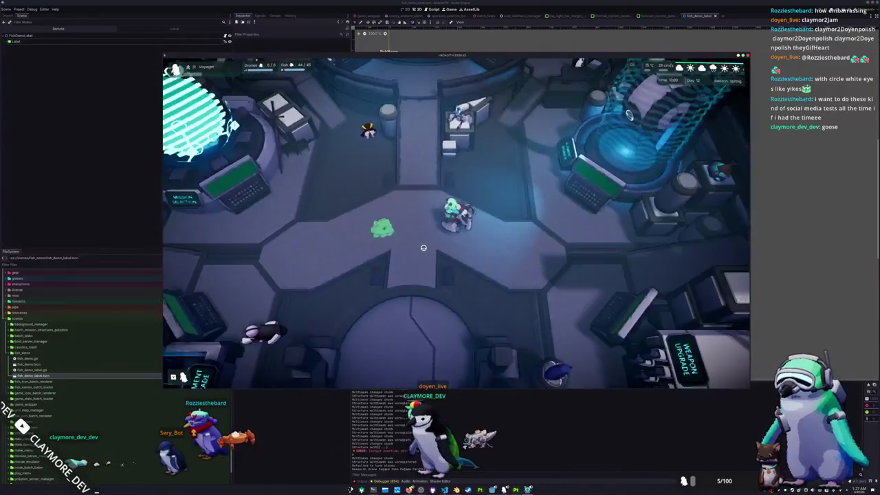
{"action": "key", "text": "s"}
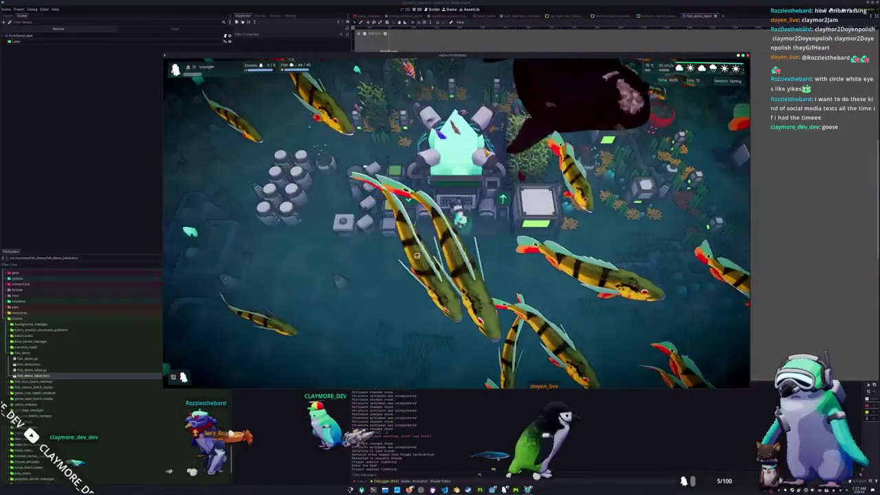
{"action": "scroll", "coordinate": [408, 264], "scroll_direction": "down", "scroll_amount": 5}
- Enter 'fish kill' and 'day set 4' in the in-game debug console, then close it
{"action": "key", "text": "grave"}
{"action": "type", "text": "fish kill"}
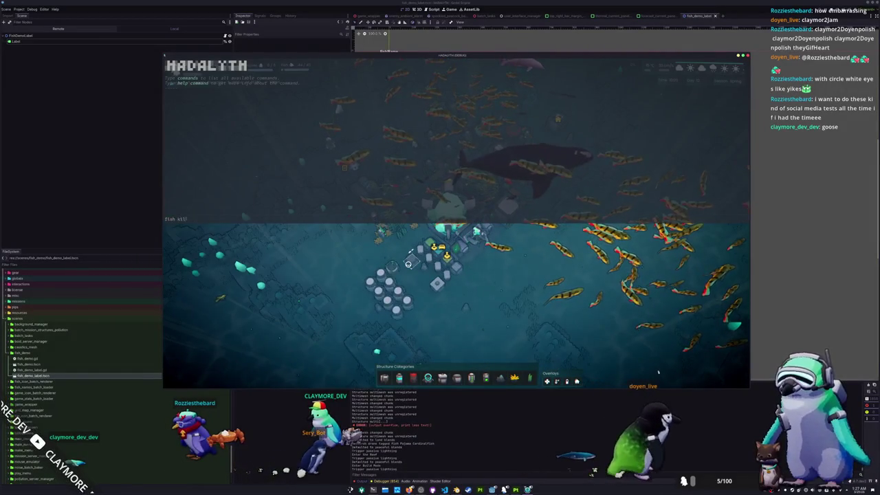
{"action": "type", "text": "kill"}
{"action": "key", "text": "Return"}
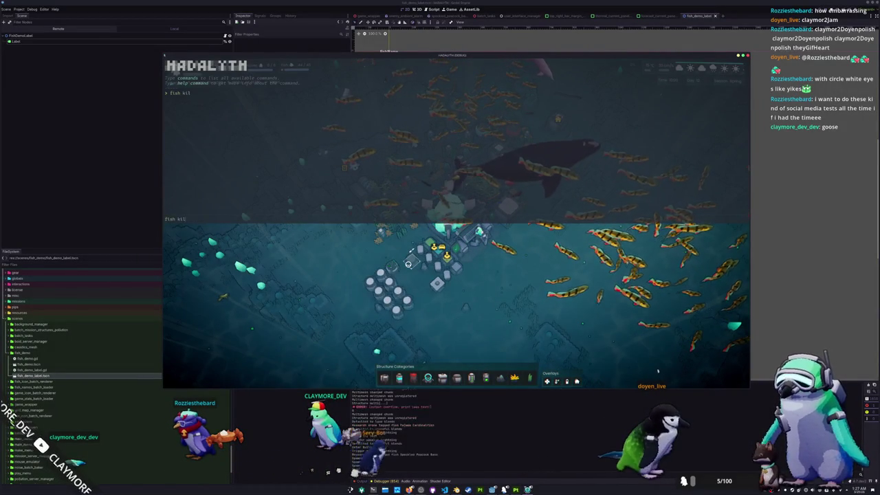
{"action": "key", "text": "Return"}
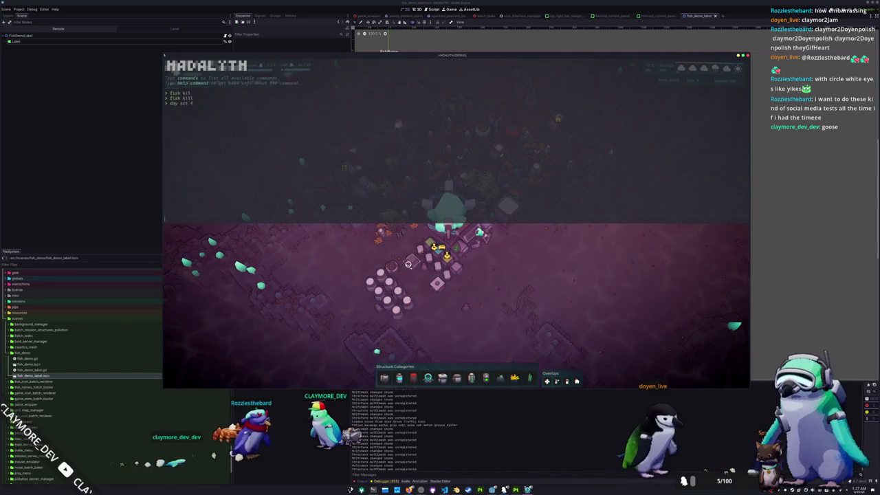
{"action": "key", "text": "grave"}
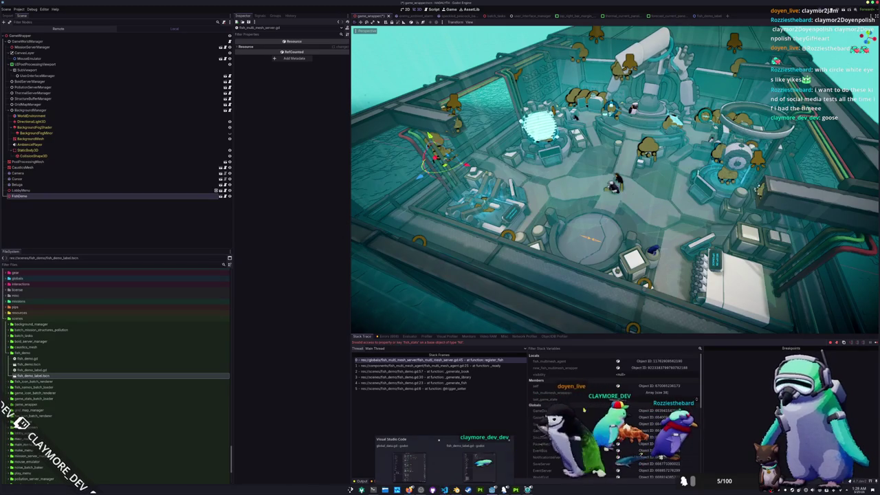
- Switch to VS Code and bring up the fish_demo.gd script
{"action": "key", "text": "alt+Tab"}
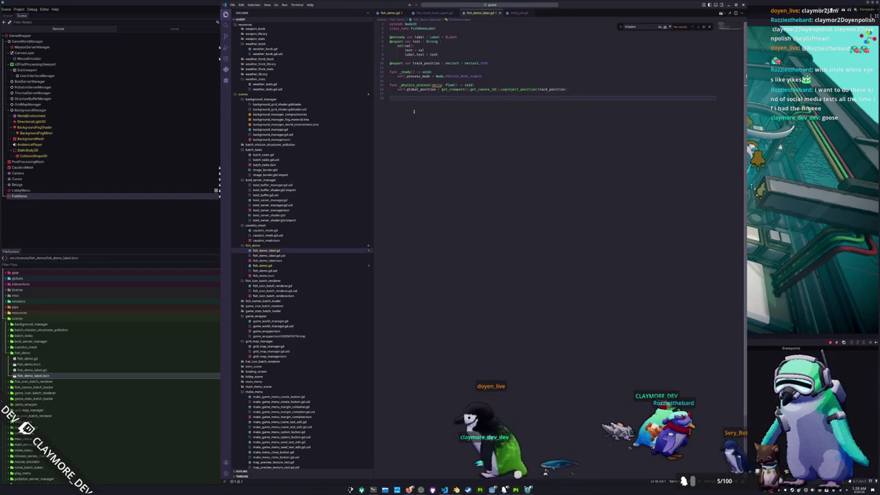
{"action": "left_click", "coordinate": [389, 13]}
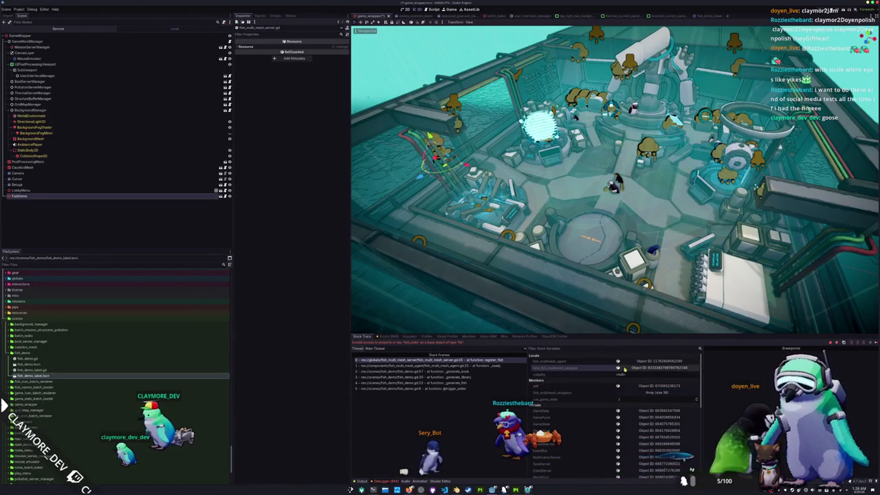
{"action": "key", "text": "alt+Tab"}
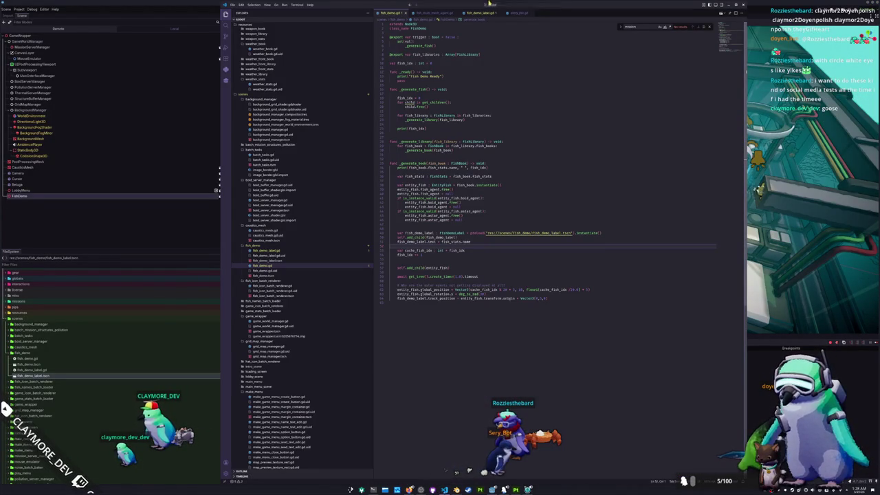
- Quick Open a search for 'fish_preview' and open fish_preview_texture_rect.gd
{"action": "left_click", "coordinate": [488, 5]}
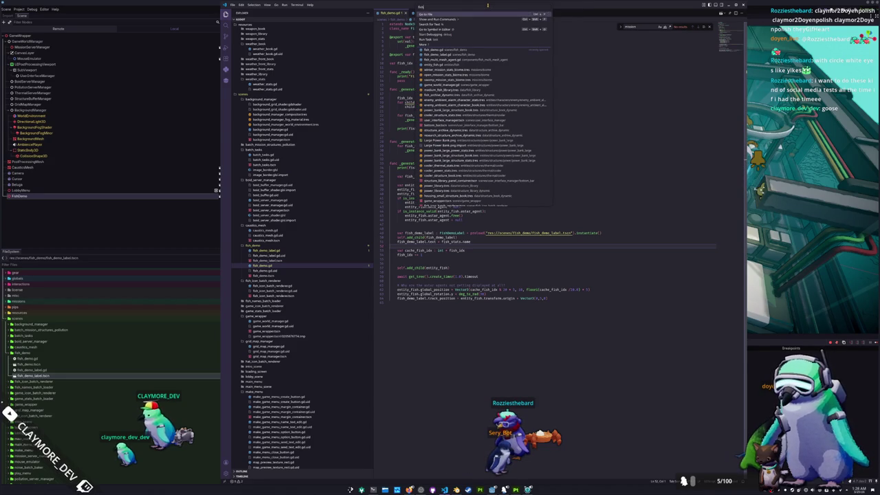
{"action": "type", "text": "h"}
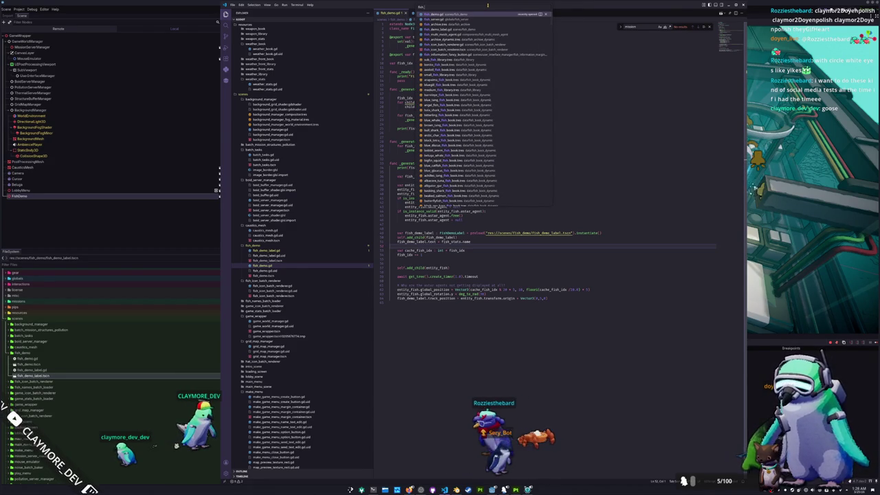
{"action": "type", "text": " view"}
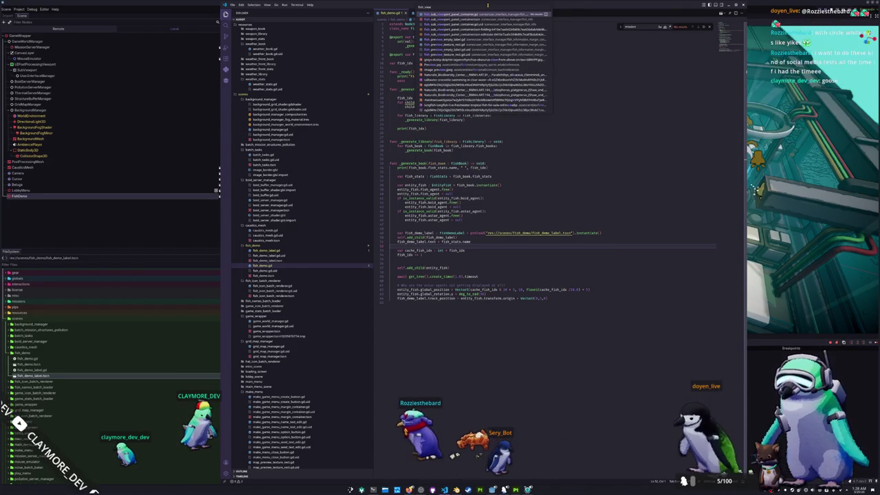
{"action": "key", "text": "BackSpace"}
{"action": "key", "text": "BackSpace"}
{"action": "key", "text": "BackSpace"}
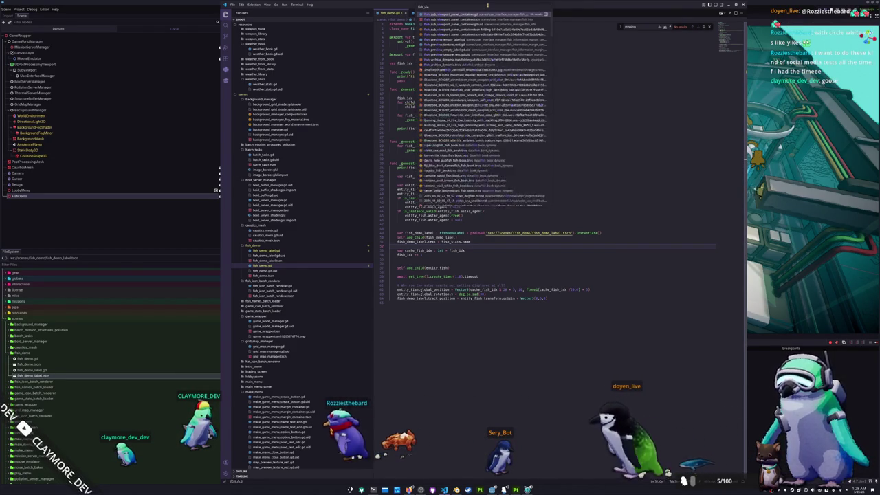
{"action": "type", "text": "_preview"}
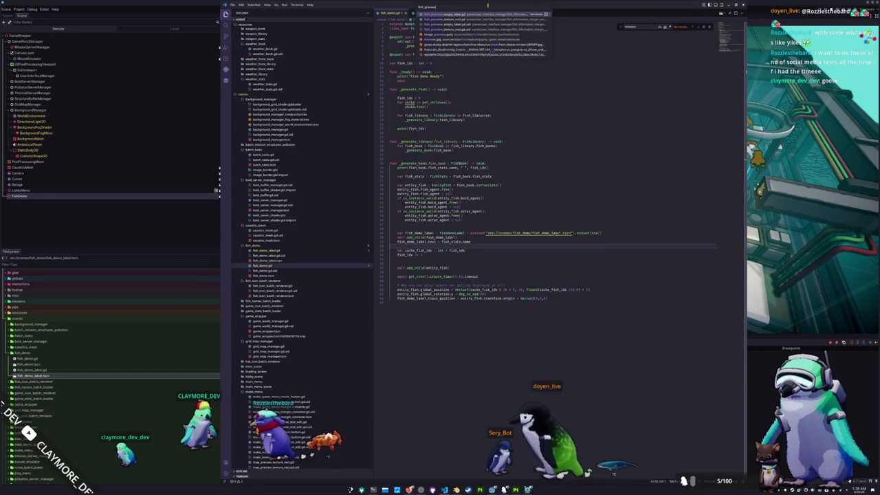
{"action": "key", "text": "Down"}
{"action": "key", "text": "Return"}
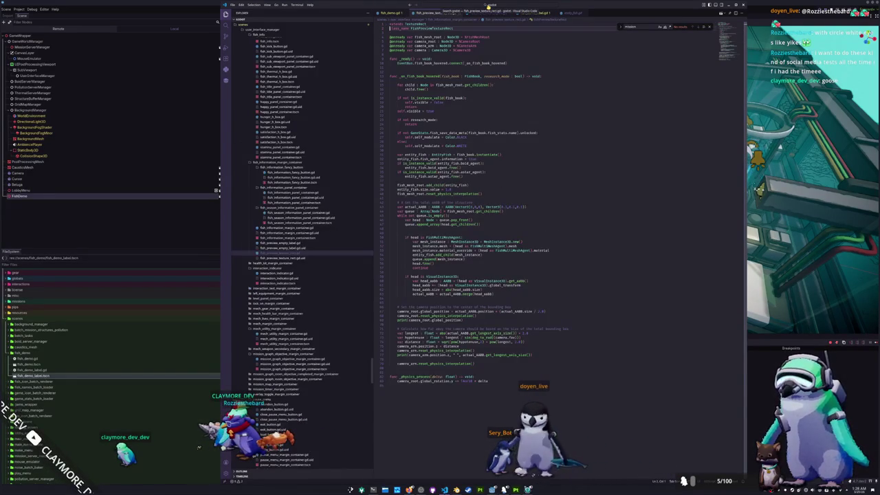
- In fish_demo.gd, delete the blank line sitting above the is_instance_valid checks
{"action": "left_click", "coordinate": [391, 142]}
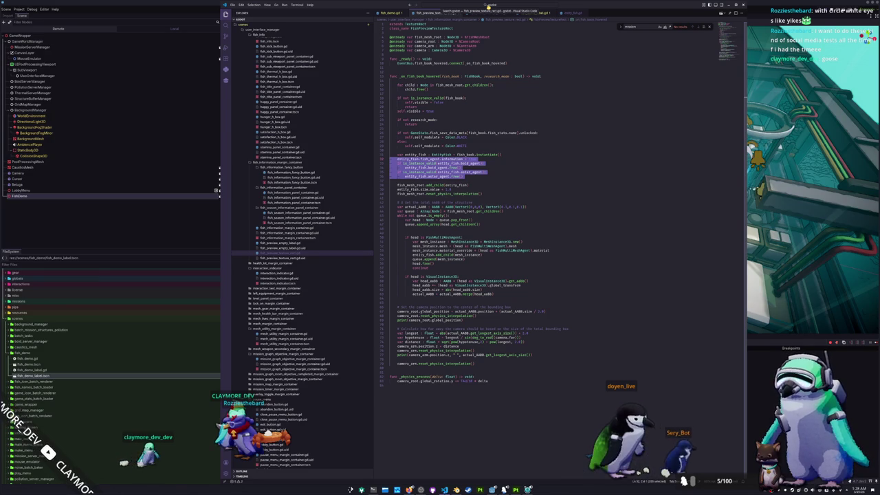
{"action": "left_click", "coordinate": [391, 154]}
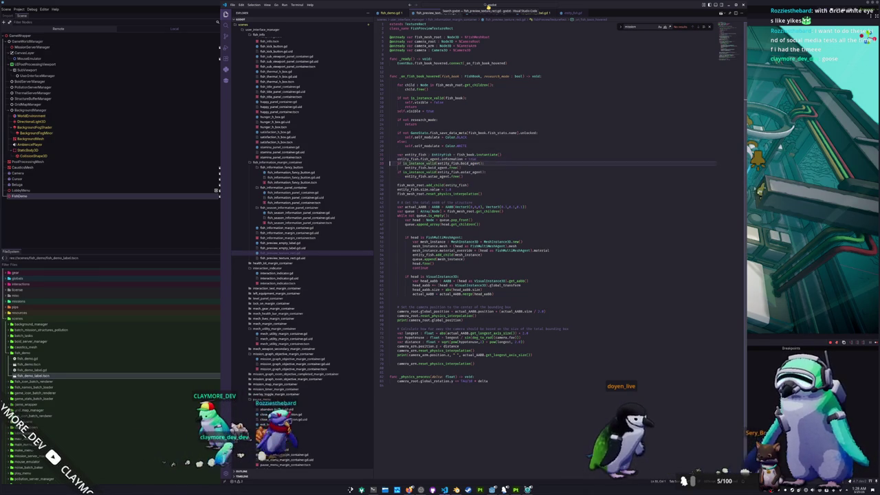
{"action": "left_click", "coordinate": [490, 37]}
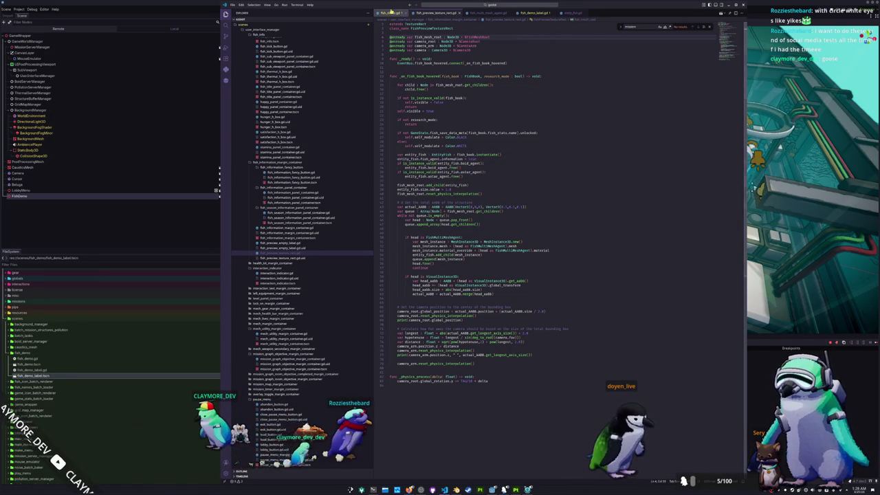
{"action": "left_click", "coordinate": [390, 12]}
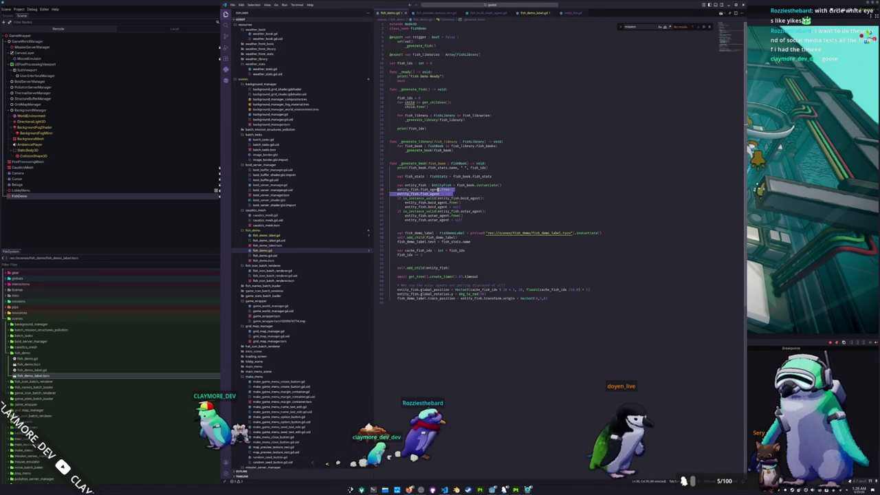
{"action": "key", "text": "BackSpace"}
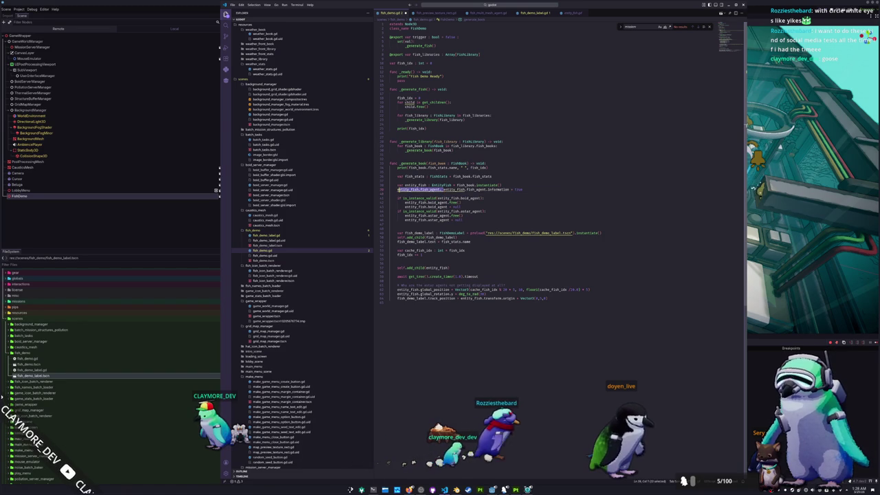
{"action": "left_click", "coordinate": [499, 193]}
{"action": "key", "text": "Delete"}
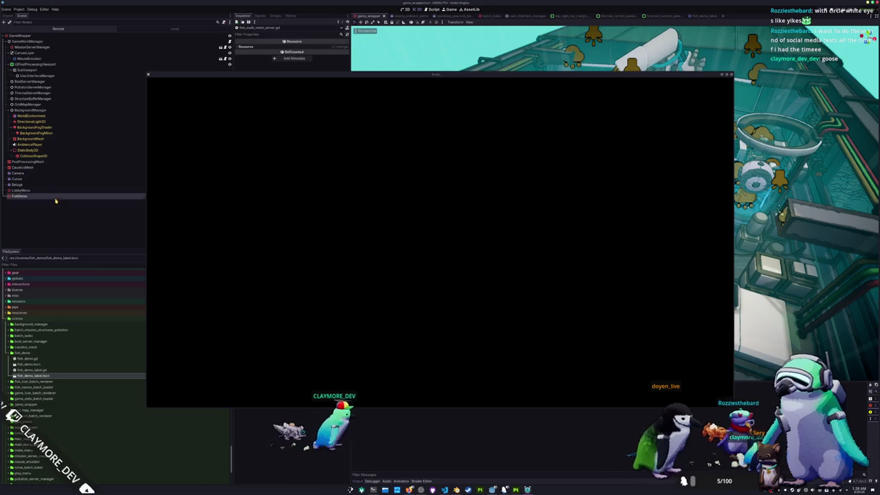
- Run the fish demo, note the label text error, and stop the game
{"action": "key", "text": "F5"}
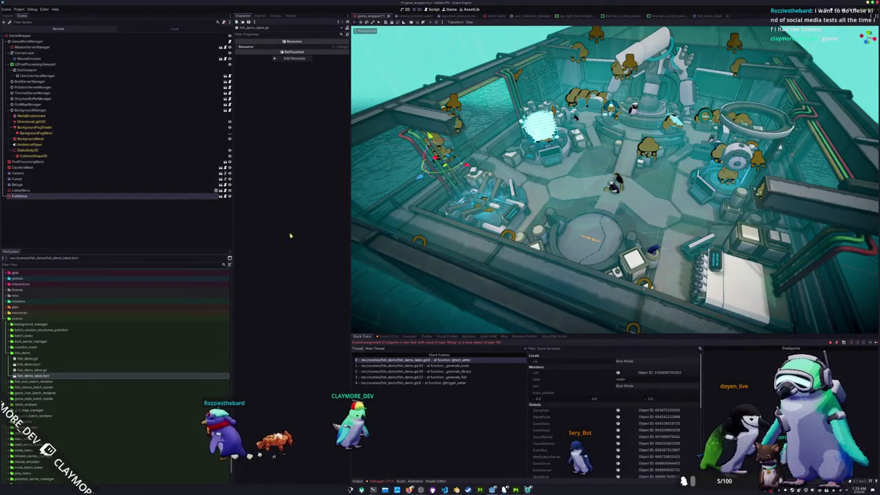
{"action": "key", "text": "ctrl+j"}
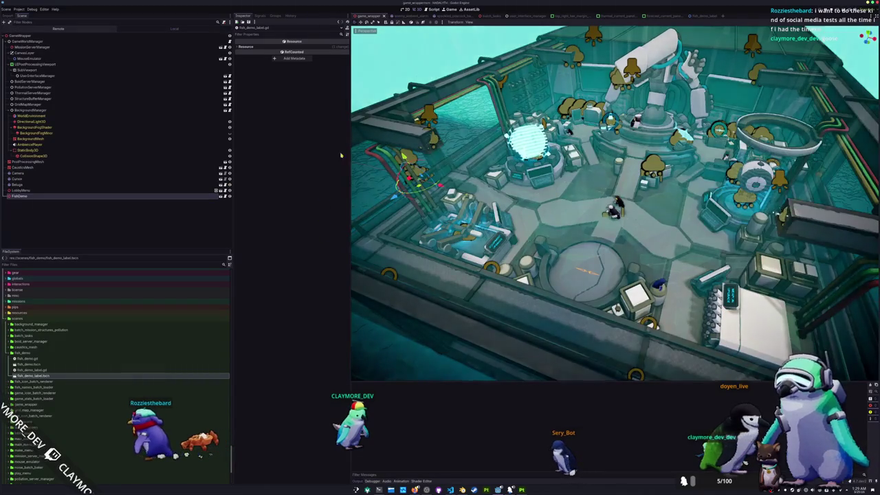
{"action": "key", "text": "F8"}
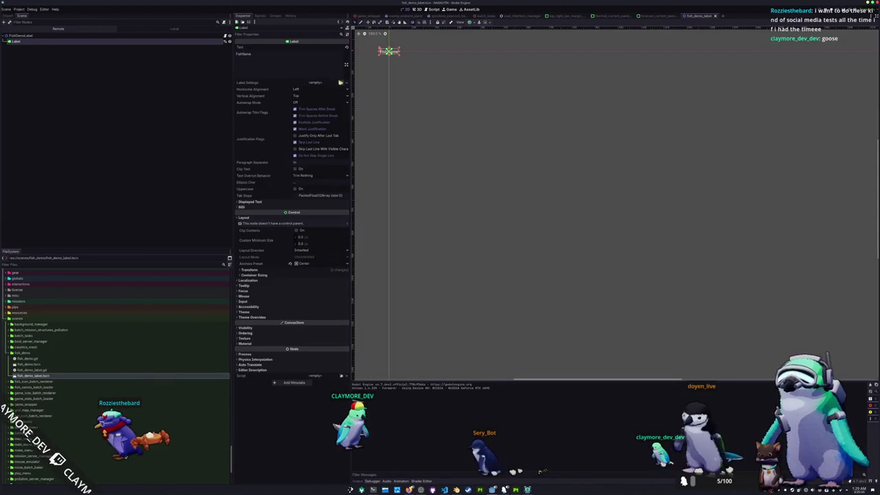
- Inspect the FishDemoLabel root and its Label child in the Scene dock
{"action": "left_click", "coordinate": [165, 76]}
{"action": "left_click", "coordinate": [199, 36]}
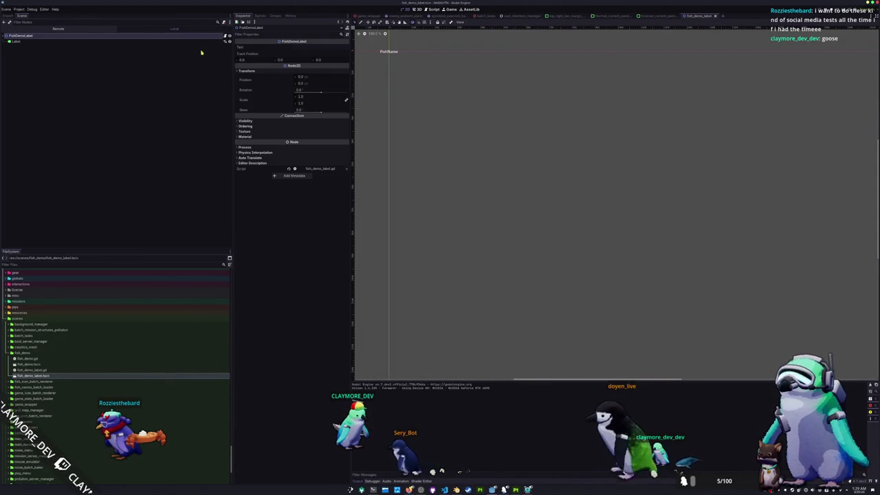
{"action": "key", "text": "Down"}
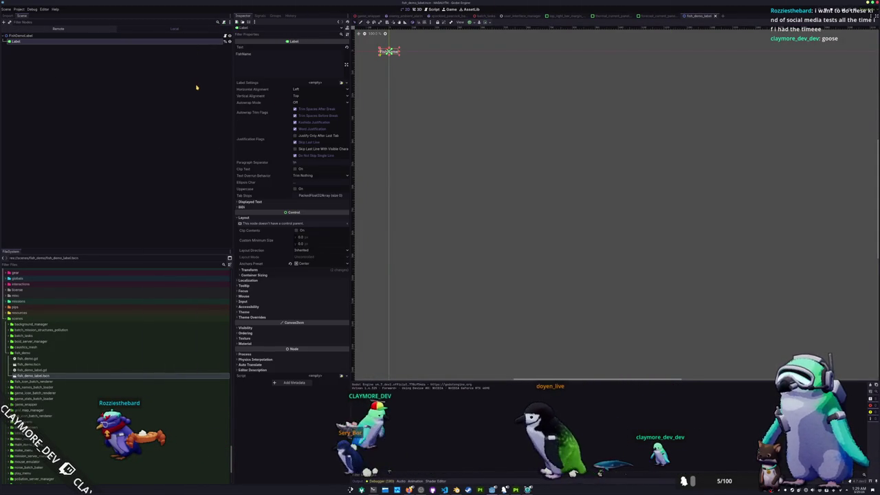
{"action": "key", "text": "alt+Tab"}
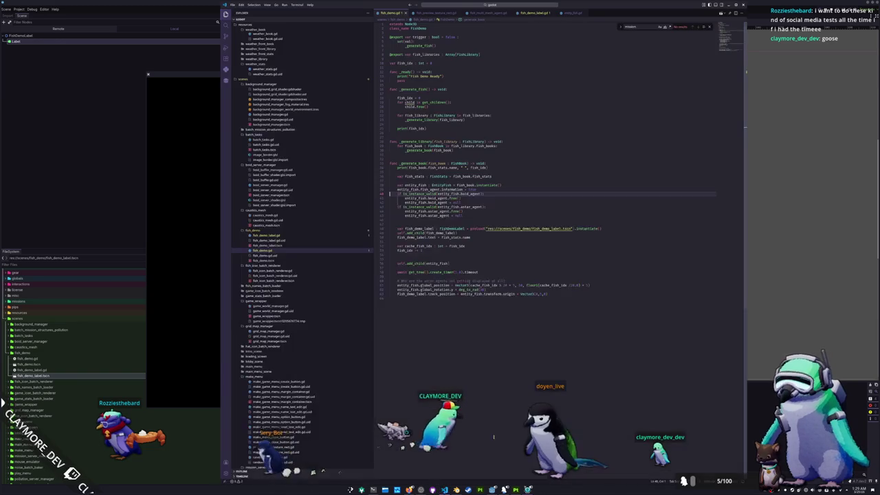
- Open fish_demo_label.gd from the FishDemoLabel type and review its label and text usages
{"action": "left_click", "coordinate": [419, 242]}
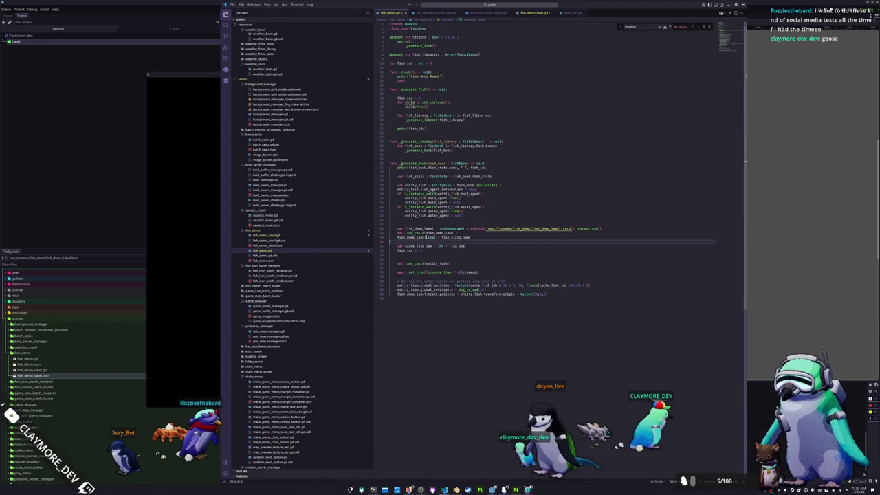
{"action": "left_click", "coordinate": [454, 229], "text": "ctrl"}
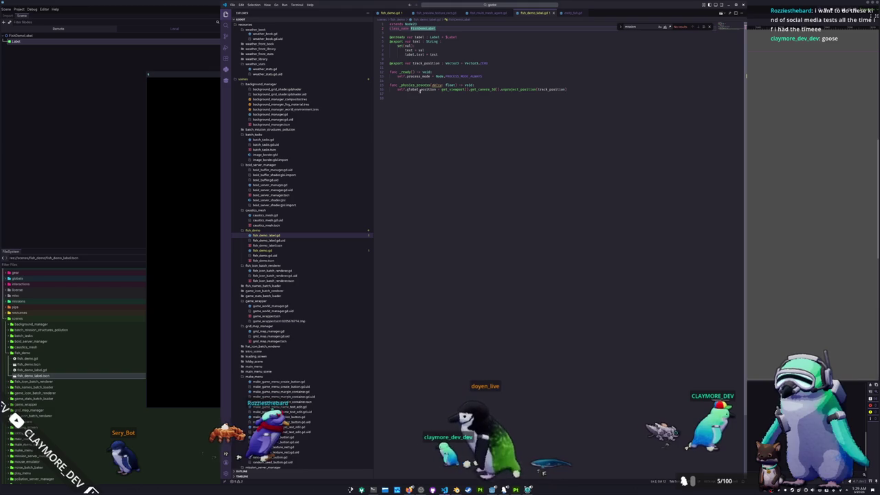
{"action": "double_click", "coordinate": [409, 54]}
{"action": "double_click", "coordinate": [434, 53]}
{"action": "left_click_drag", "start_coordinate": [405, 36], "coordinate": [464, 36]}
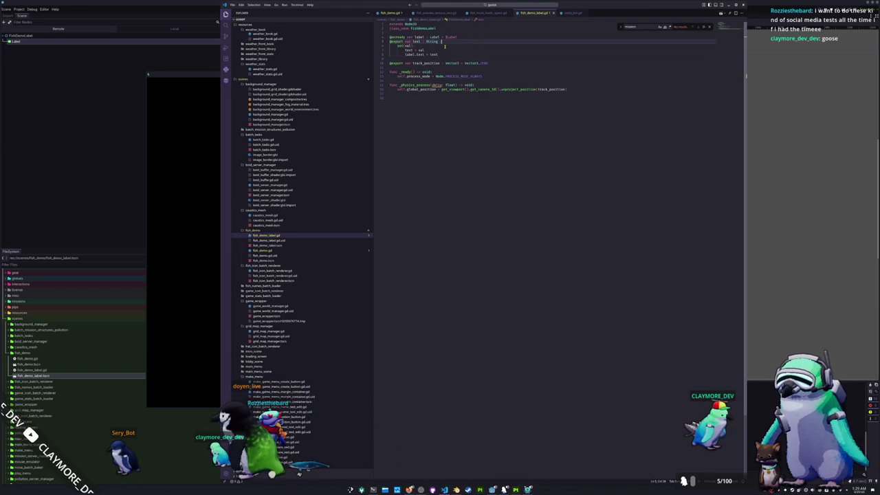
- Add 'if not self.is_node_ready(): await self.ready' to the text setter and relaunch
{"action": "key", "text": "Return"}
{"action": "type", "text": "if not self.is_node_ready():"}
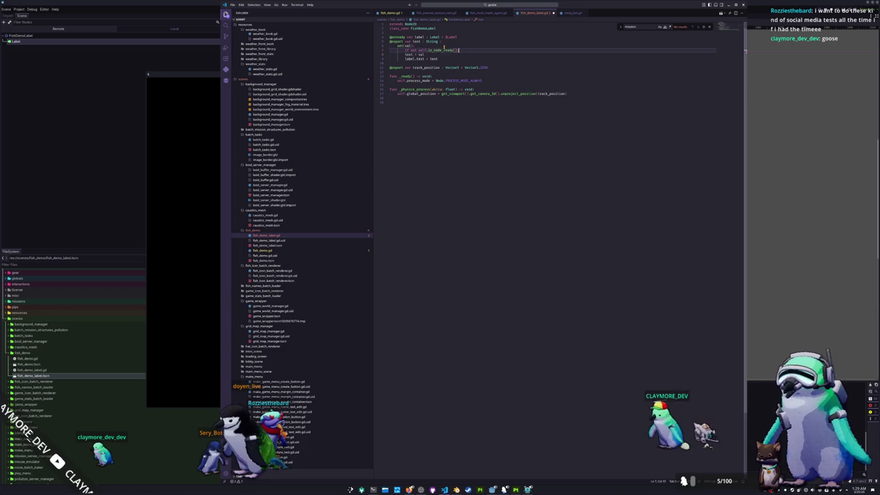
{"action": "key", "text": "Return"}
{"action": "type", "text": "await self.rea"}
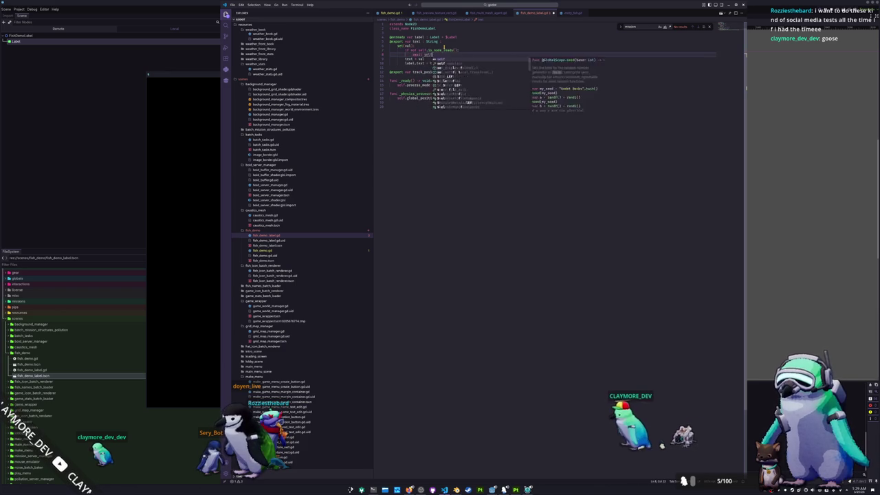
{"action": "key", "text": "Return"}
{"action": "key", "text": "F5"}
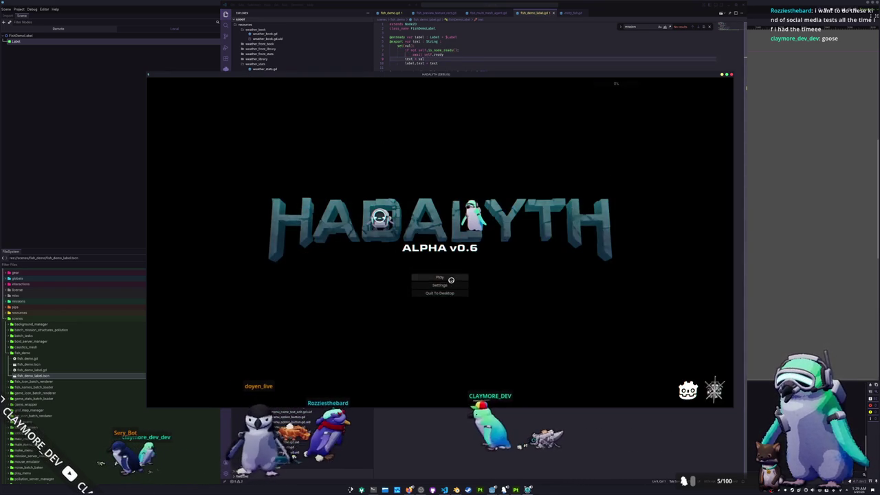
- Play from a save slot, bring the game window forward, and walk right and down through the room
{"action": "left_click", "coordinate": [444, 277]}
{"action": "left_click", "coordinate": [393, 275]}
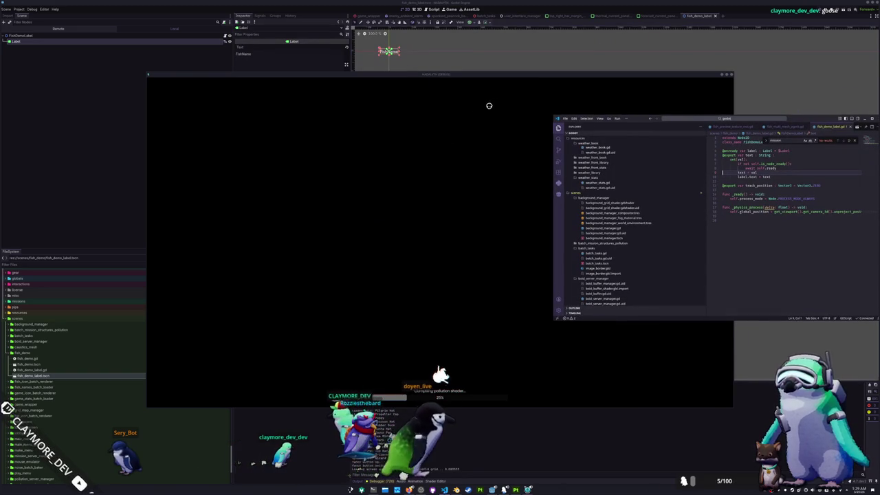
{"action": "left_click_drag", "start_coordinate": [447, 77], "coordinate": [484, 88]}
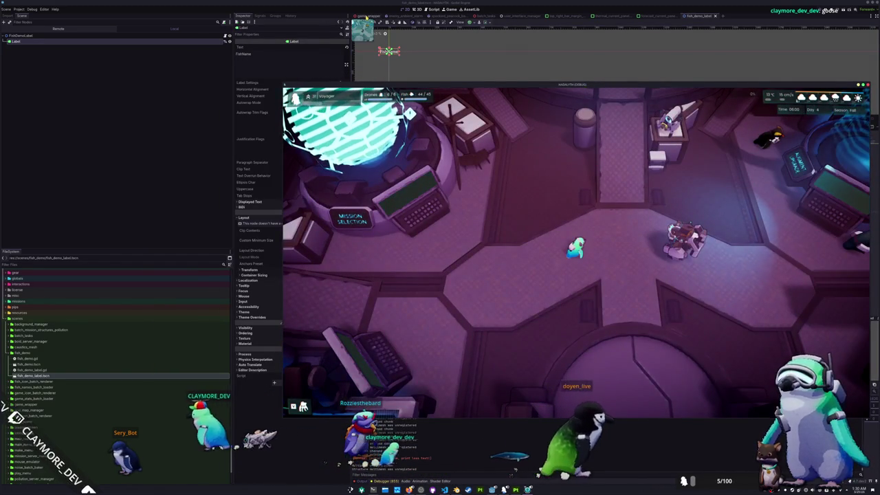
{"action": "key", "text": "ctrl+Tab"}
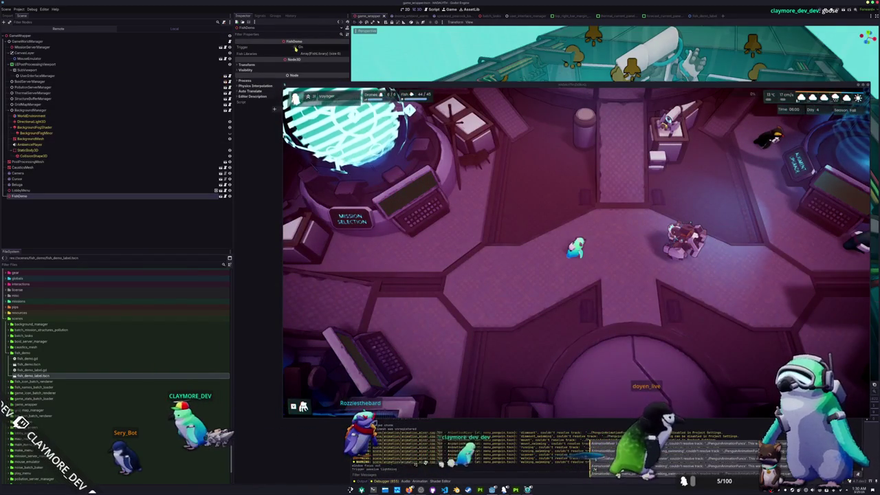
{"action": "key", "text": "d"}
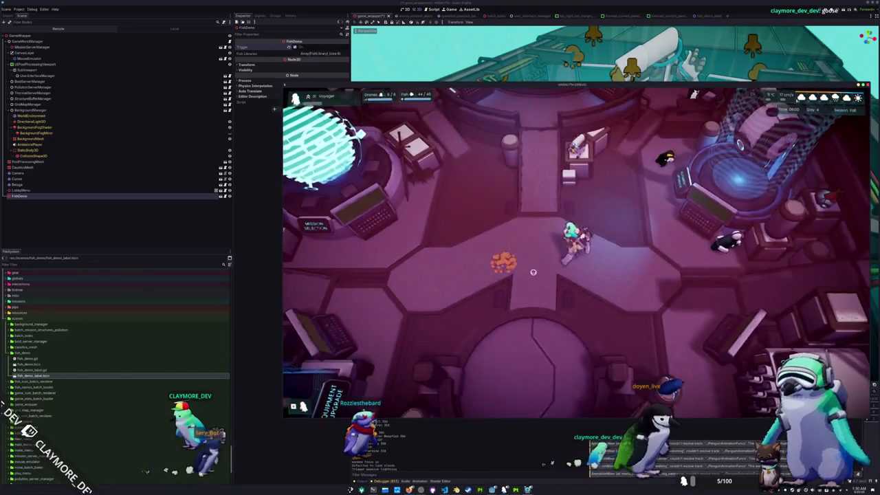
{"action": "key", "text": "s"}
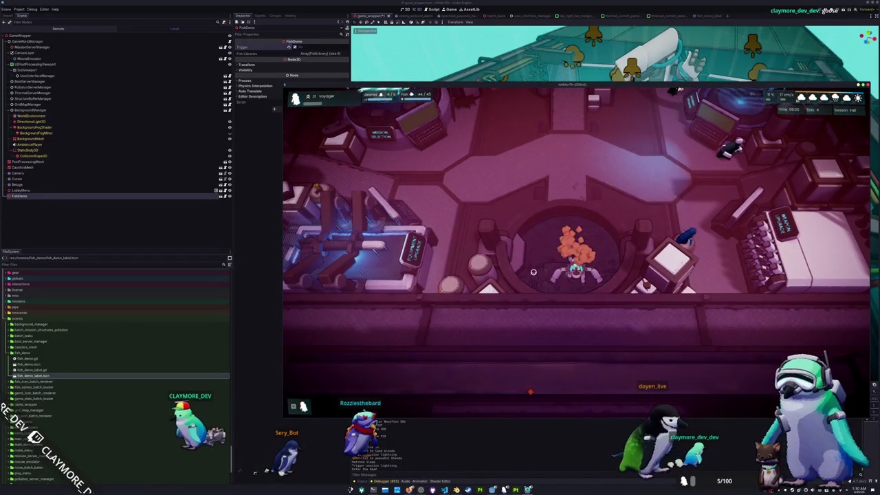
- Walk north past the base and survey the labeled fish grid, from large fish to smaller rows
{"action": "key", "text": "e"}
{"action": "key", "text": "w"}
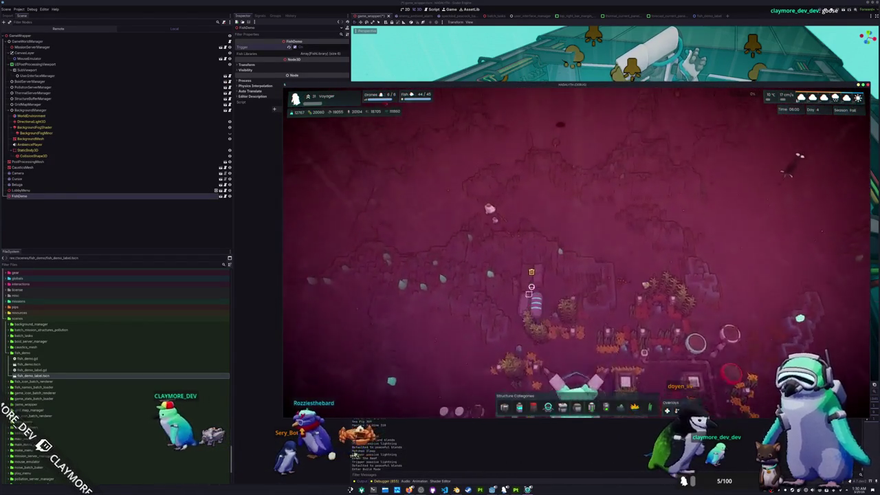
{"action": "key", "text": "w"}
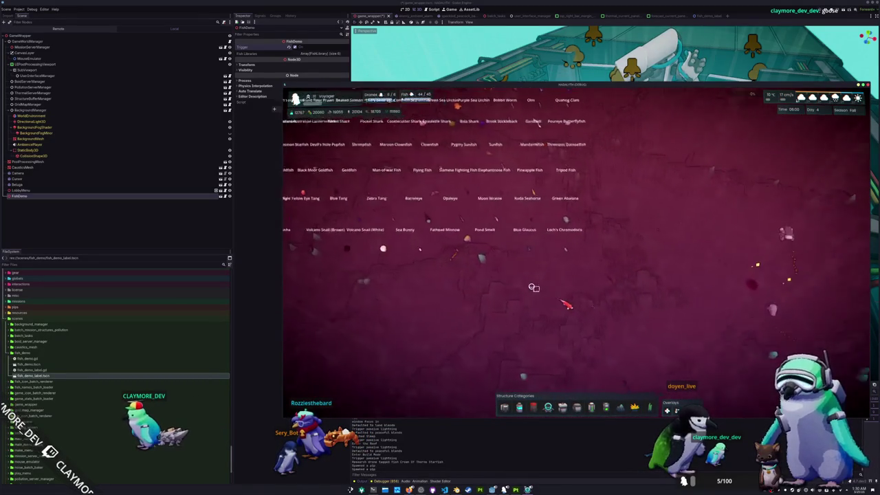
{"action": "key", "text": "w"}
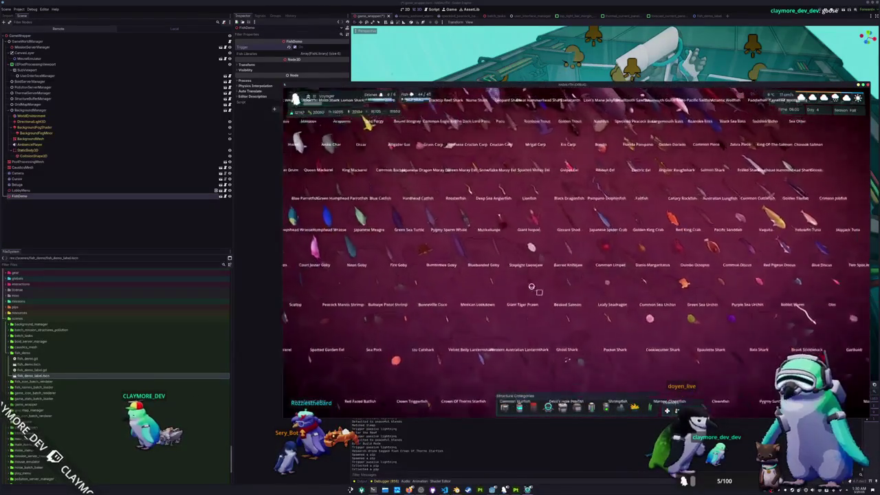
{"action": "key", "text": "s"}
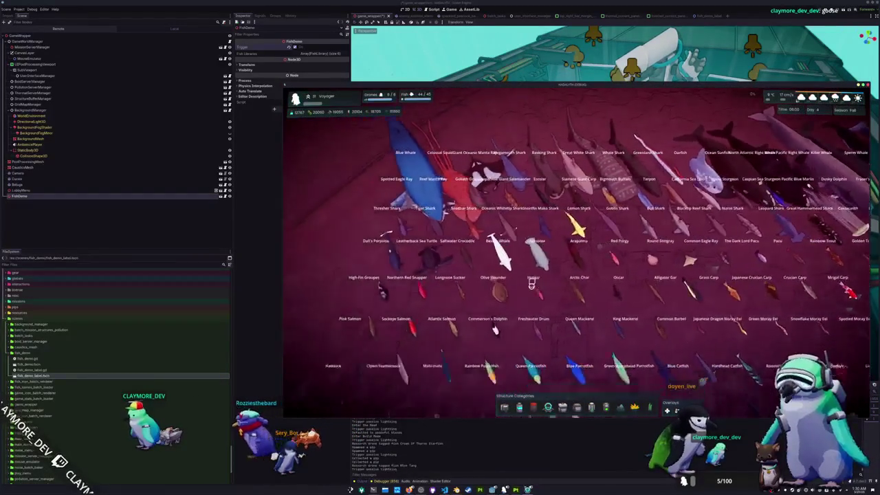
{"action": "key", "text": "s"}
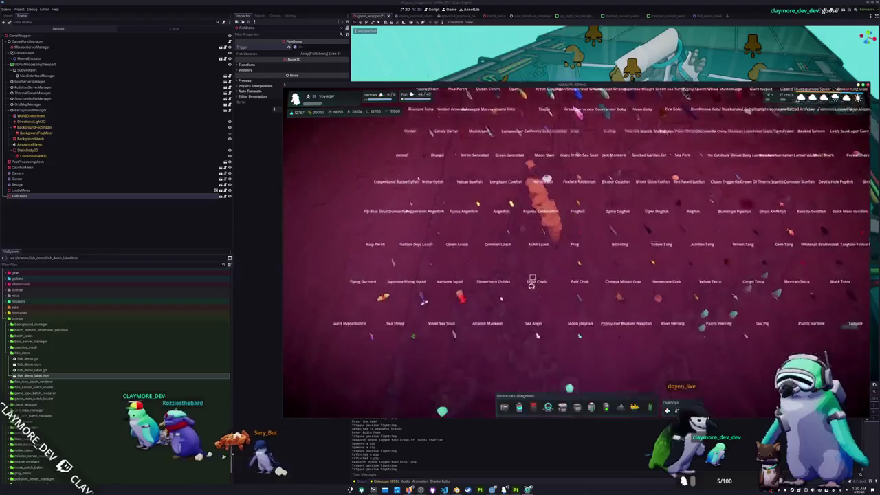
{"action": "key", "text": "w"}
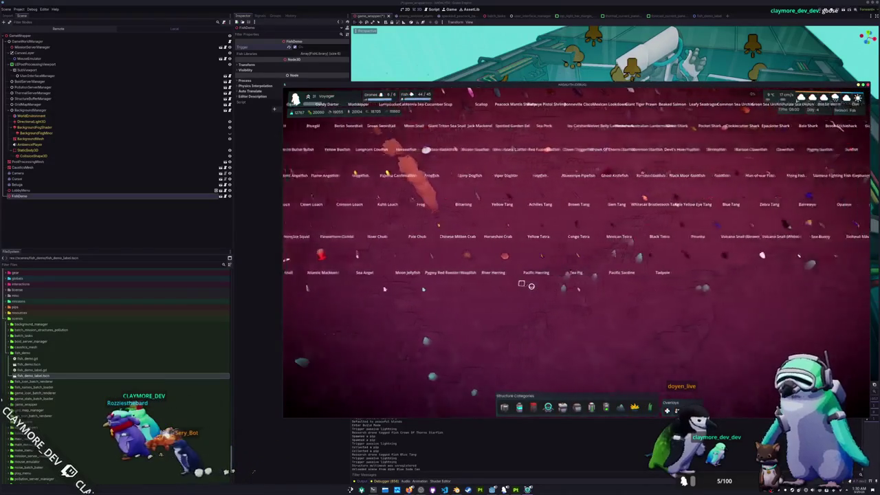
{"action": "key", "text": "w"}
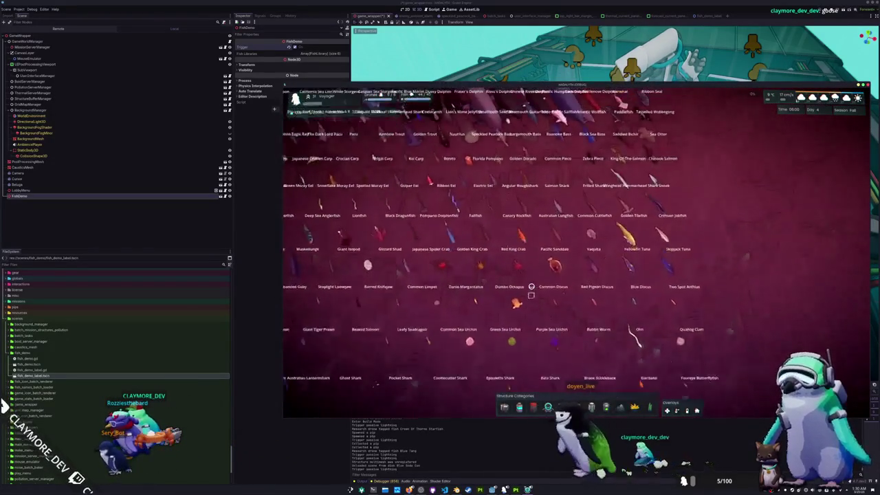
{"action": "key", "text": "w"}
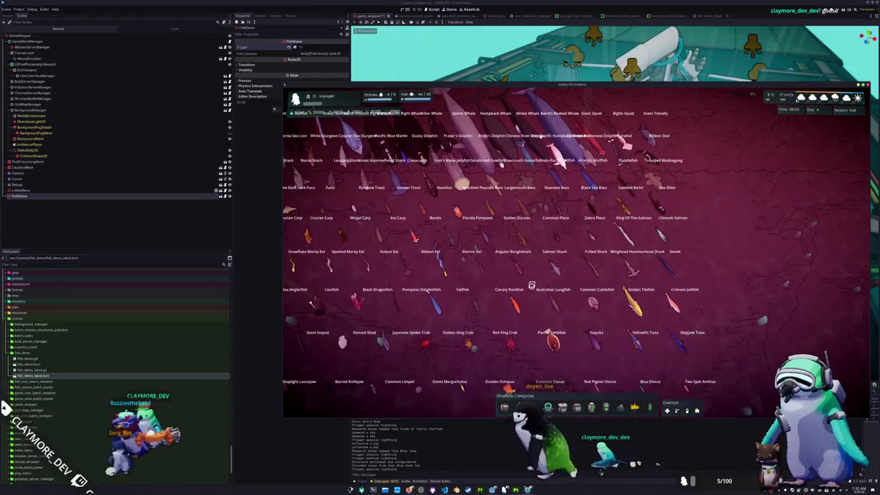
{"action": "key", "text": "a"}
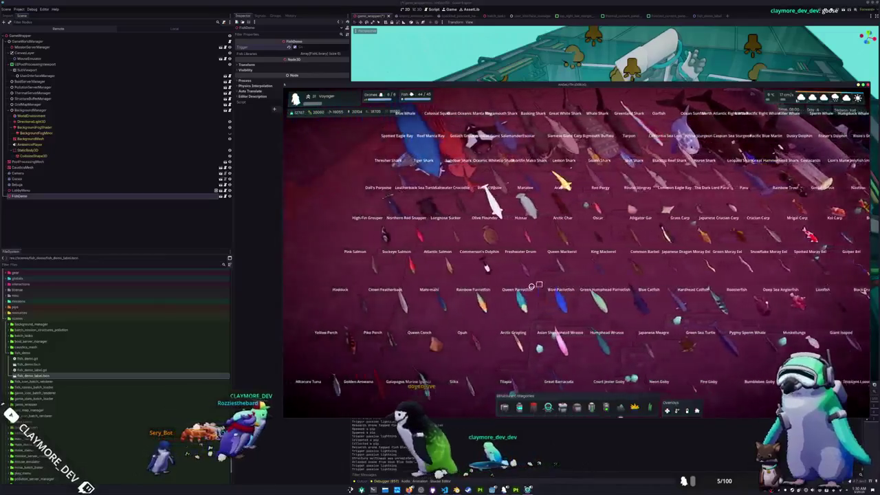
{"action": "key", "text": "s"}
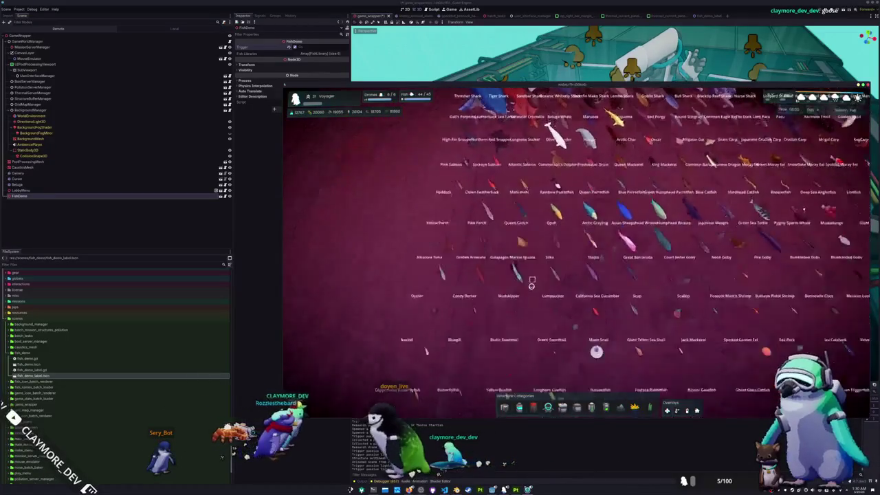
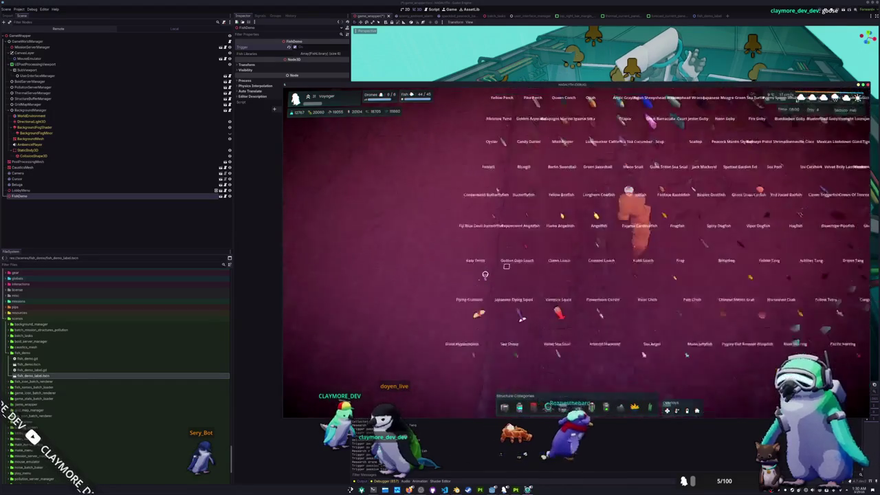
- Pan the camera right across the labelled fish species grid, zooming out slightly
{"action": "key", "text": "d"}
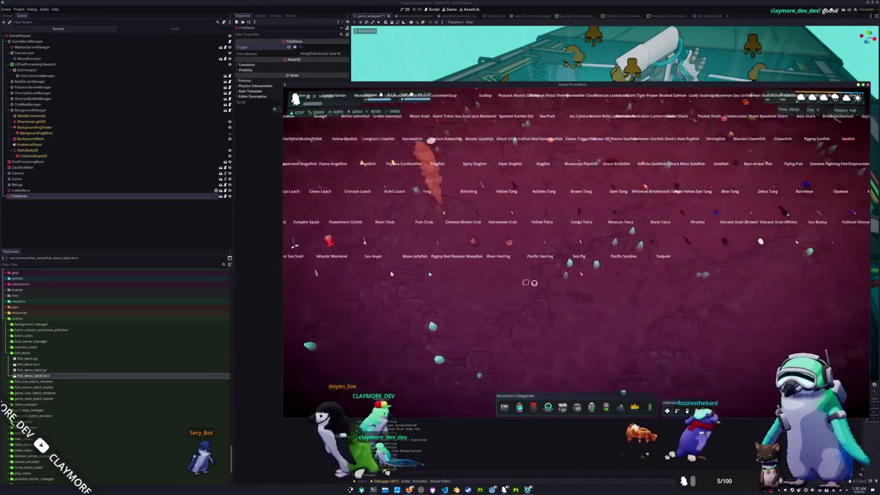
{"action": "key", "text": "a"}
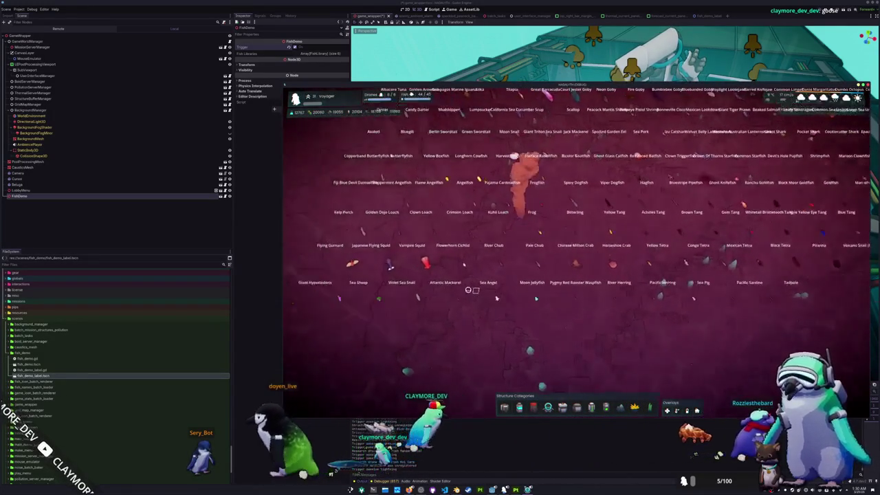
{"action": "key", "text": "a"}
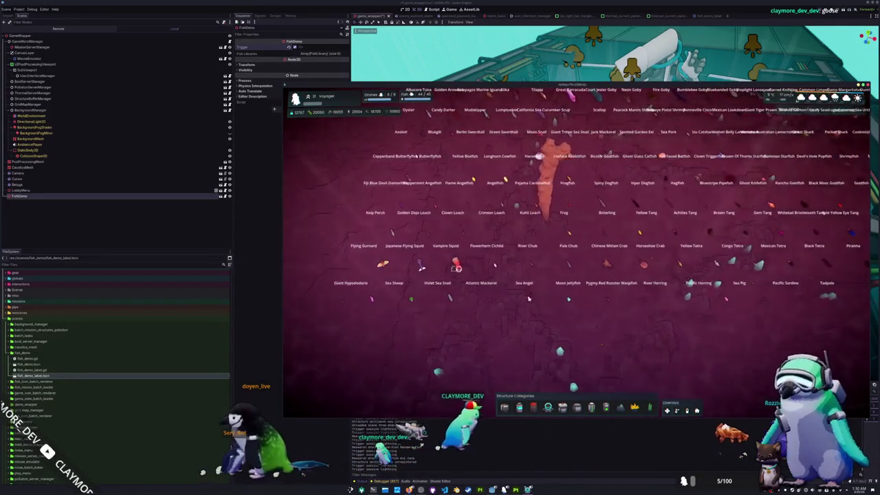
{"action": "key", "text": "d"}
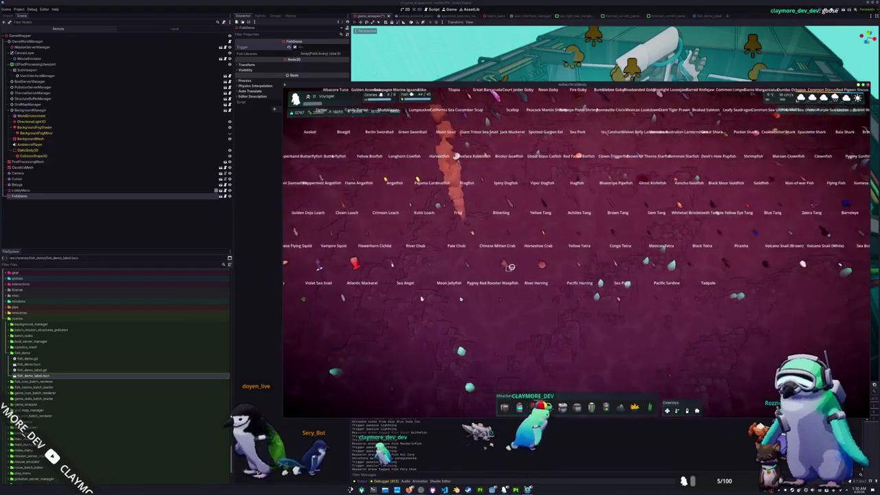
{"action": "key", "text": "d"}
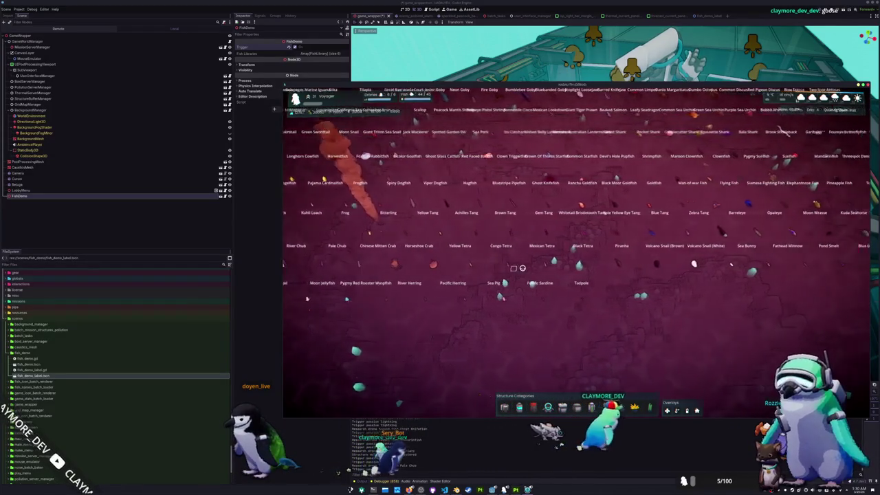
{"action": "key", "text": "d"}
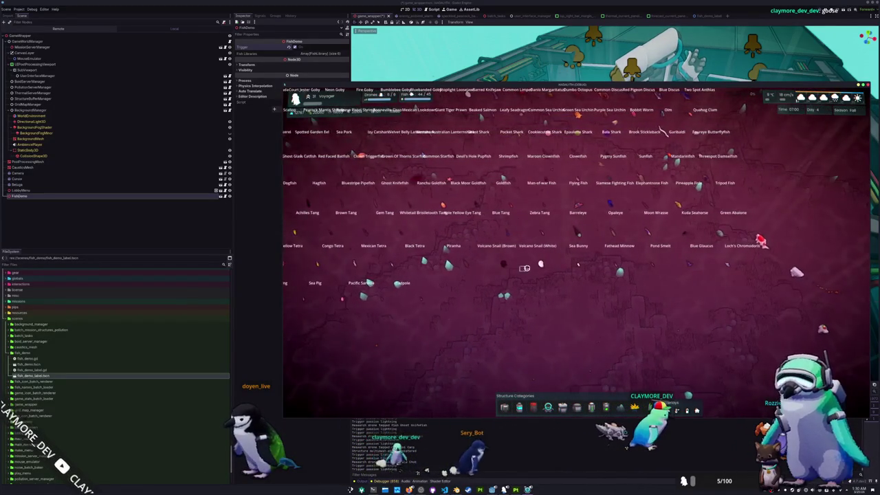
{"action": "key", "text": "d"}
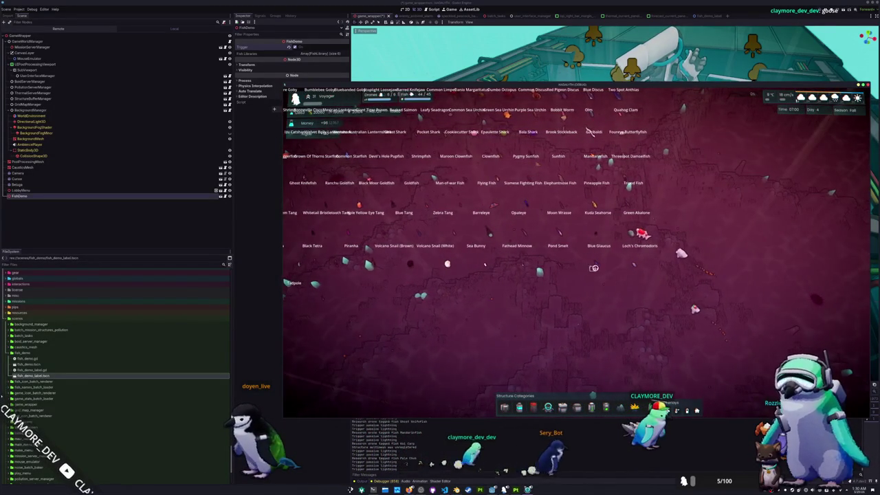
{"action": "scroll", "coordinate": [663, 266], "scroll_direction": "down", "scroll_amount": 3}
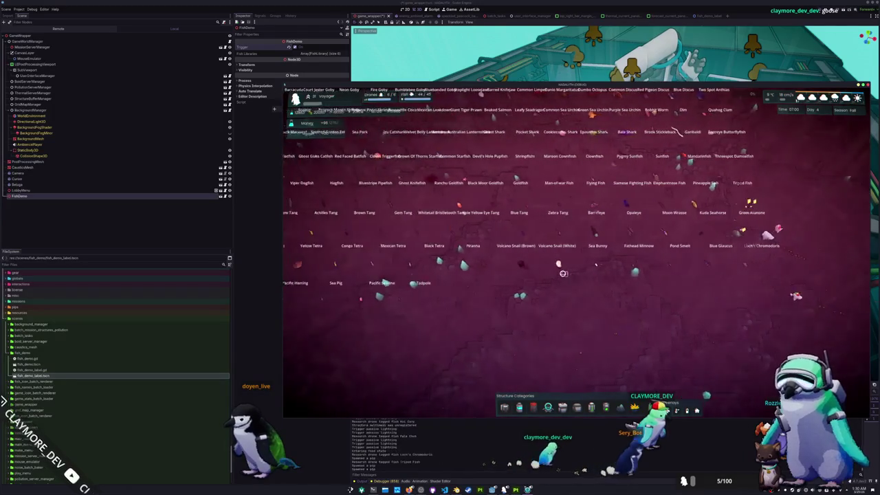
- Move on to the large sharks and whales, then rotate the camera over the grid
{"action": "key", "text": "d"}
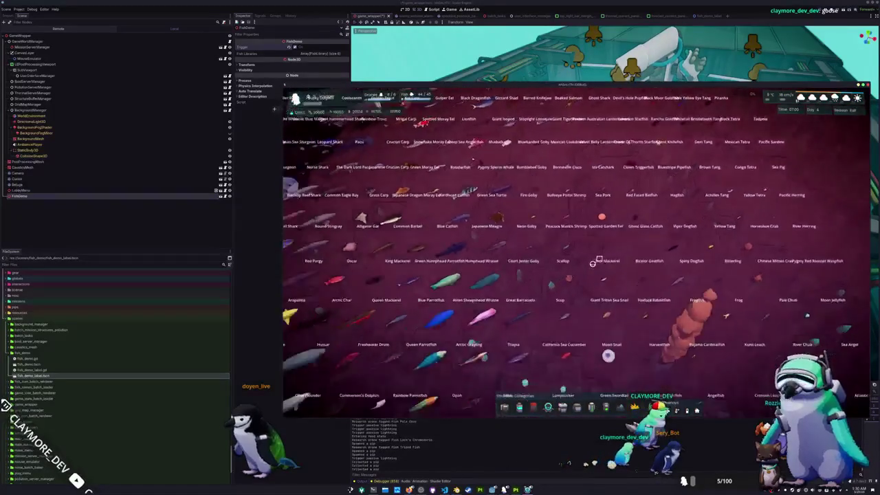
{"action": "key", "text": "a"}
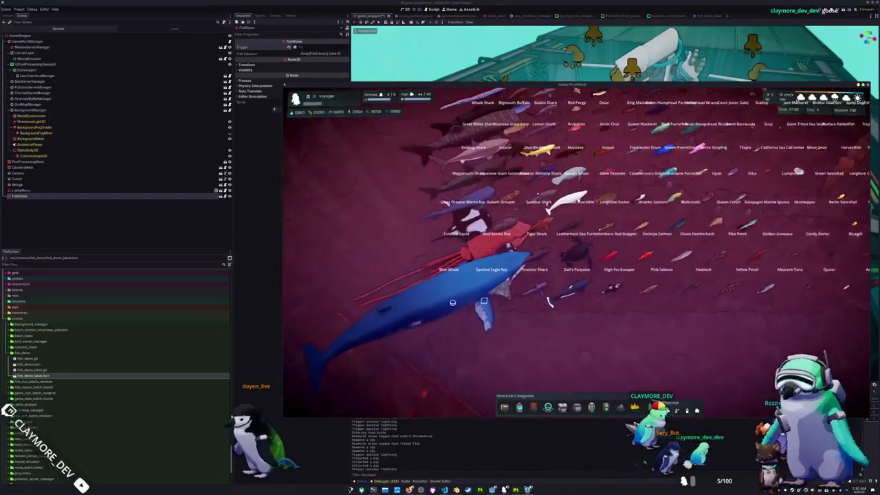
{"action": "key", "text": "d"}
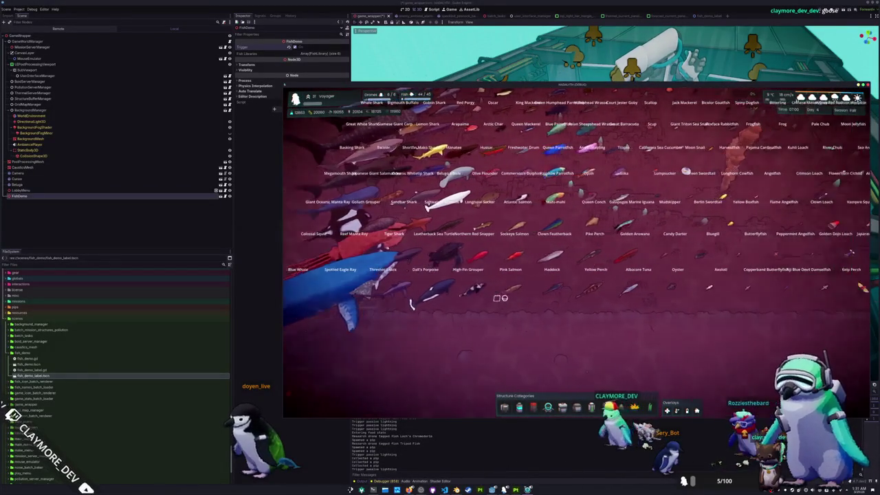
{"action": "key", "text": "d"}
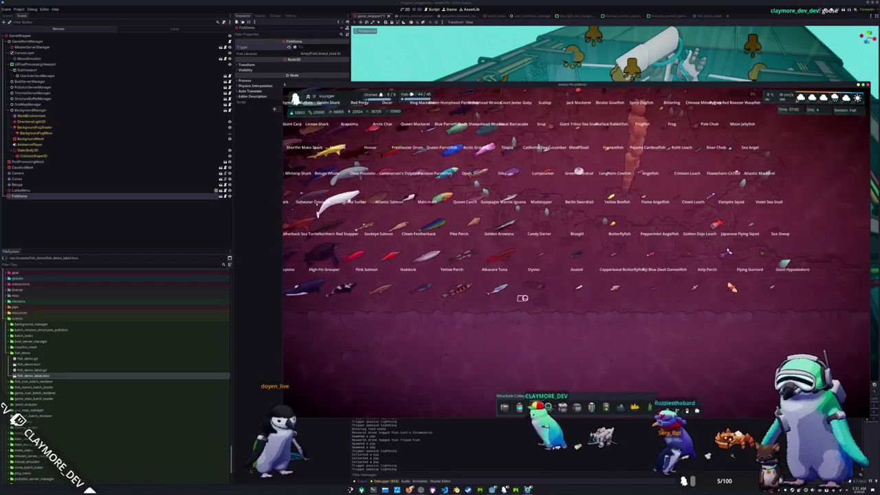
{"action": "key", "text": "d"}
{"action": "key", "text": "d"}
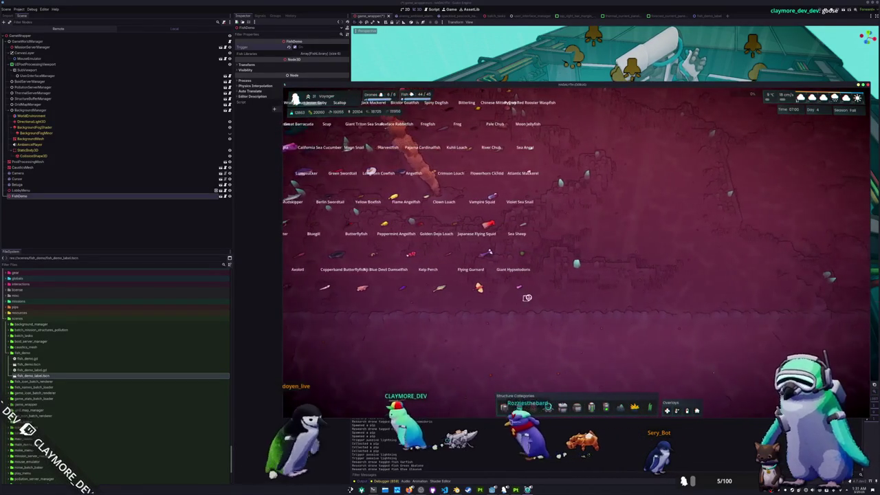
{"action": "key", "text": "e"}
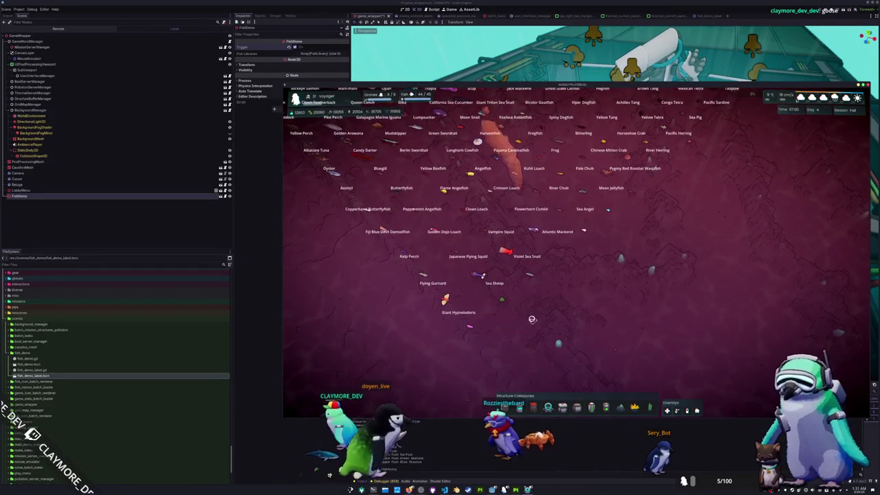
- Launch KCalc from the launcher and enlarge its window to work out 15.5×20 = 310
{"action": "key", "text": "super"}
{"action": "type", "text": "kri"}
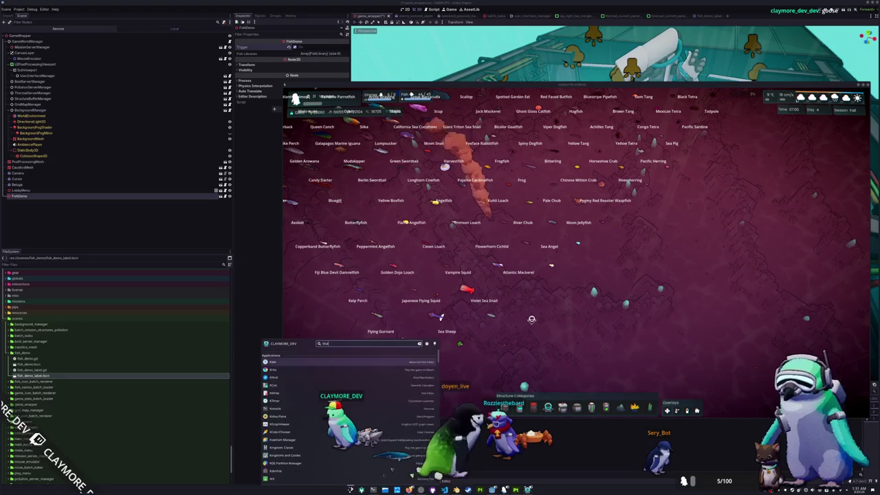
{"action": "type", "text": "c"}
{"action": "key", "text": "Return"}
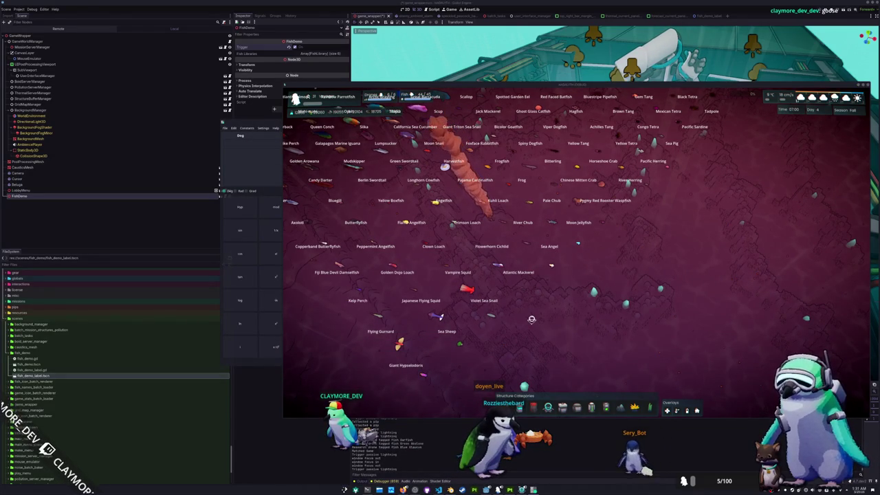
{"action": "mouse_move", "coordinate": [258, 119]}
{"action": "left_mouse_down"}
{"action": "mouse_move", "coordinate": [21, 118]}
{"action": "mouse_move", "coordinate": [28, 48]}
{"action": "left_mouse_up"}
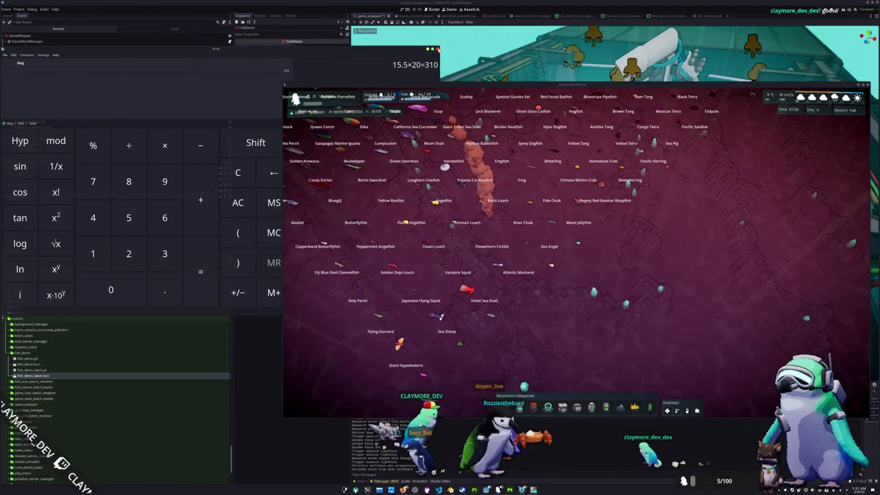
{"action": "scroll", "coordinate": [556, 290], "scroll_direction": "up", "scroll_amount": 5}
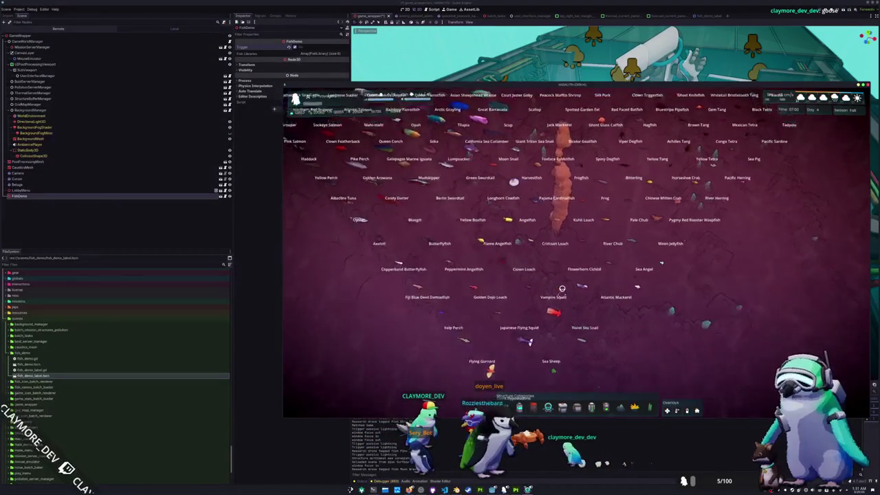
- Scroll to the Blue Whale and Colossal Squid rows, shift the game window left, and toggle the HUD with F1
{"action": "scroll", "coordinate": [562, 289], "scroll_direction": "up", "scroll_amount": 5}
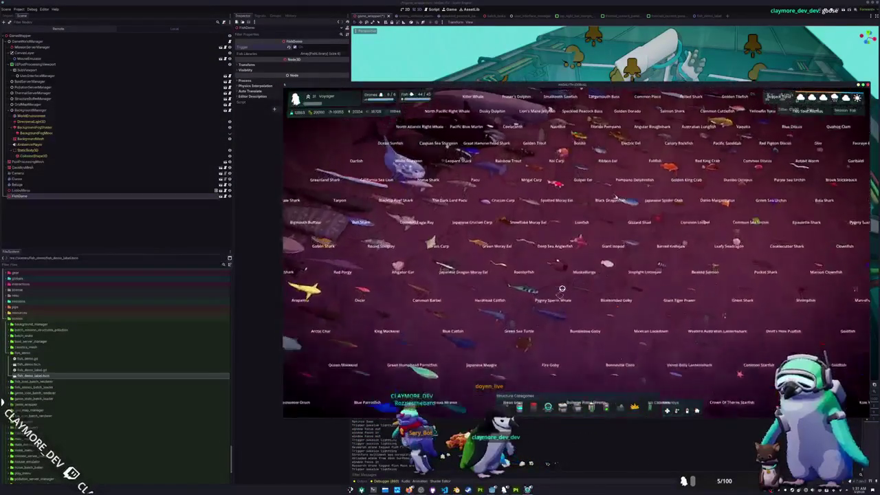
{"action": "scroll", "coordinate": [562, 289], "scroll_direction": "up", "scroll_amount": 5}
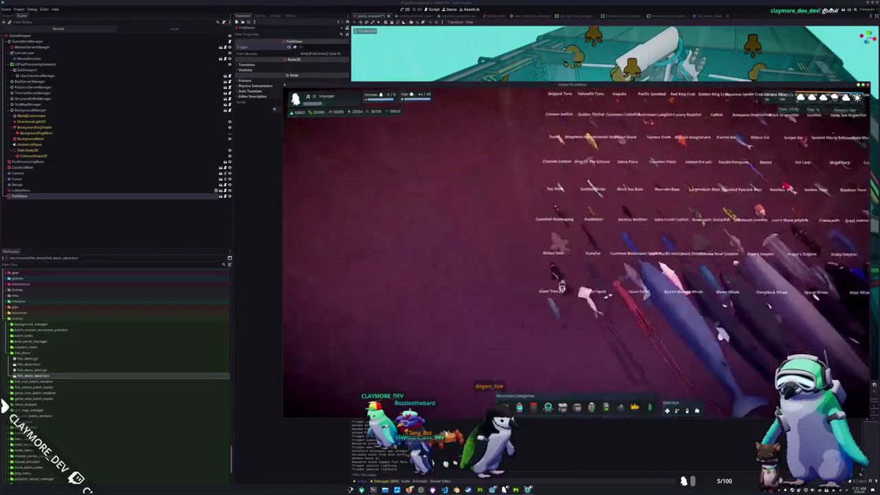
{"action": "scroll", "coordinate": [563, 287], "scroll_direction": "up", "scroll_amount": 5}
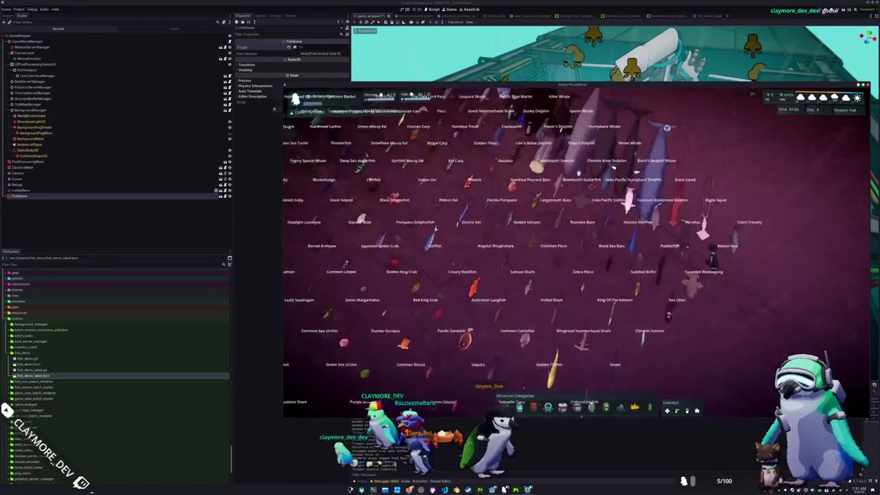
{"action": "left_click_drag", "start_coordinate": [698, 84], "coordinate": [544, 84]}
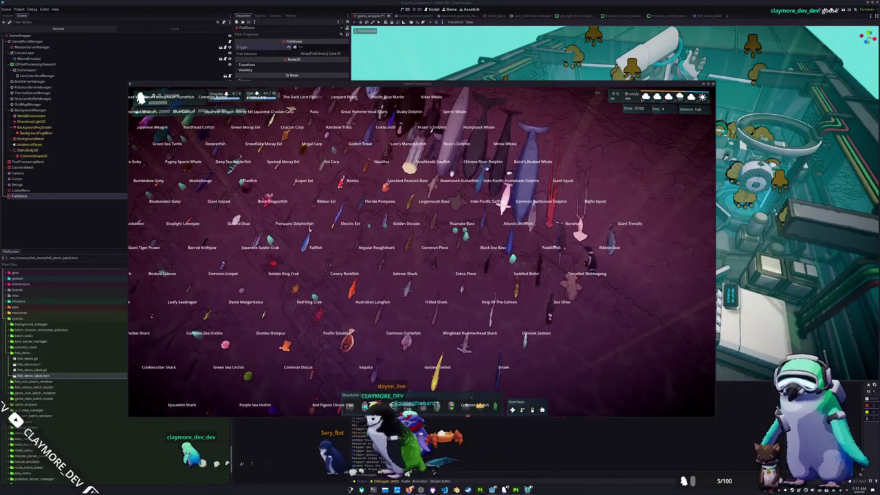
{"action": "scroll", "coordinate": [524, 247], "scroll_direction": "up", "scroll_amount": 5}
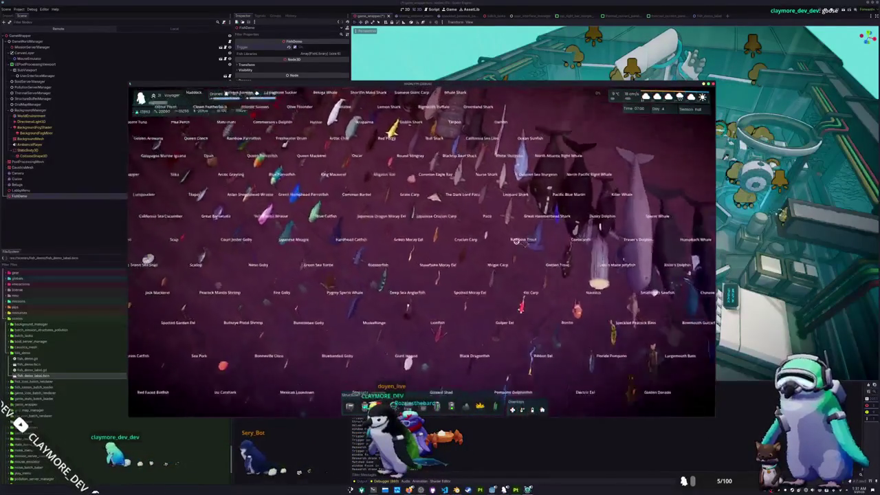
{"action": "scroll", "coordinate": [516, 242], "scroll_direction": "up", "scroll_amount": 5}
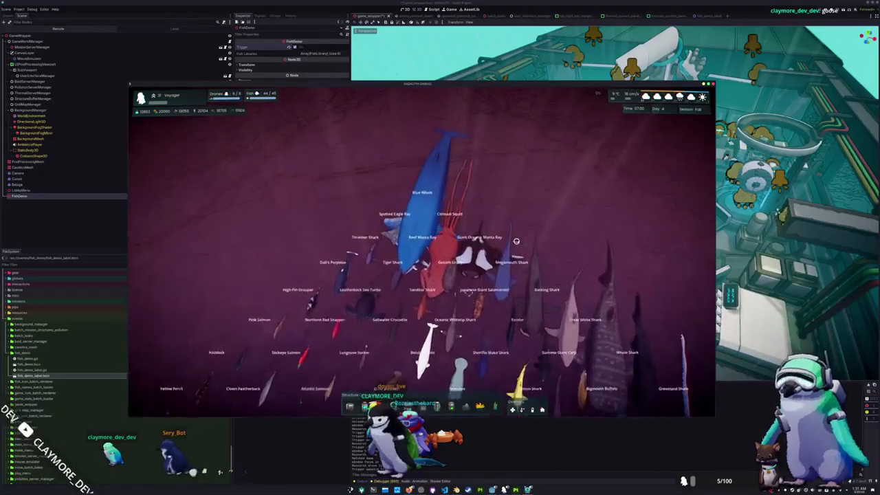
{"action": "key", "text": "F1"}
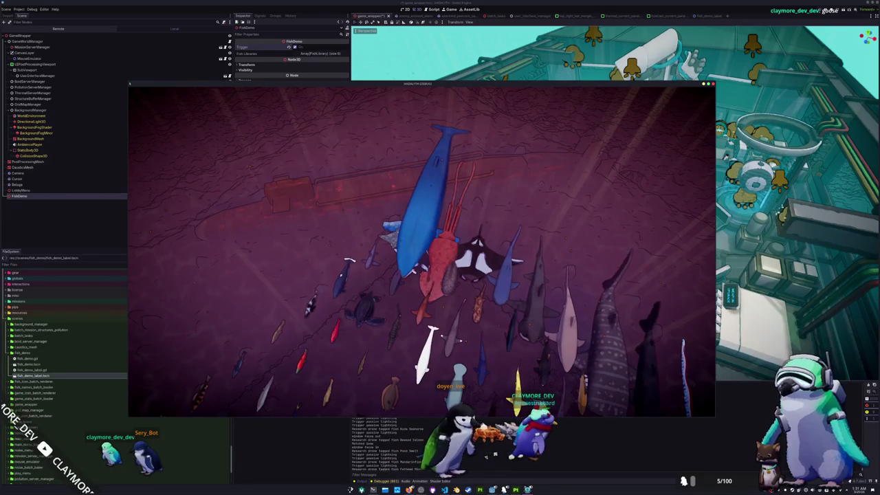
{"action": "key", "text": "F1"}
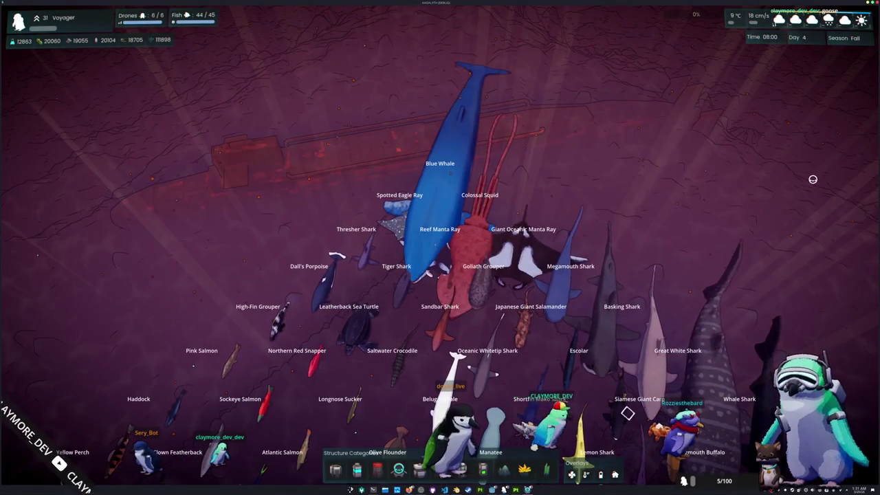
{"action": "key", "text": "s"}
{"action": "key", "text": "s"}
{"action": "key", "text": "s"}
{"action": "key", "text": "w"}
{"action": "key", "text": "w"}
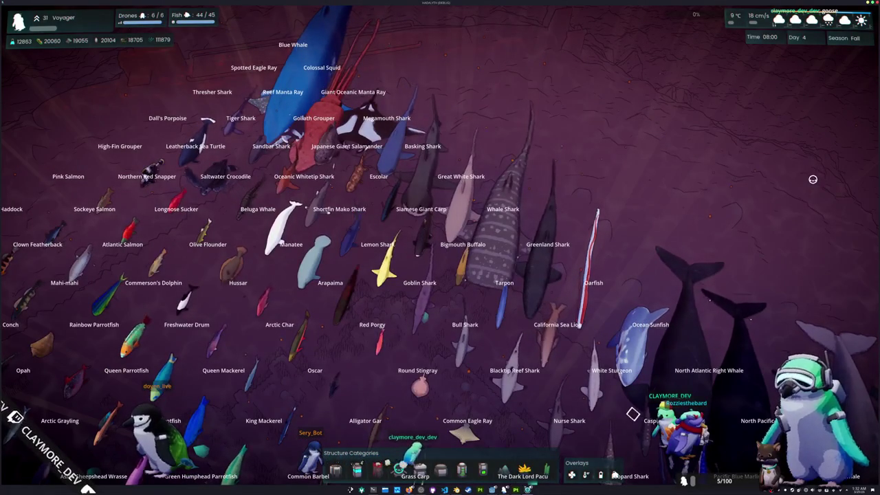
{"action": "key", "text": "q"}
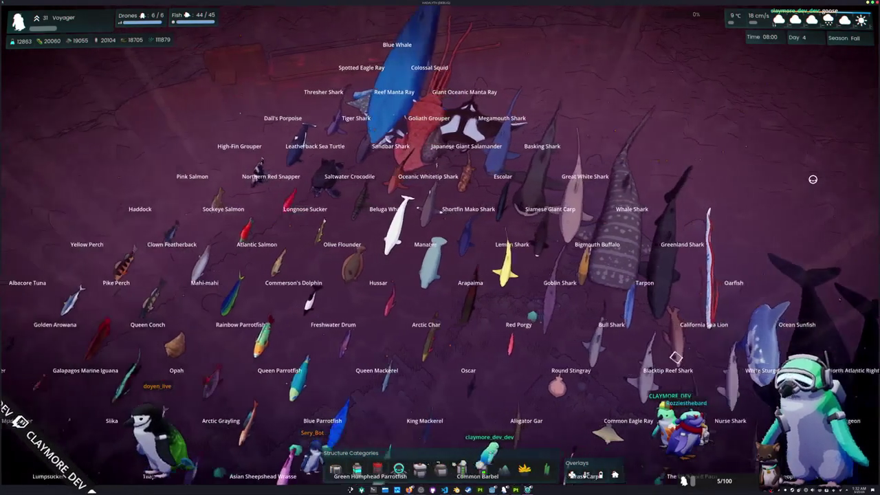
{"action": "key", "text": "e"}
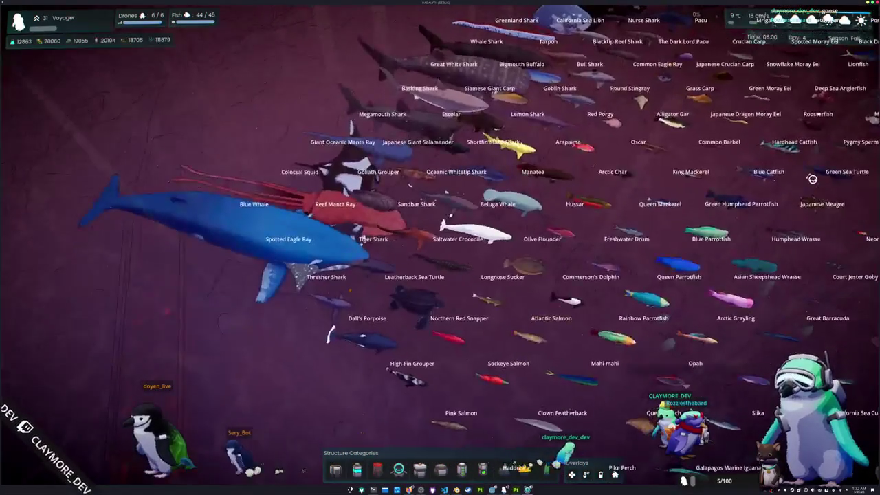
{"action": "key", "text": "a"}
{"action": "key", "text": "s"}
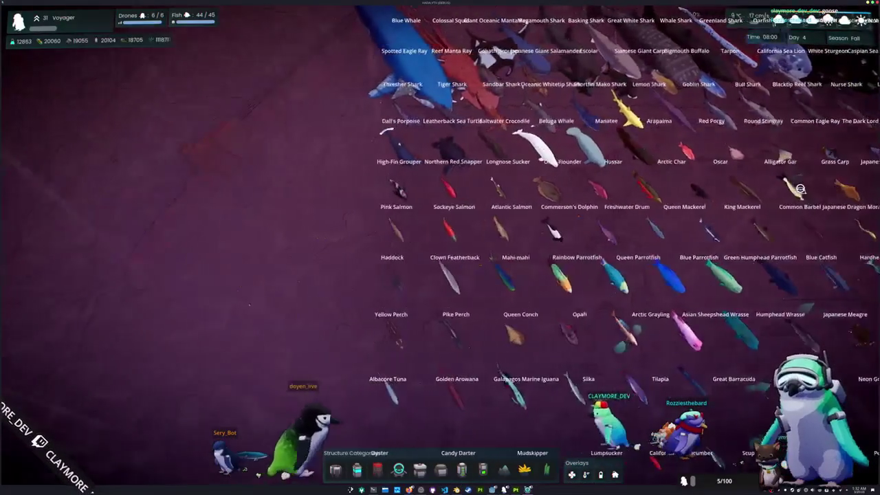
{"action": "key", "text": "d"}
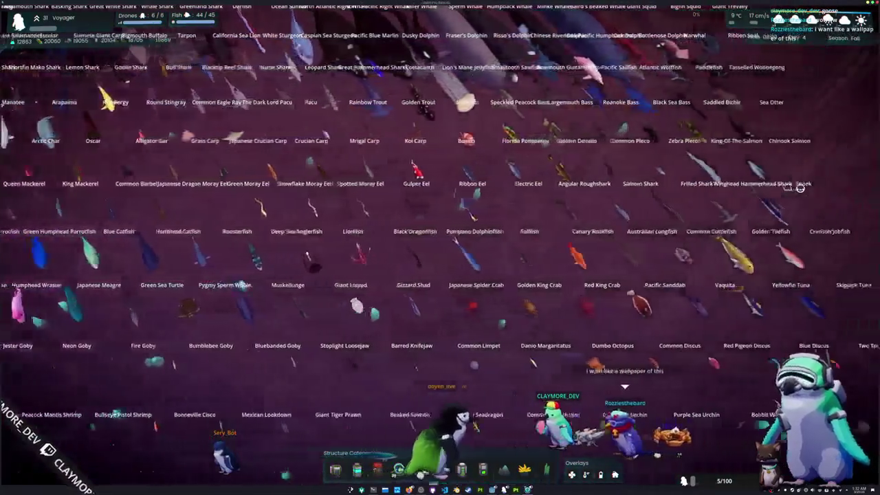
{"action": "key", "text": "s"}
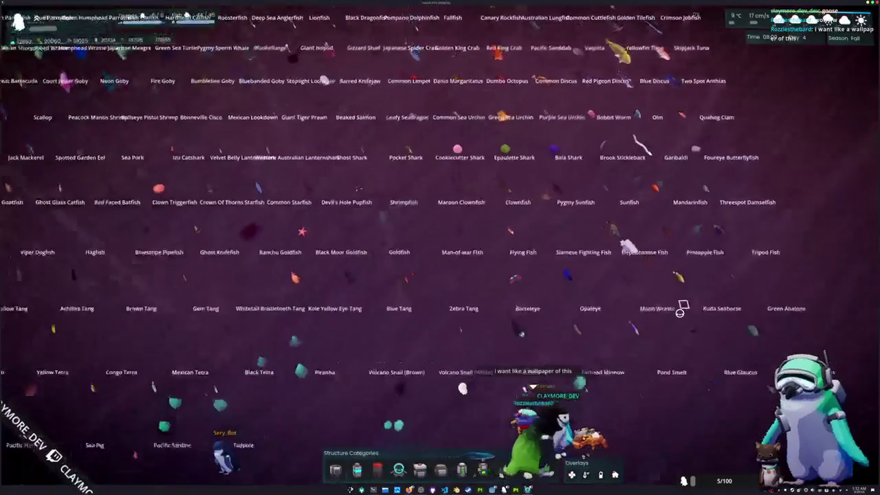
{"action": "scroll", "coordinate": [679, 312], "scroll_direction": "up", "scroll_amount": 5}
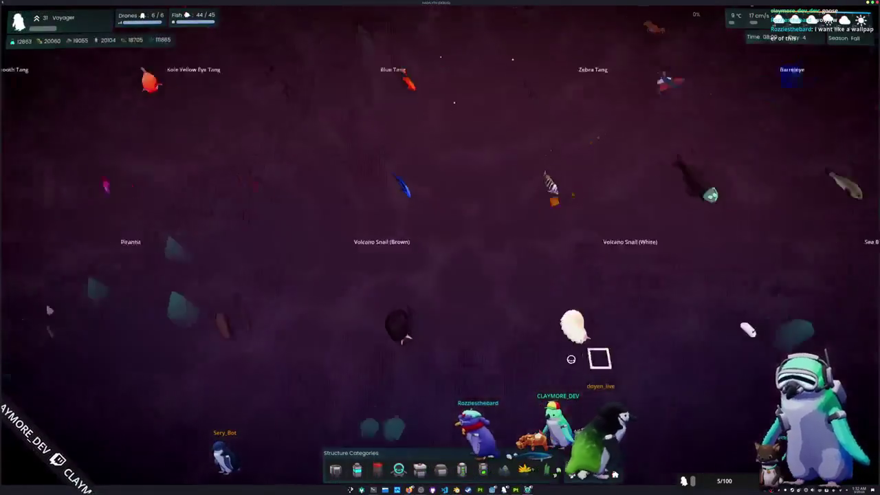
{"action": "key", "text": "s"}
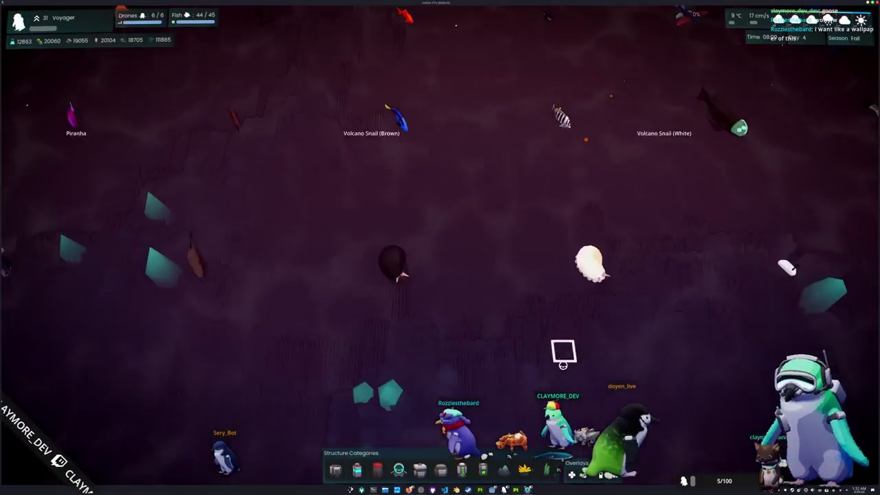
{"action": "key", "text": "a"}
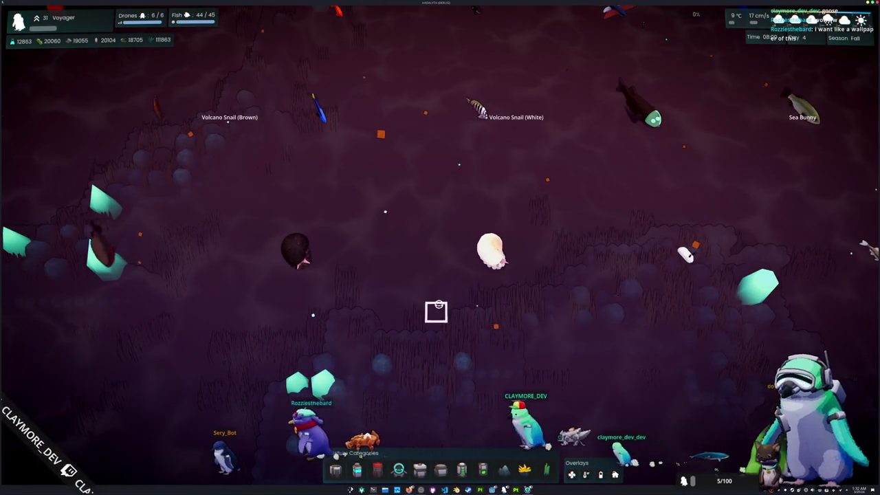
{"action": "scroll", "coordinate": [437, 305], "scroll_direction": "up", "scroll_amount": 2}
{"action": "scroll", "coordinate": [437, 304], "scroll_direction": "down", "scroll_amount": 6}
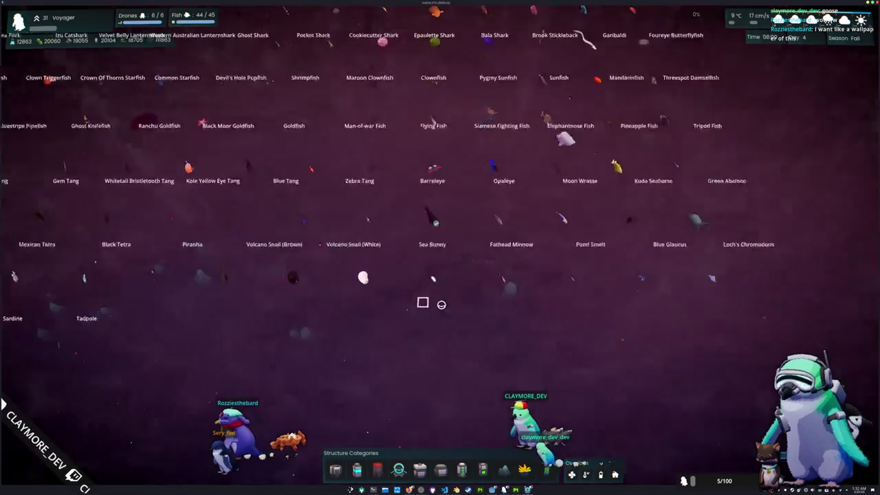
{"action": "scroll", "coordinate": [441, 305], "scroll_direction": "down", "scroll_amount": 2}
{"action": "scroll", "coordinate": [441, 305], "scroll_direction": "up", "scroll_amount": 8}
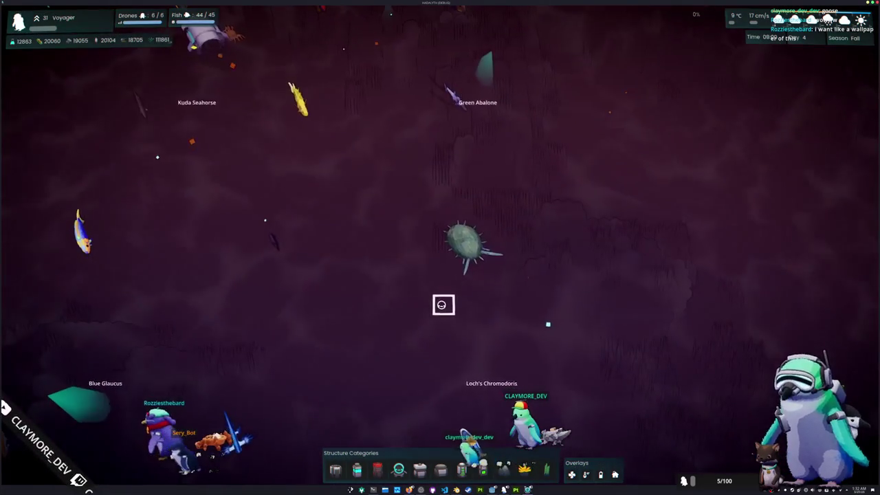
{"action": "scroll", "coordinate": [443, 304], "scroll_direction": "down", "scroll_amount": 4}
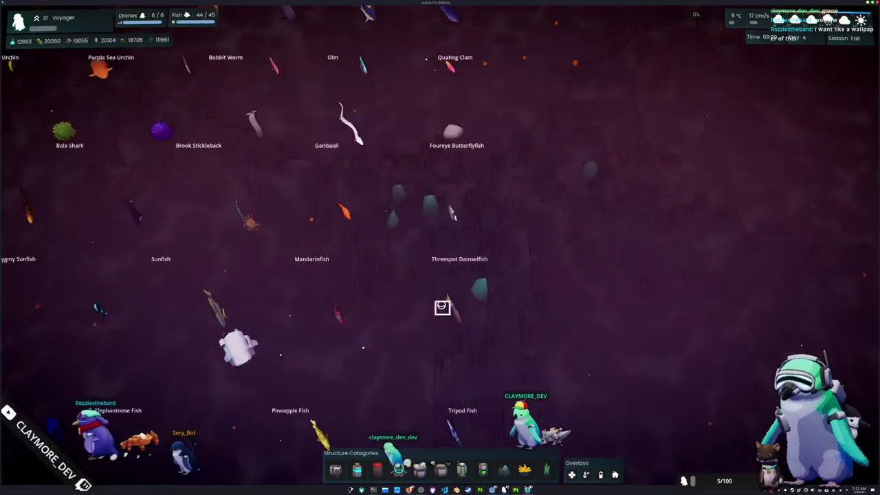
{"action": "scroll", "coordinate": [441, 304], "scroll_direction": "down", "scroll_amount": 2}
{"action": "scroll", "coordinate": [441, 305], "scroll_direction": "up", "scroll_amount": 2}
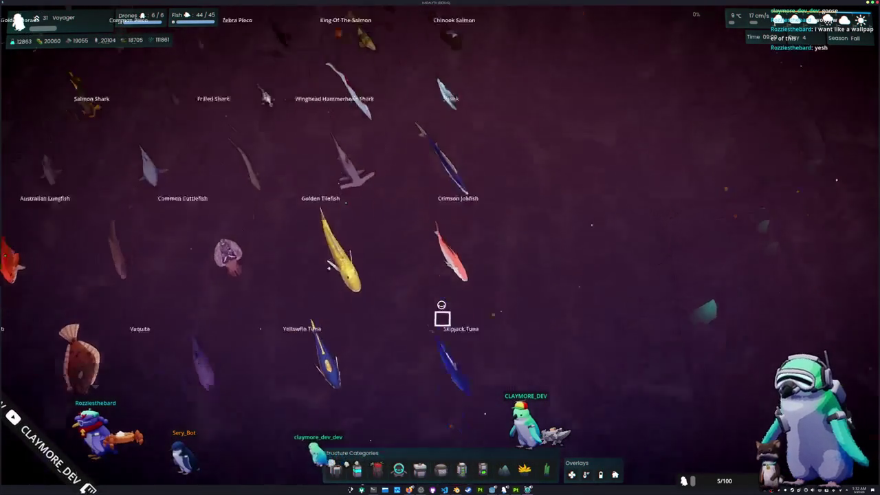
{"action": "scroll", "coordinate": [441, 305], "scroll_direction": "up", "scroll_amount": 1}
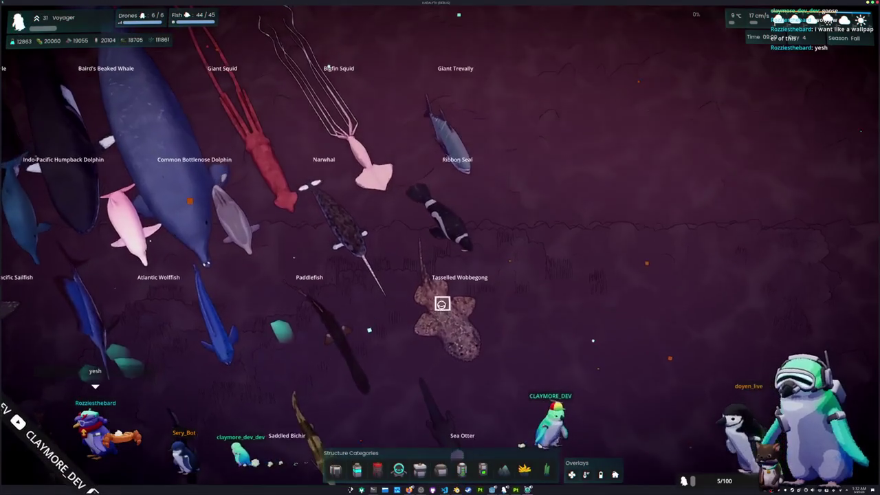
{"action": "scroll", "coordinate": [450, 304], "scroll_direction": "down", "scroll_amount": 3}
{"action": "scroll", "coordinate": [444, 274], "scroll_direction": "up", "scroll_amount": 2}
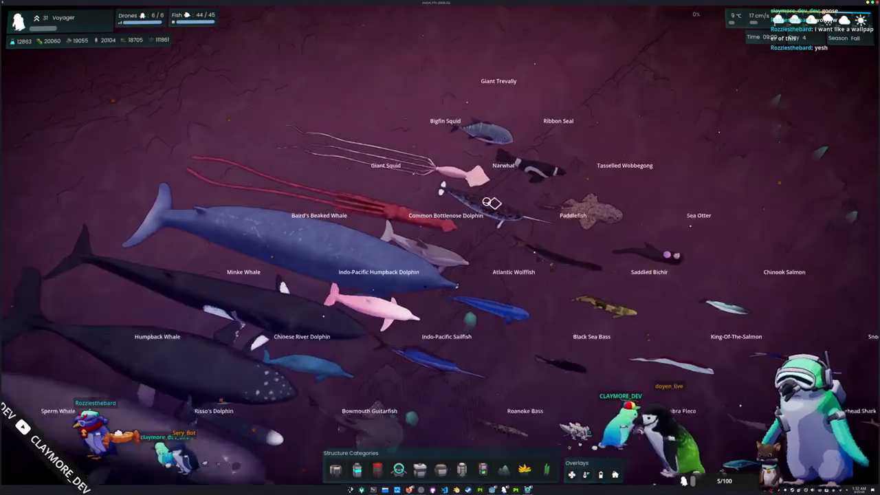
{"action": "scroll", "coordinate": [492, 258], "scroll_direction": "up", "scroll_amount": 5}
{"action": "scroll", "coordinate": [485, 240], "scroll_direction": "down", "scroll_amount": 2}
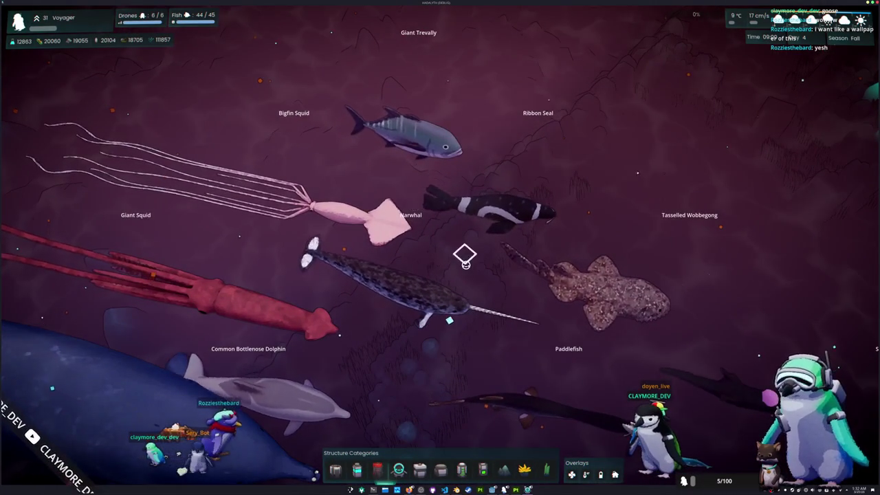
{"action": "scroll", "coordinate": [465, 258], "scroll_direction": "down", "scroll_amount": 3}
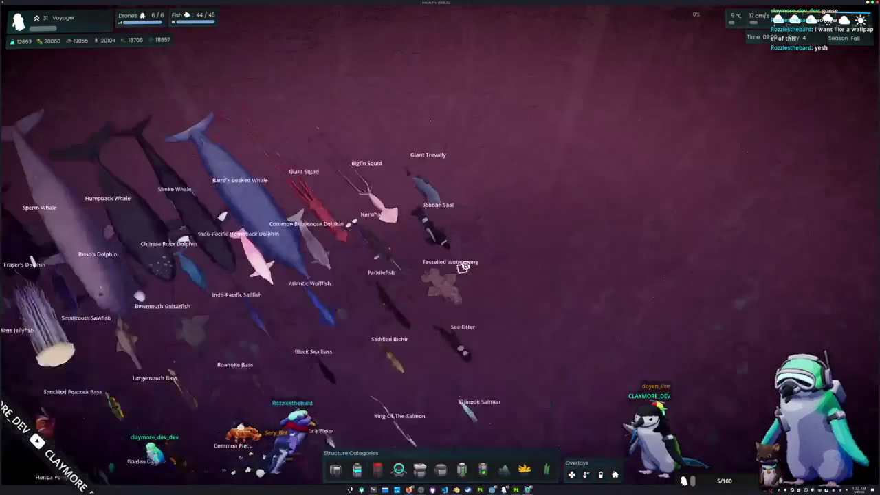
{"action": "scroll", "coordinate": [466, 264], "scroll_direction": "down", "scroll_amount": 3}
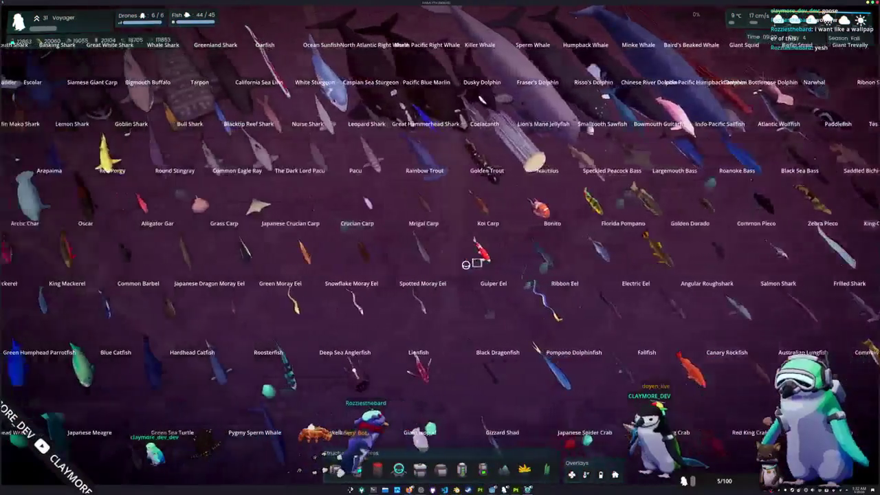
{"action": "scroll", "coordinate": [466, 264], "scroll_direction": "up", "scroll_amount": 3}
{"action": "scroll", "coordinate": [469, 262], "scroll_direction": "down", "scroll_amount": 2}
{"action": "scroll", "coordinate": [461, 265], "scroll_direction": "up", "scroll_amount": 5}
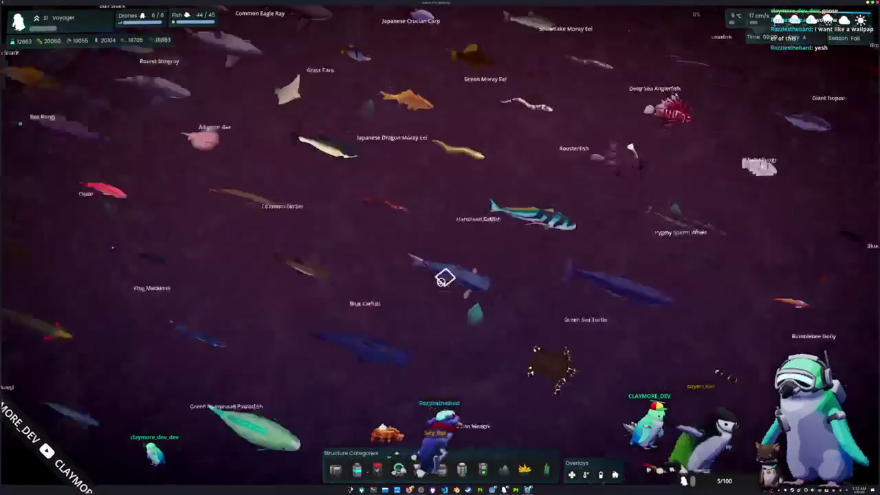
{"action": "scroll", "coordinate": [440, 281], "scroll_direction": "down", "scroll_amount": 2}
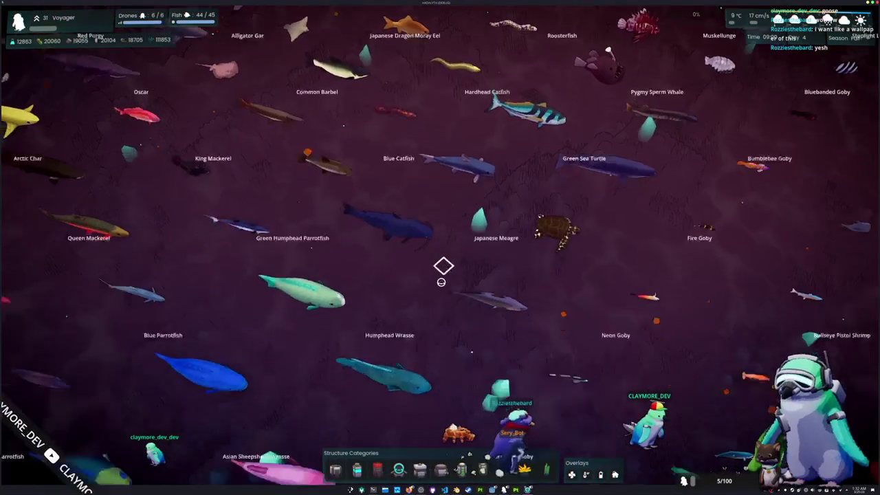
{"action": "scroll", "coordinate": [441, 282], "scroll_direction": "down", "scroll_amount": 3}
{"action": "scroll", "coordinate": [441, 282], "scroll_direction": "up", "scroll_amount": 3}
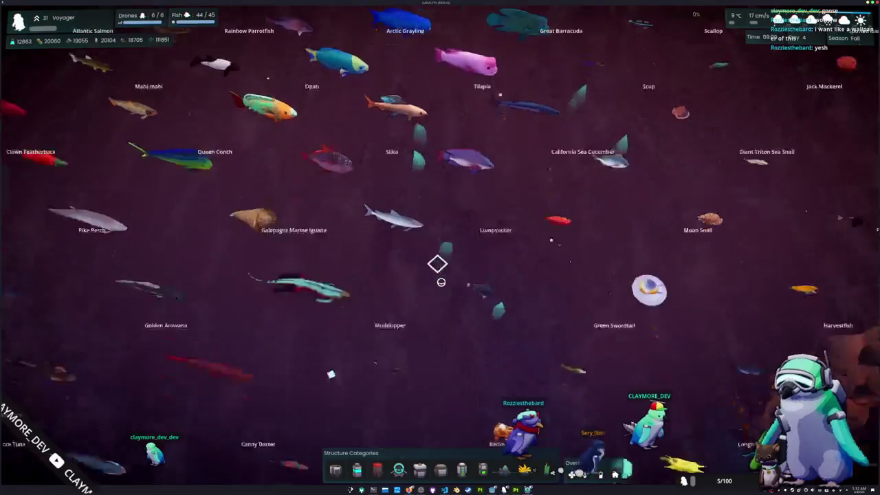
{"action": "scroll", "coordinate": [441, 282], "scroll_direction": "down", "scroll_amount": 2}
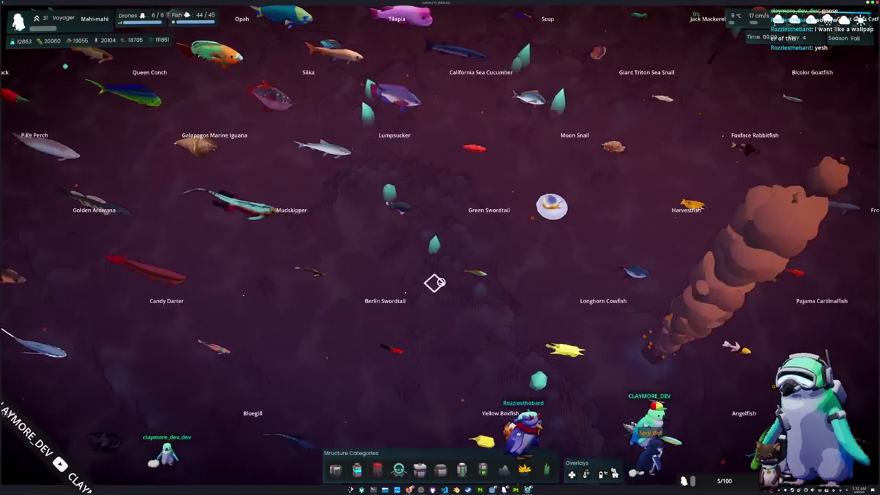
{"action": "scroll", "coordinate": [440, 282], "scroll_direction": "down", "scroll_amount": 2}
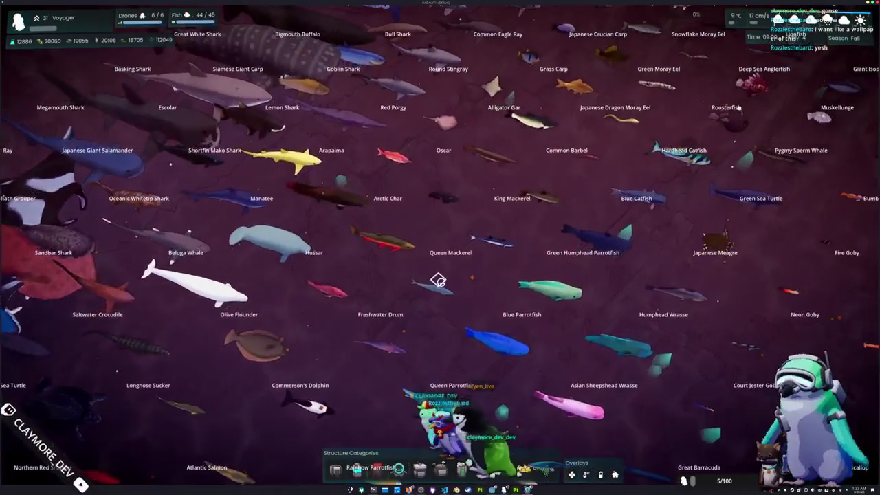
{"action": "key", "text": "d"}
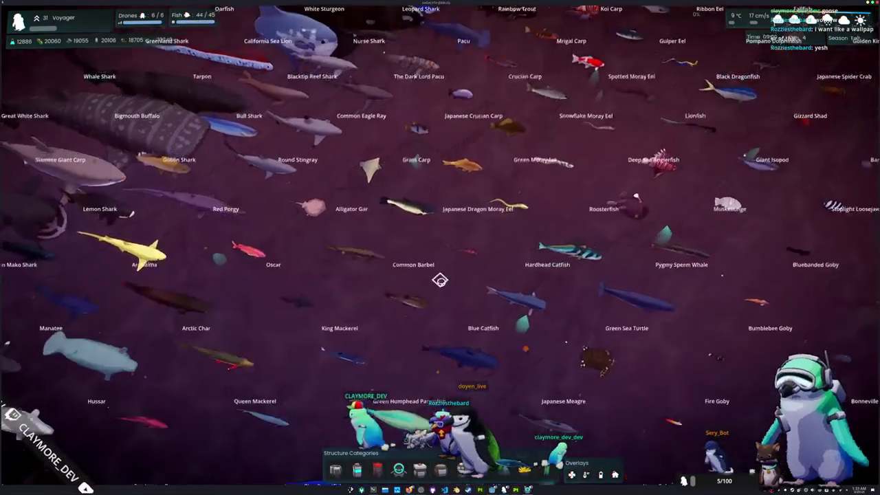
{"action": "key", "text": "d"}
{"action": "key", "text": "w"}
{"action": "key", "text": "d"}
{"action": "key", "text": "w"}
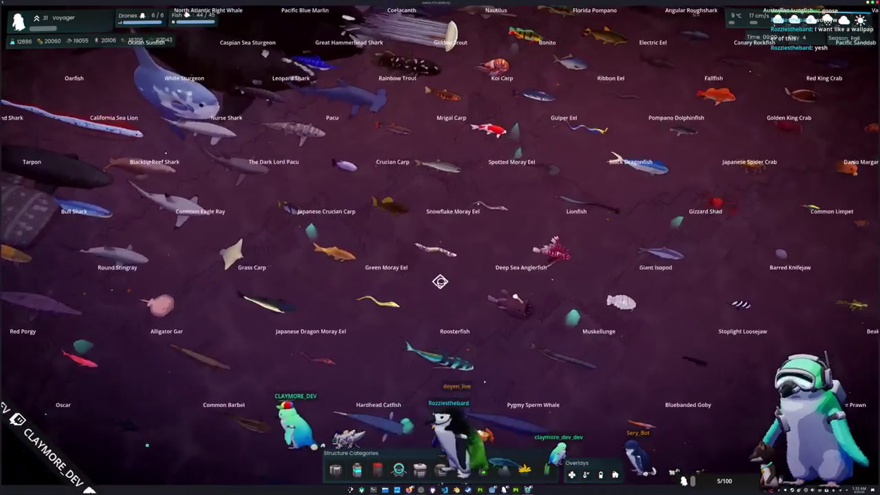
{"action": "key", "text": "s"}
{"action": "key", "text": "w"}
{"action": "key", "text": "d"}
{"action": "key", "text": "w"}
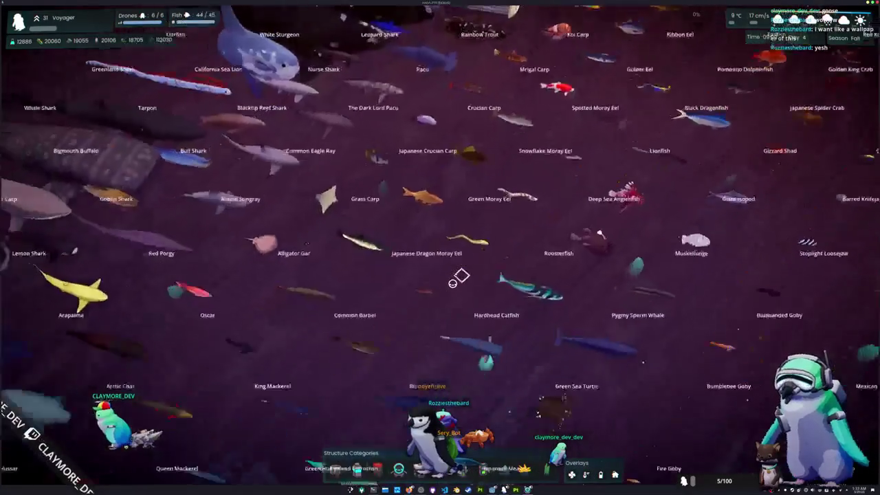
{"action": "key", "text": "a"}
{"action": "key", "text": "s"}
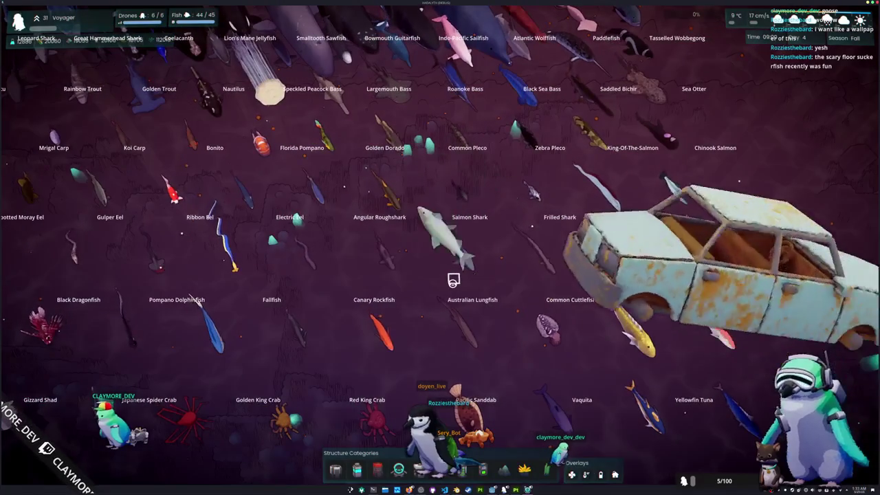
{"action": "scroll", "coordinate": [453, 279], "scroll_direction": "down", "scroll_amount": 5}
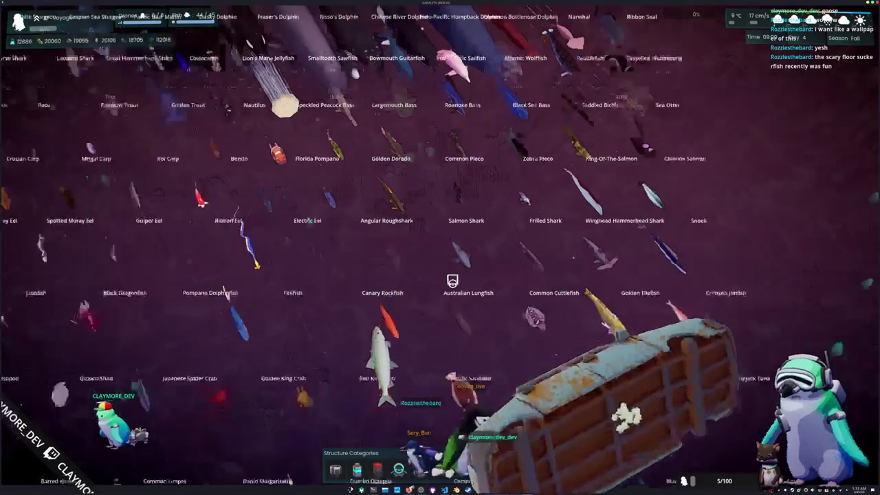
{"action": "key", "text": "s"}
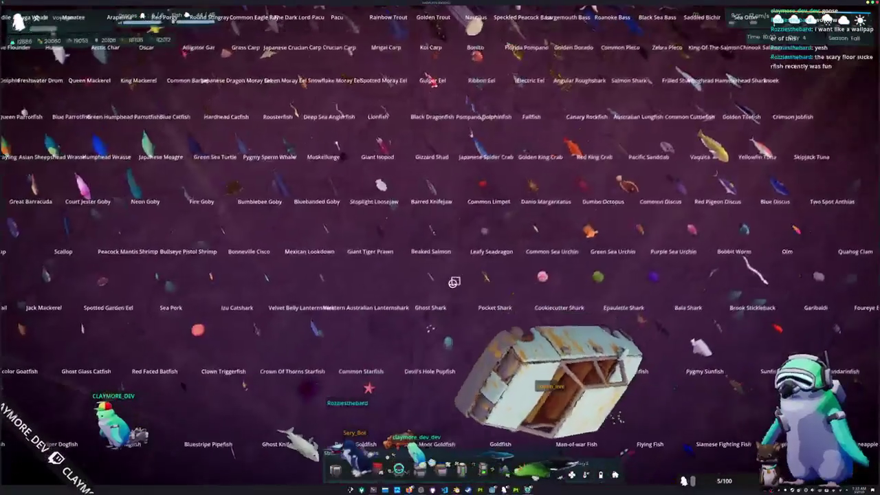
{"action": "scroll", "coordinate": [454, 282], "scroll_direction": "up", "scroll_amount": 3}
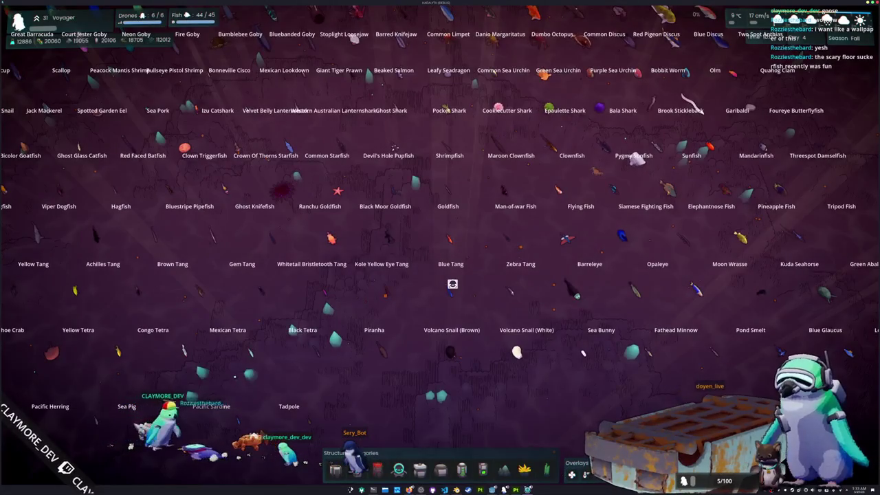
{"action": "key", "text": "a"}
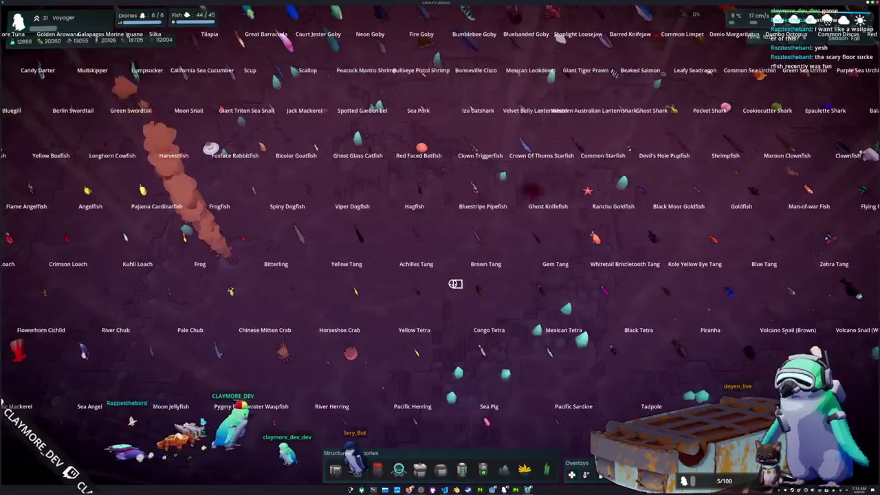
{"action": "key", "text": "a"}
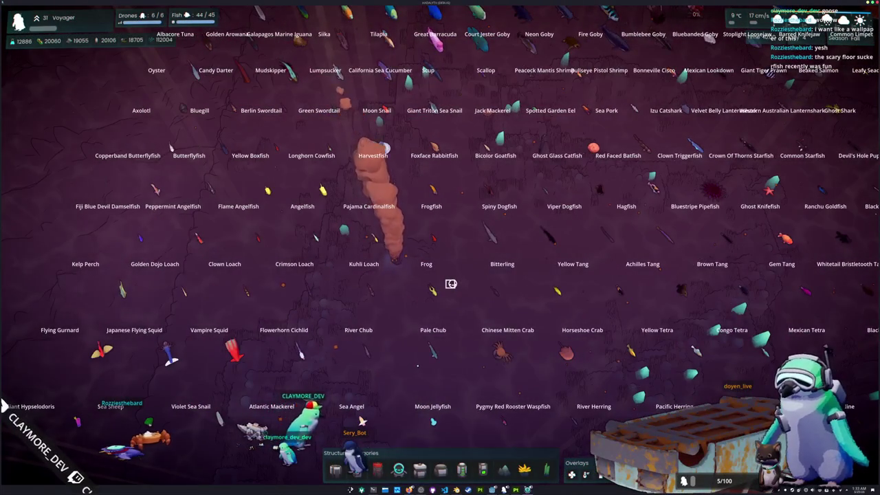
{"action": "key", "text": "a"}
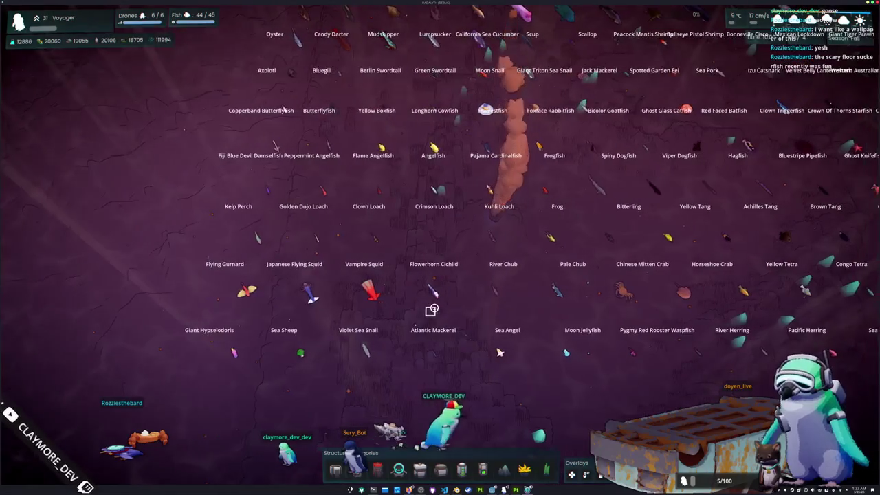
{"action": "key", "text": "d"}
{"action": "key", "text": "s"}
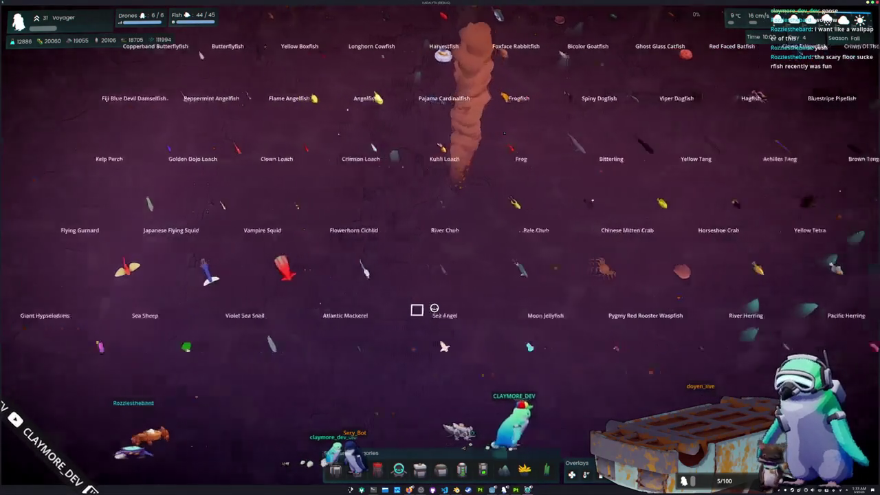
{"action": "key", "text": "d"}
{"action": "key", "text": "d"}
{"action": "key", "text": "d"}
{"action": "key", "text": "w"}
{"action": "scroll", "coordinate": [440, 304], "scroll_direction": "down", "scroll_amount": 5}
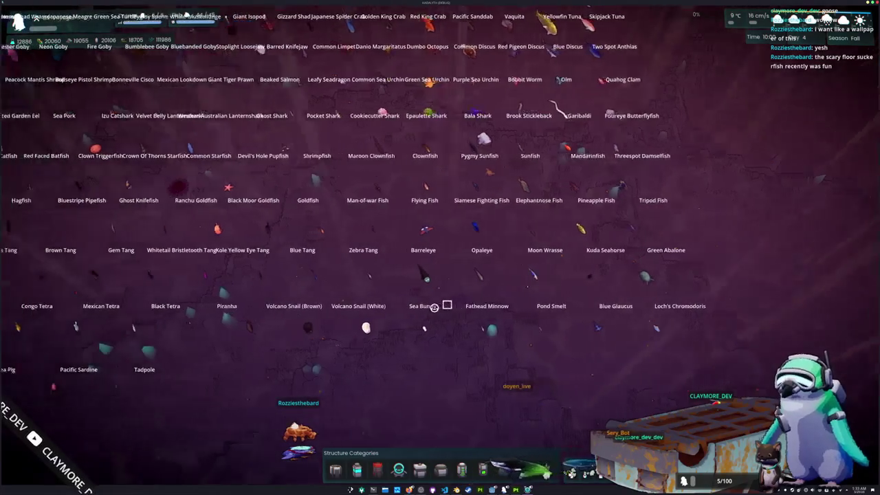
{"action": "key", "text": "a"}
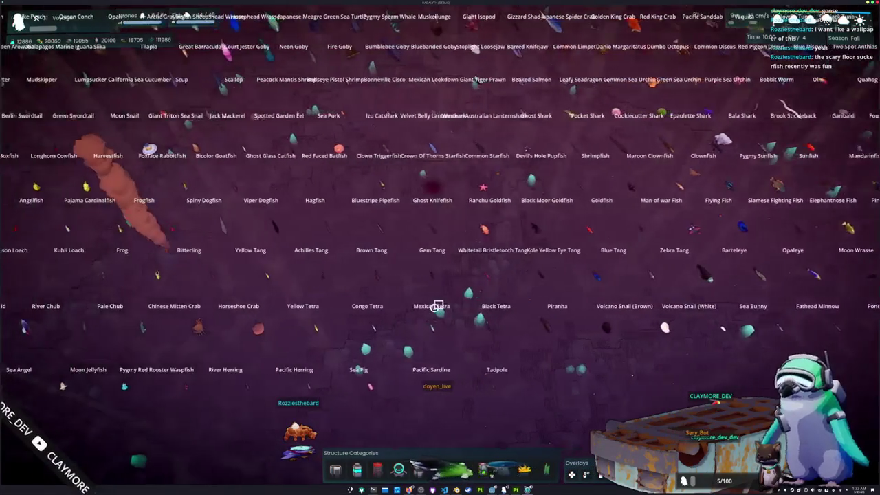
{"action": "key", "text": "a"}
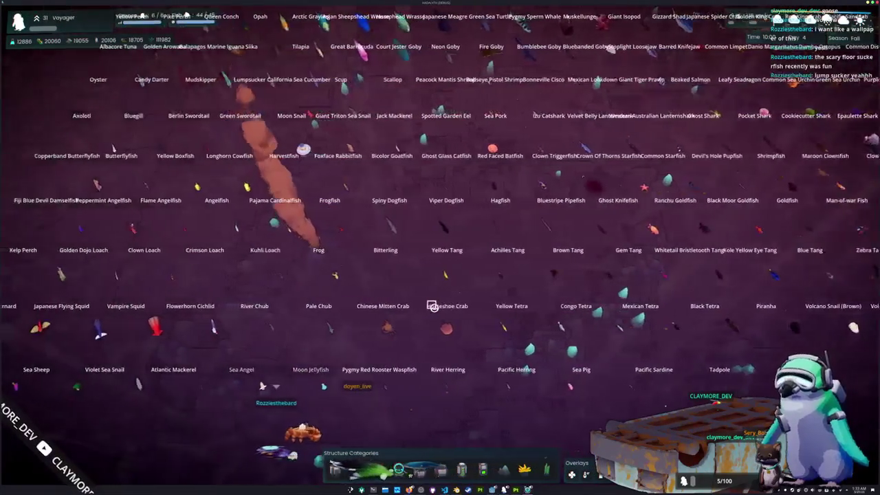
{"action": "key", "text": "w"}
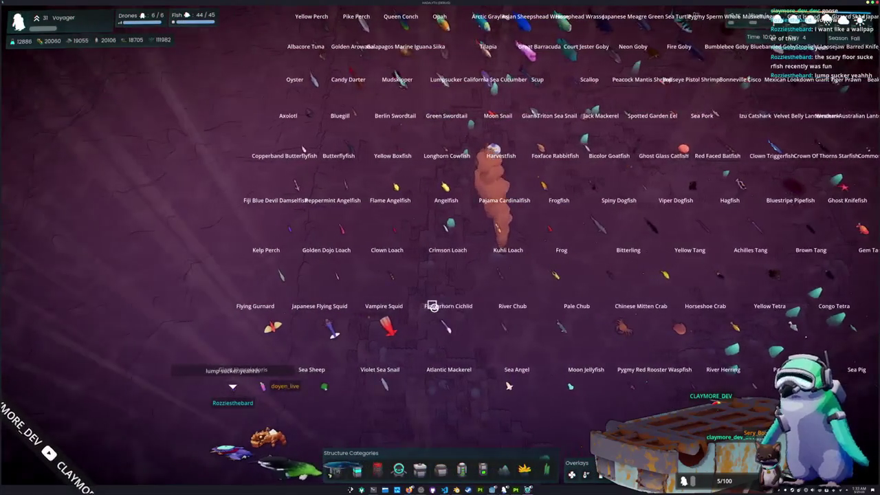
{"action": "scroll", "coordinate": [438, 318], "scroll_direction": "up", "scroll_amount": 5}
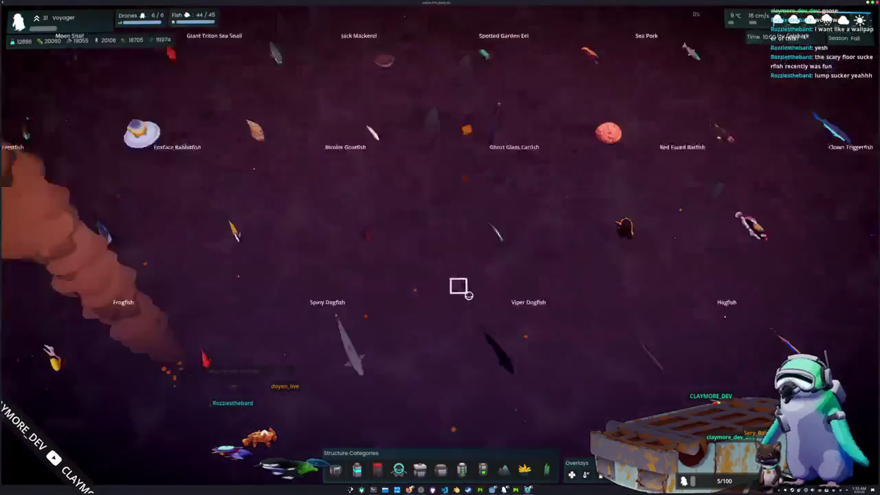
{"action": "key", "text": "w"}
{"action": "key", "text": "d"}
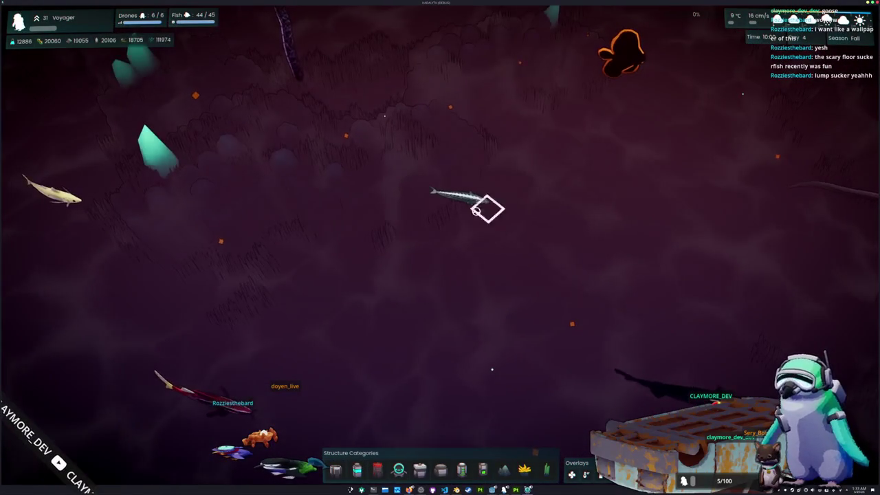
{"action": "key", "text": "s"}
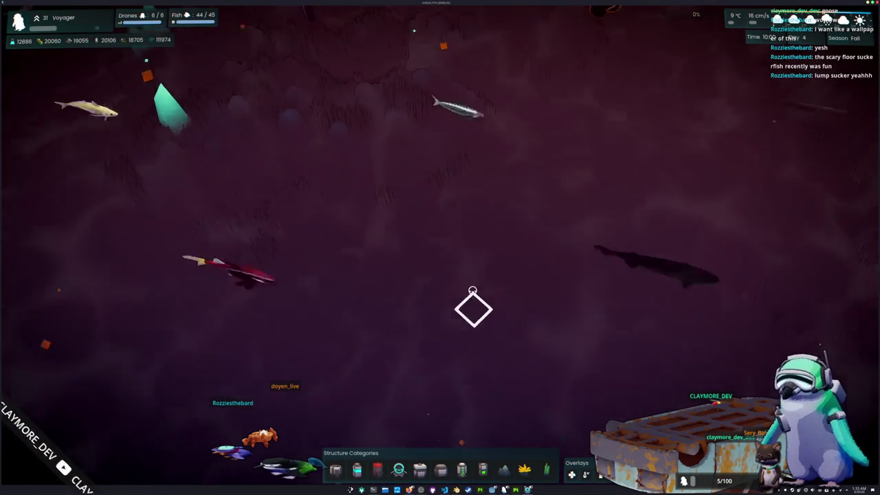
{"action": "scroll", "coordinate": [472, 290], "scroll_direction": "down", "scroll_amount": 5}
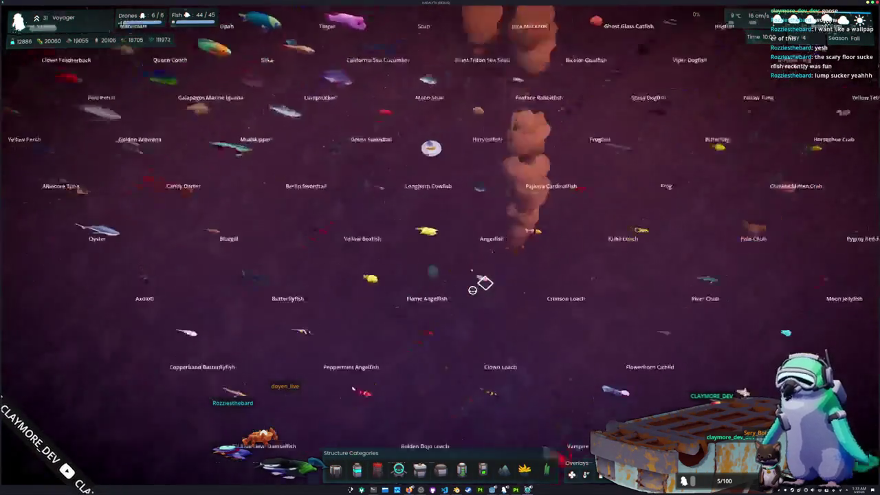
{"action": "key", "text": "a"}
{"action": "key", "text": "s"}
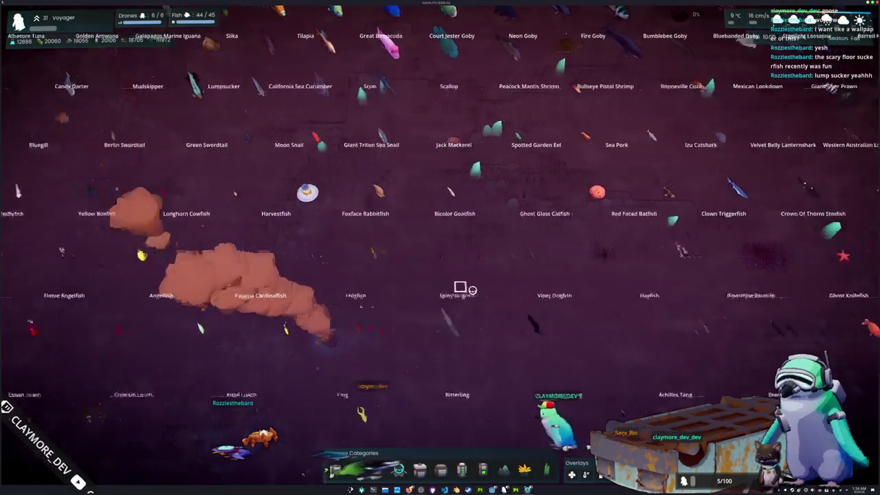
{"action": "key", "text": "d"}
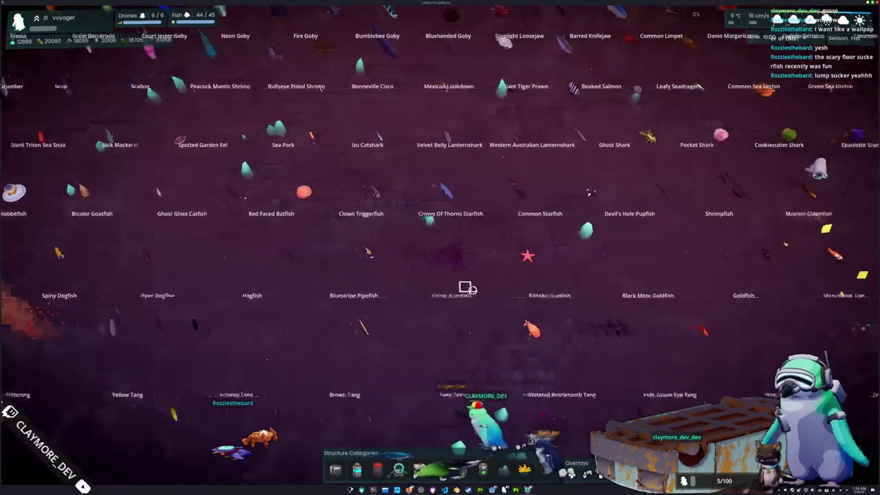
{"action": "key", "text": "d"}
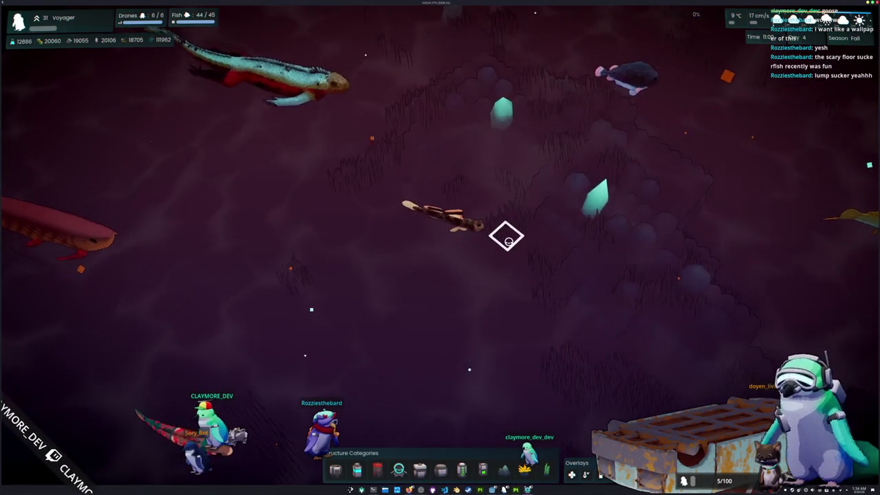
{"action": "scroll", "coordinate": [510, 232], "scroll_direction": "down", "scroll_amount": 2}
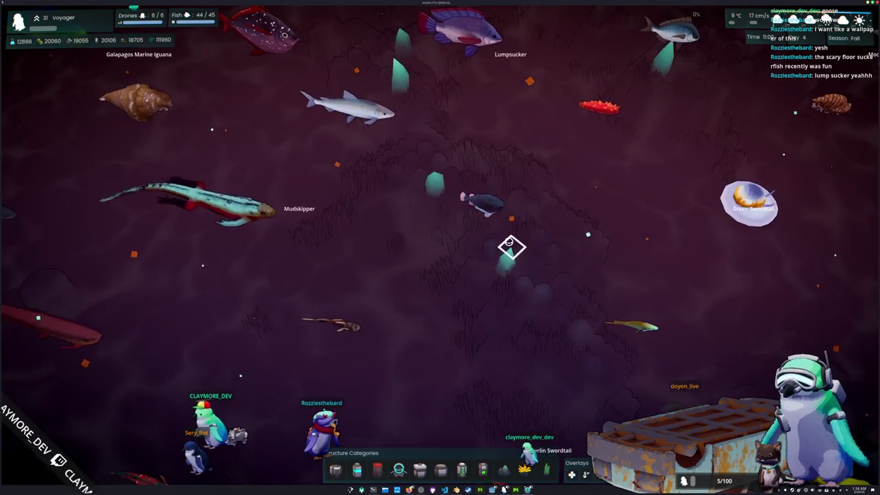
{"action": "scroll", "coordinate": [509, 244], "scroll_direction": "down", "scroll_amount": 3}
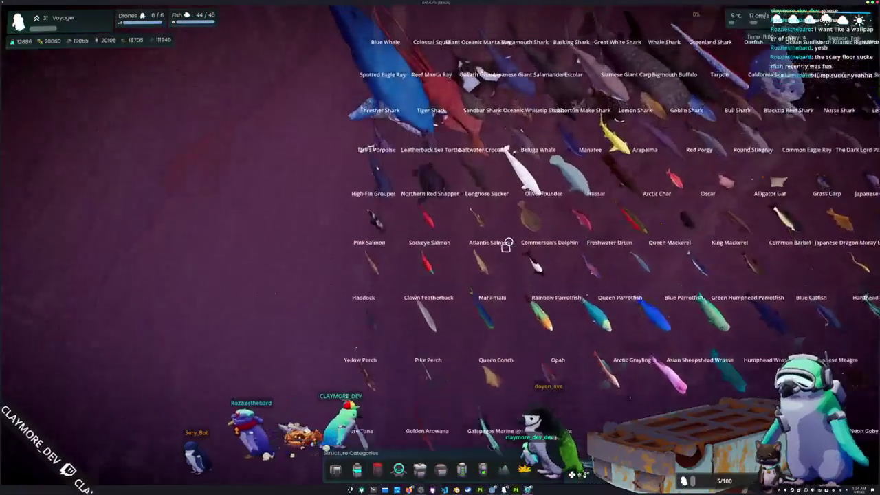
- Pan right and down through the rows of large fish species
{"action": "key", "text": "d"}
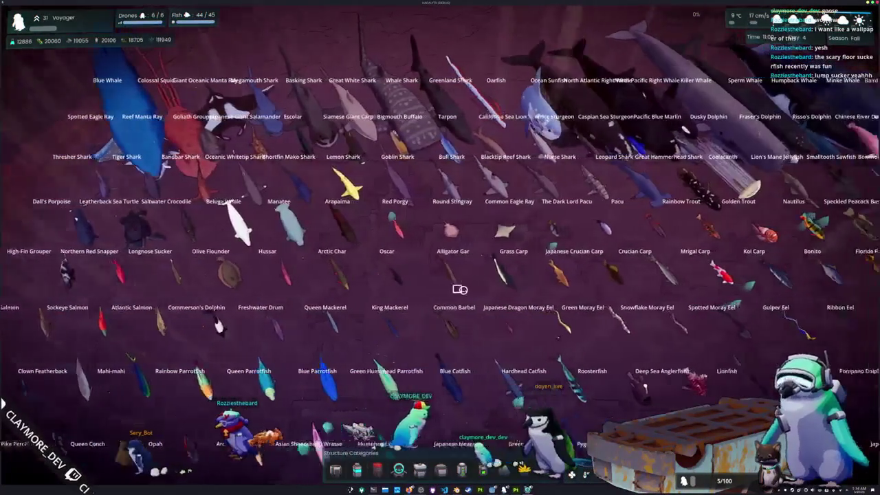
{"action": "scroll", "coordinate": [462, 296], "scroll_direction": "up", "scroll_amount": 5}
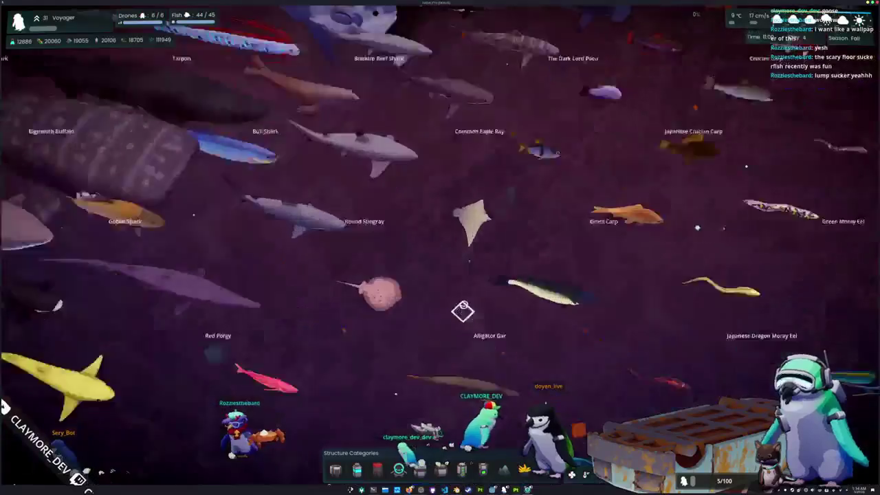
{"action": "key", "text": "d"}
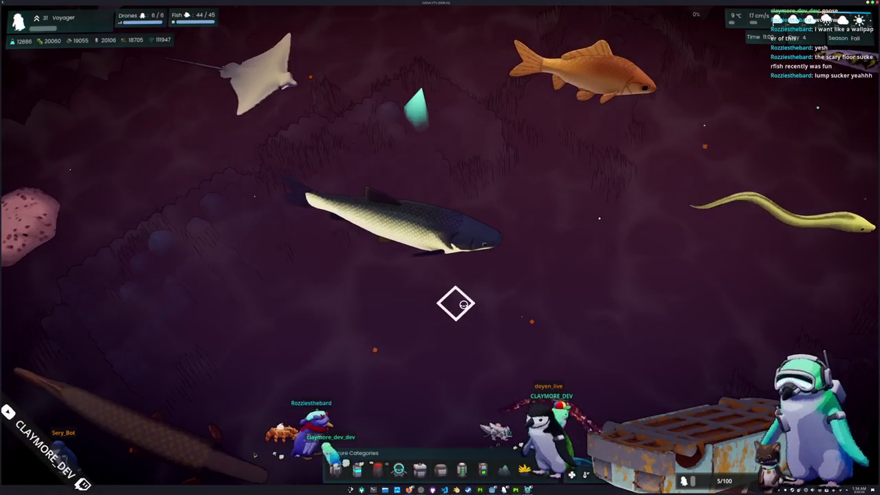
{"action": "scroll", "coordinate": [404, 300], "scroll_direction": "down", "scroll_amount": 3}
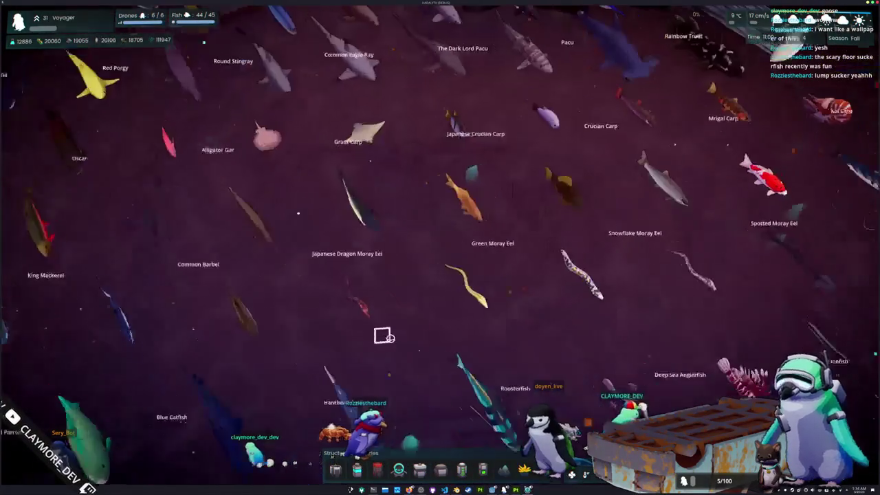
{"action": "key", "text": "d"}
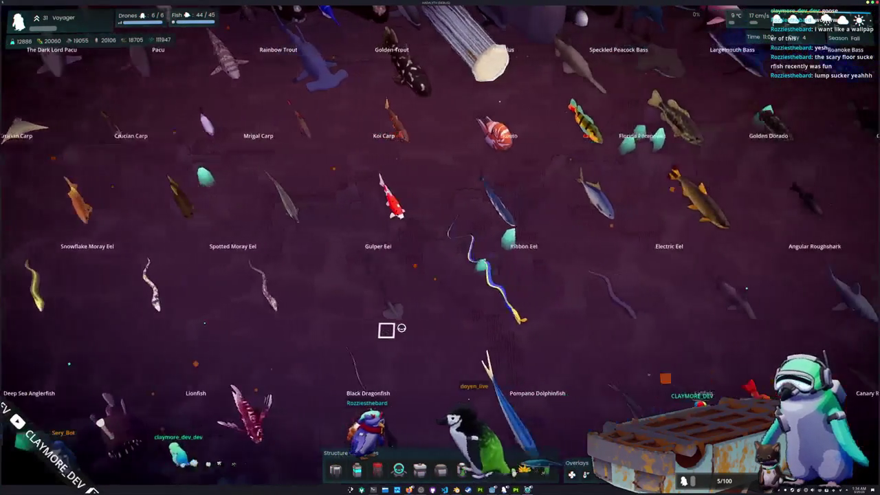
{"action": "scroll", "coordinate": [405, 331], "scroll_direction": "down", "scroll_amount": 3}
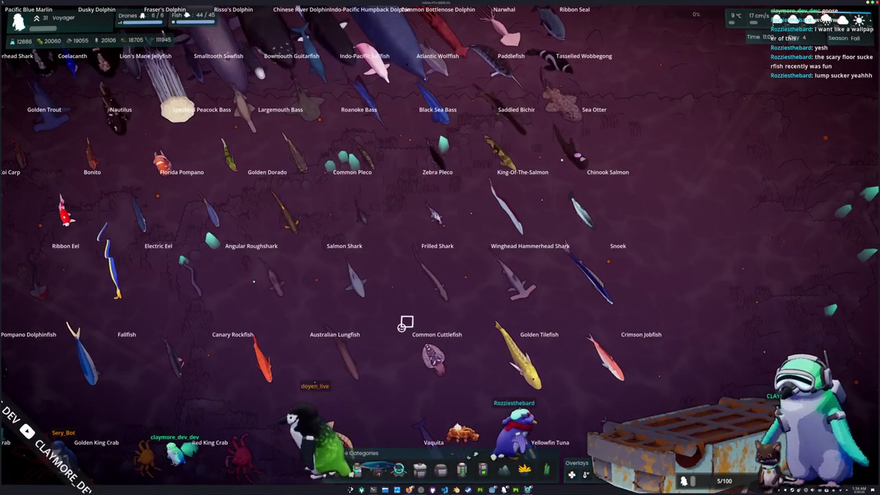
{"action": "key", "text": "s"}
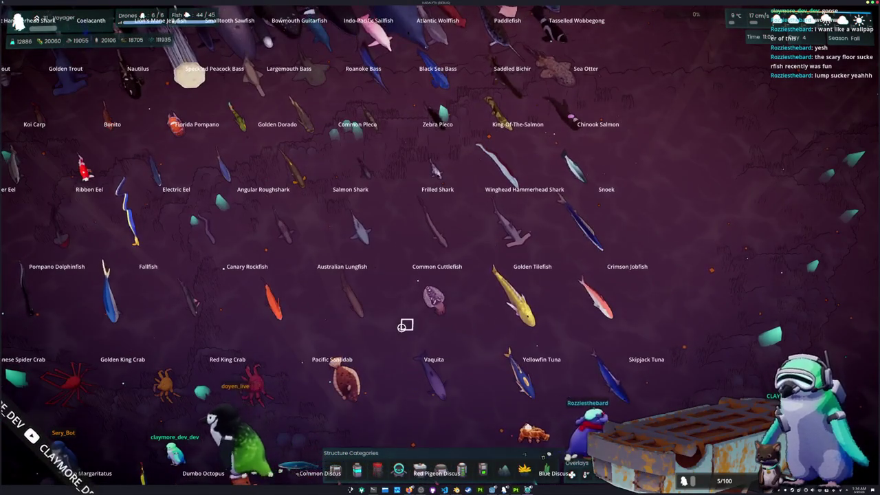
{"action": "scroll", "coordinate": [405, 325], "scroll_direction": "down", "scroll_amount": 2}
- Sweep back left, then right past the last fish, and bring up the Pause Menu
{"action": "key", "text": "a"}
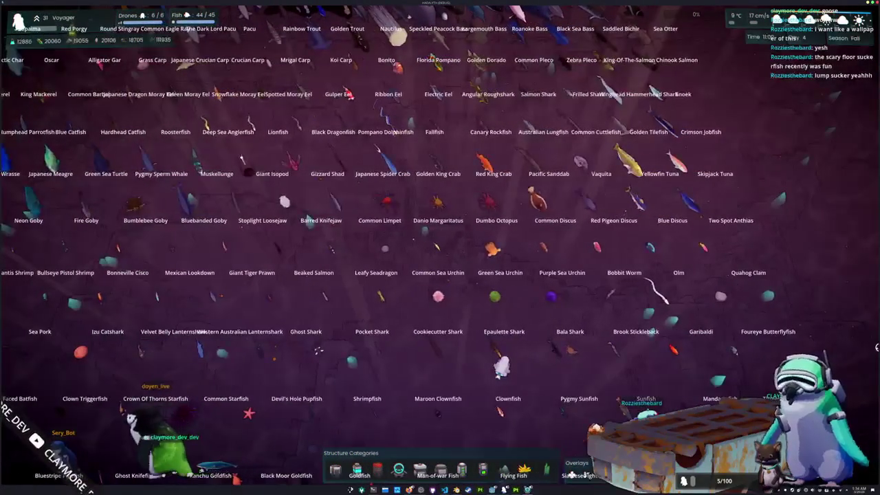
{"action": "key", "text": "a"}
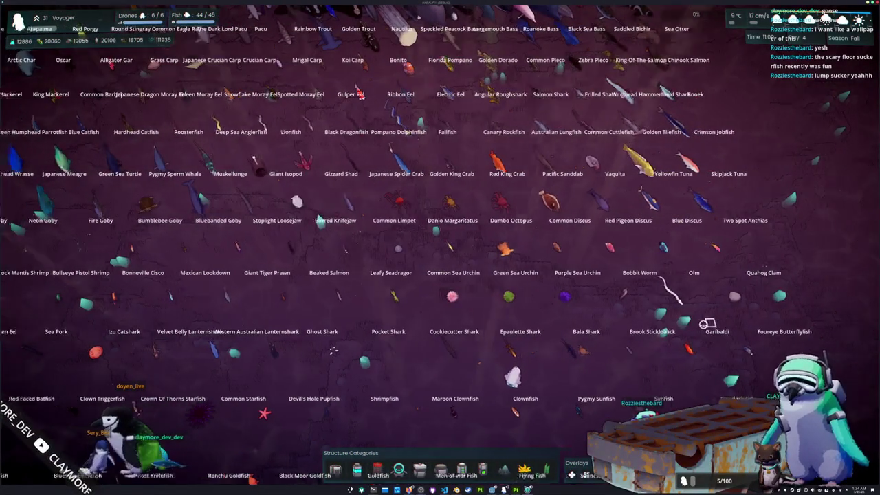
{"action": "key", "text": "a"}
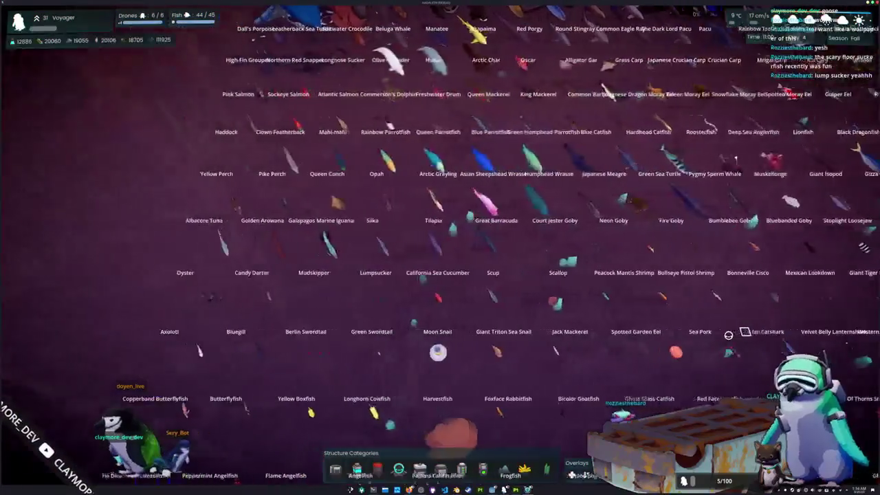
{"action": "key", "text": "a"}
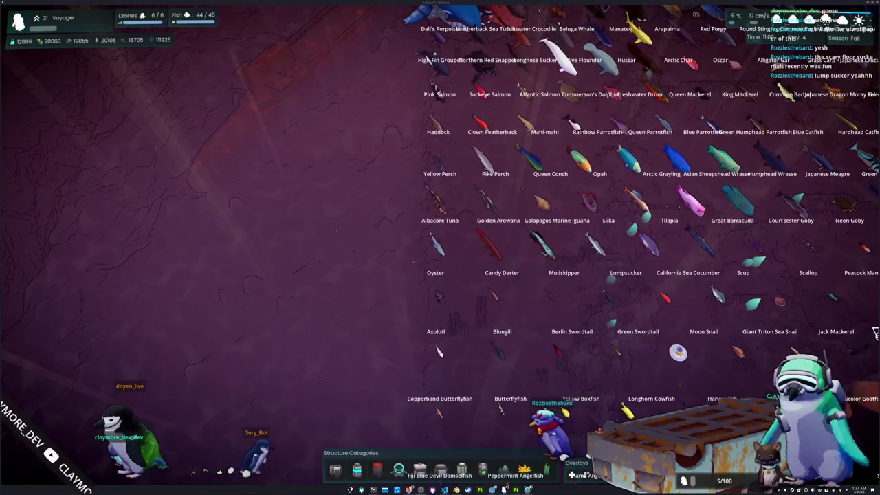
{"action": "key", "text": "d"}
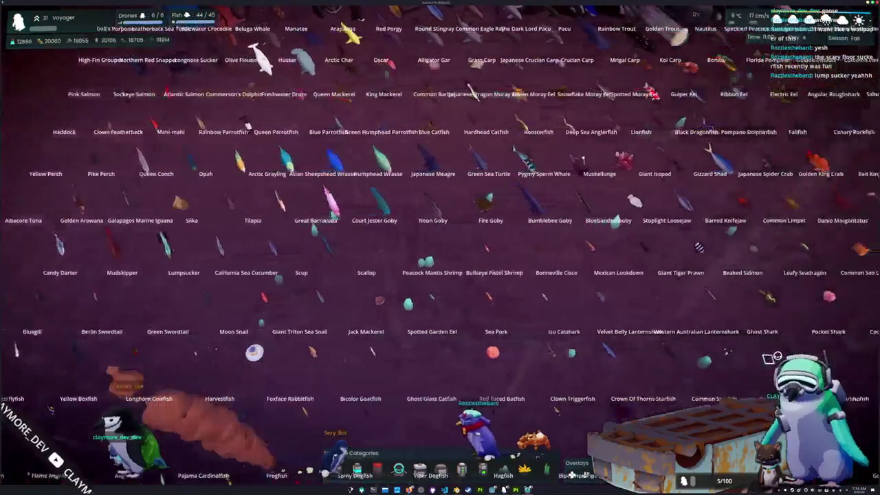
{"action": "key", "text": "d"}
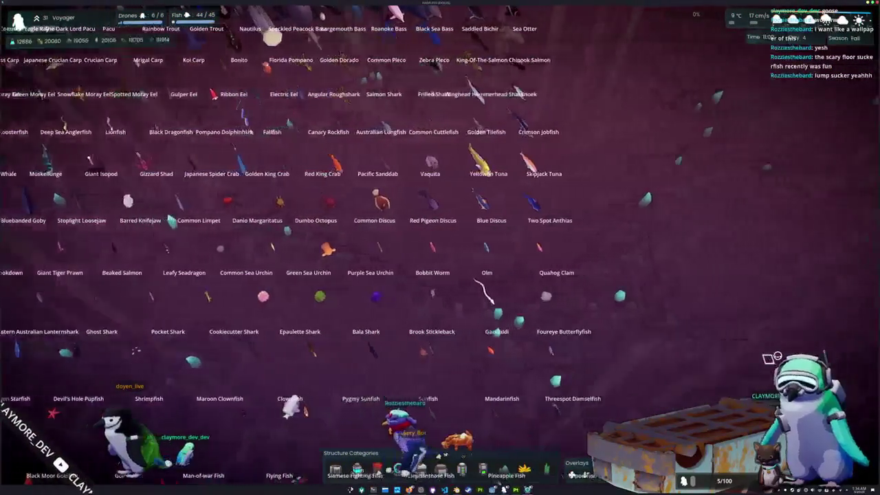
{"action": "key", "text": "d"}
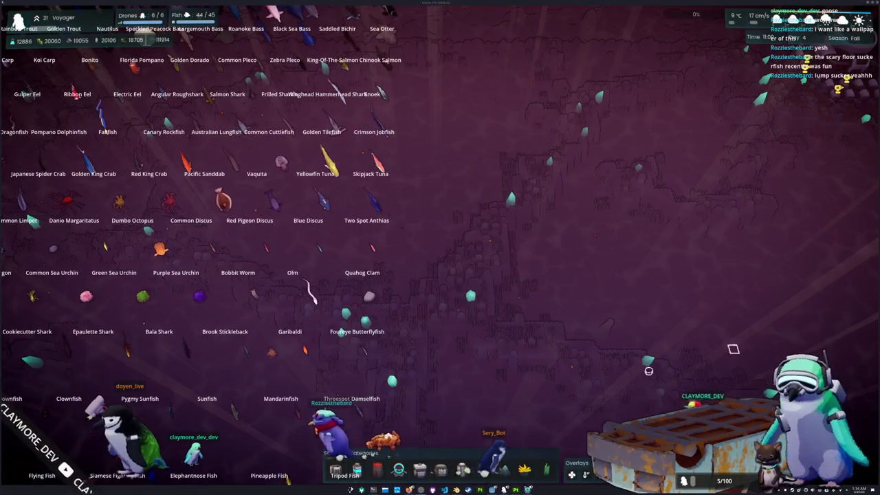
{"action": "key", "text": "Escape"}
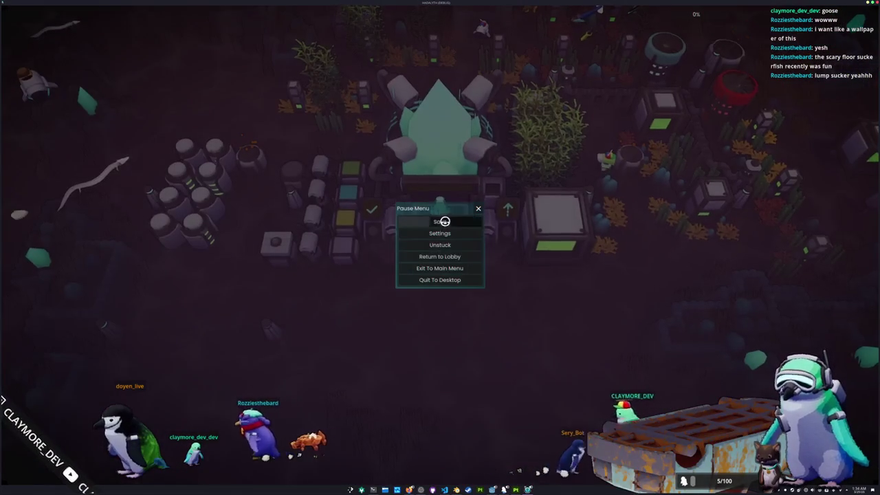
- Resume the game briefly, then pause again, save, and quit to the editor
{"action": "key", "text": "Escape"}
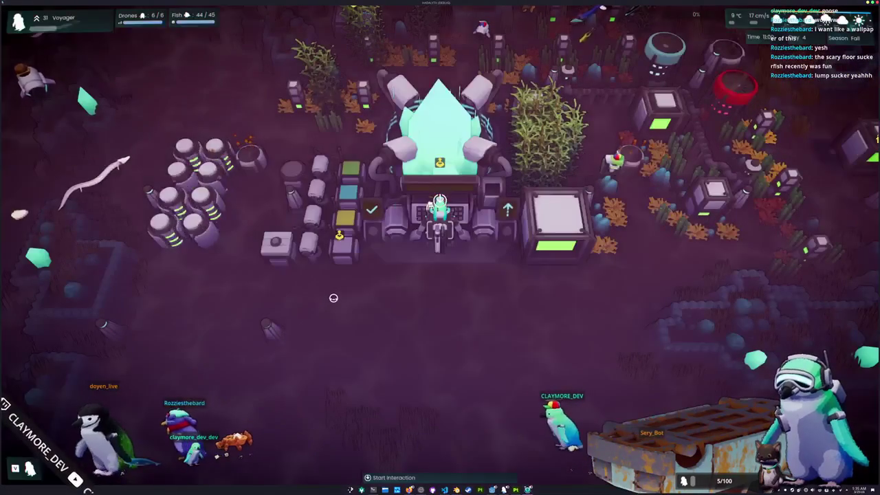
{"action": "scroll", "coordinate": [330, 298], "scroll_direction": "down", "scroll_amount": 5}
{"action": "scroll", "coordinate": [329, 298], "scroll_direction": "up", "scroll_amount": 8}
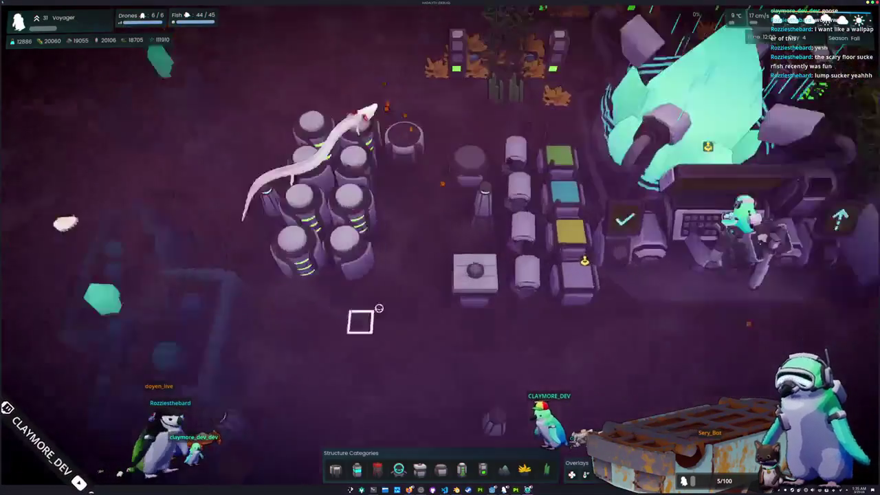
{"action": "scroll", "coordinate": [360, 320], "scroll_direction": "up", "scroll_amount": 3}
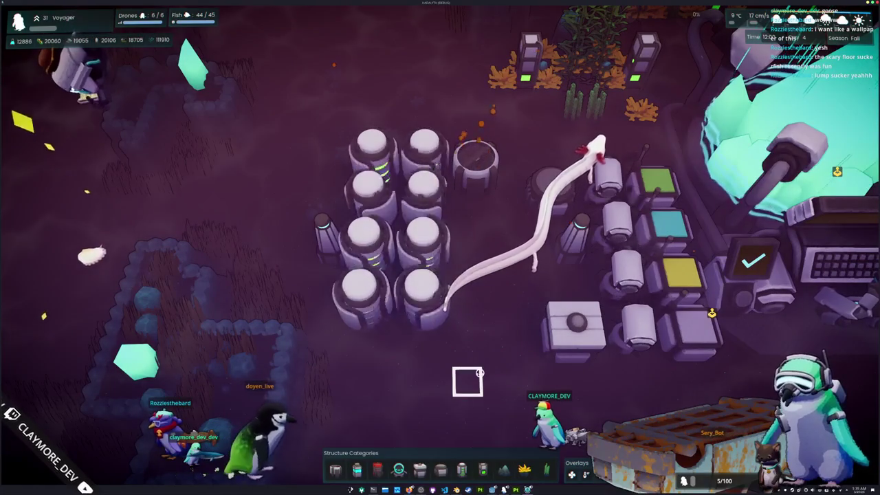
{"action": "scroll", "coordinate": [474, 377], "scroll_direction": "down", "scroll_amount": 5}
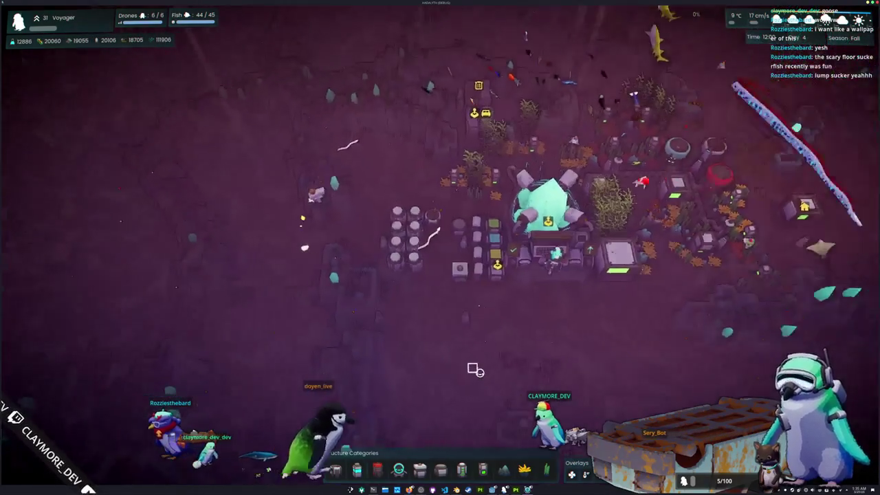
{"action": "scroll", "coordinate": [474, 370], "scroll_direction": "up", "scroll_amount": 5}
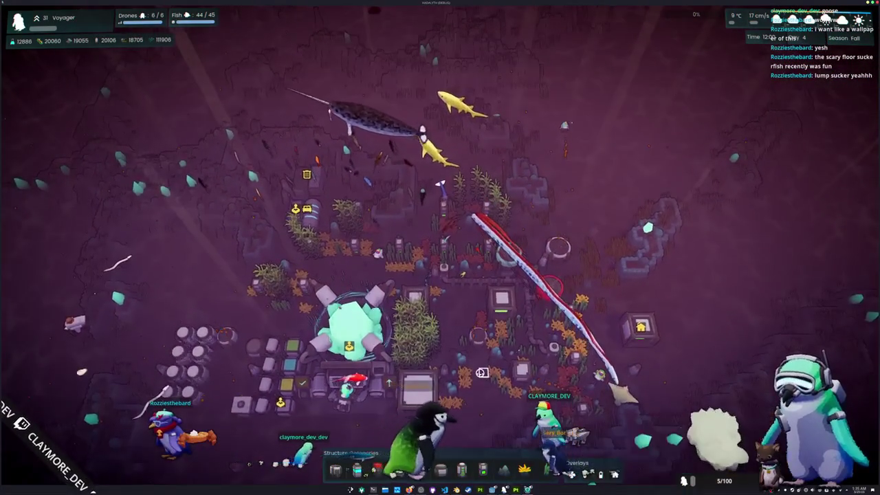
{"action": "scroll", "coordinate": [481, 376], "scroll_direction": "up", "scroll_amount": 3}
{"action": "key", "text": "Escape"}
{"action": "left_click", "coordinate": [439, 222]}
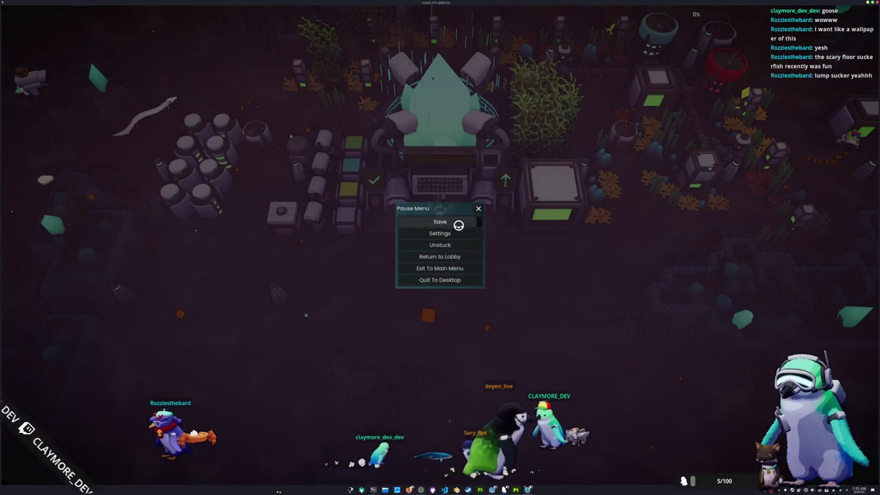
{"action": "left_click", "coordinate": [446, 280]}
- Close the edited scene, saving its changes, and leave the editor for the desktop
{"action": "key", "text": "ctrl+shift+w"}
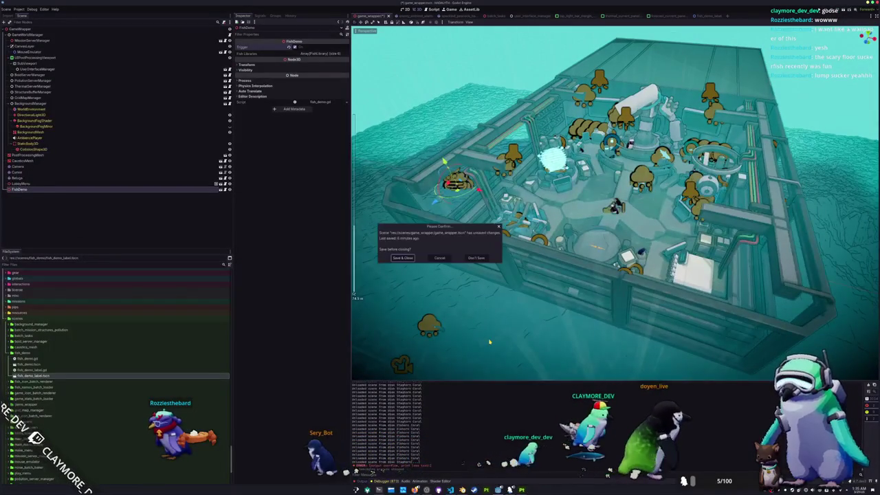
{"action": "left_click", "coordinate": [402, 258]}
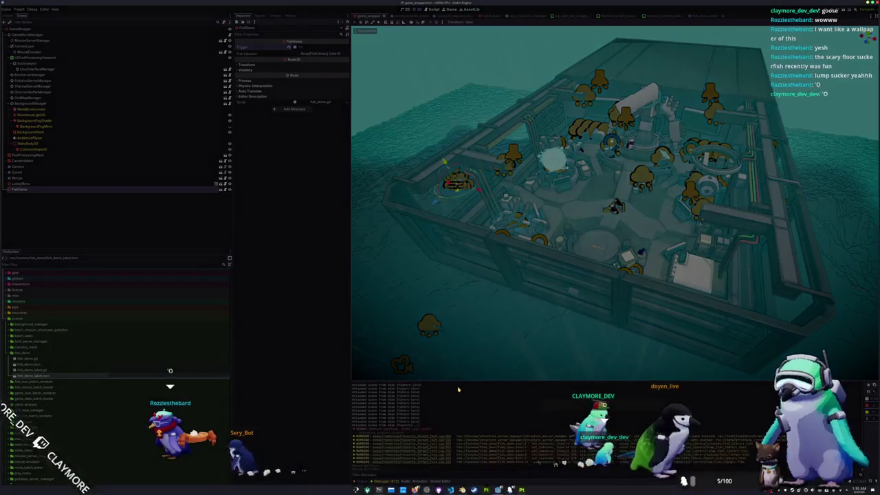
{"action": "key", "text": "ctrl+q"}
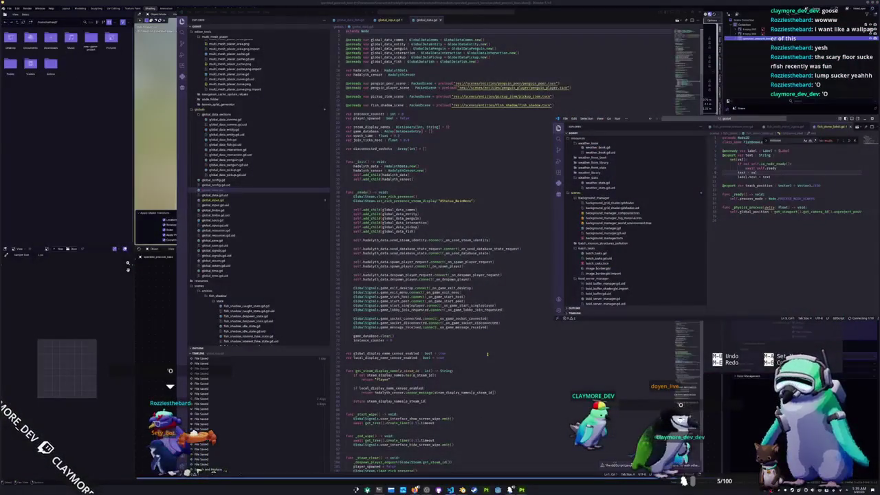
- Draft the last nano note as '- Subcribe to see', trimming the earlier wording
{"action": "key", "text": "alt+Tab"}
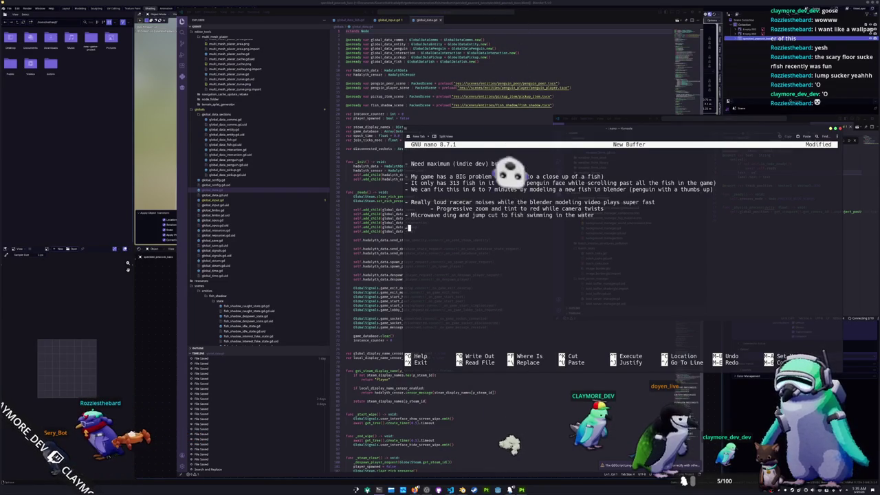
{"action": "type", "text": "- Make sure"}
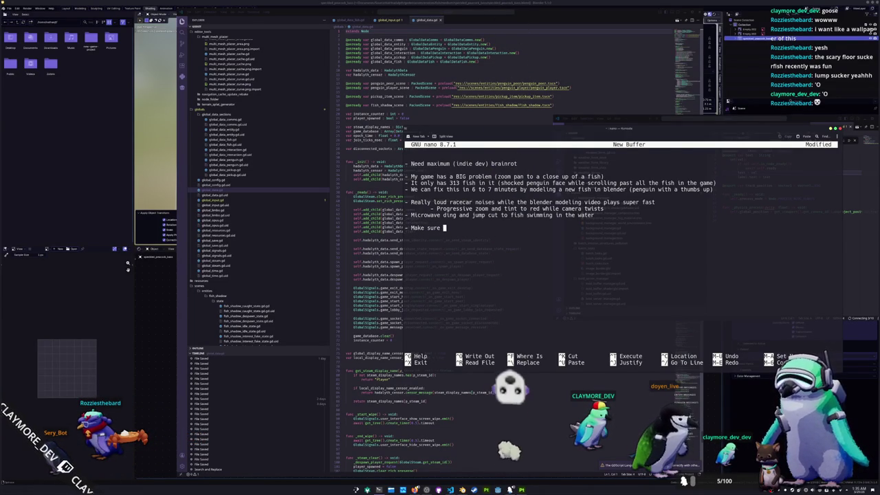
{"action": "key", "text": "BackSpace"}
{"action": "key", "text": "BackSpace"}
{"action": "key", "text": "BackSpace"}
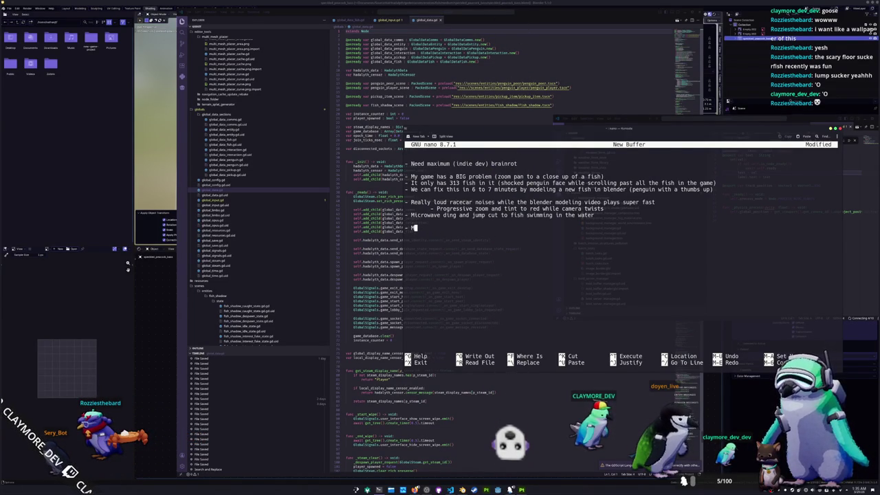
{"action": "type", "text": "ubcribe to see more fish"}
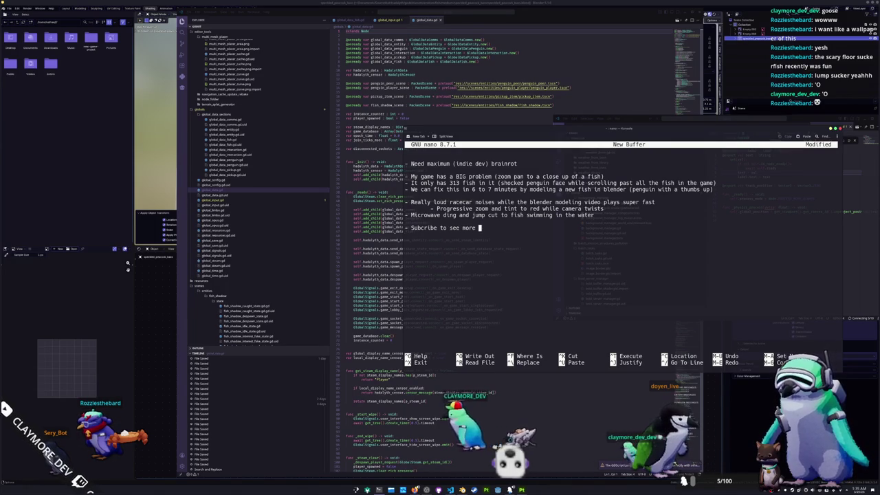
{"action": "type", "text": " updates"}
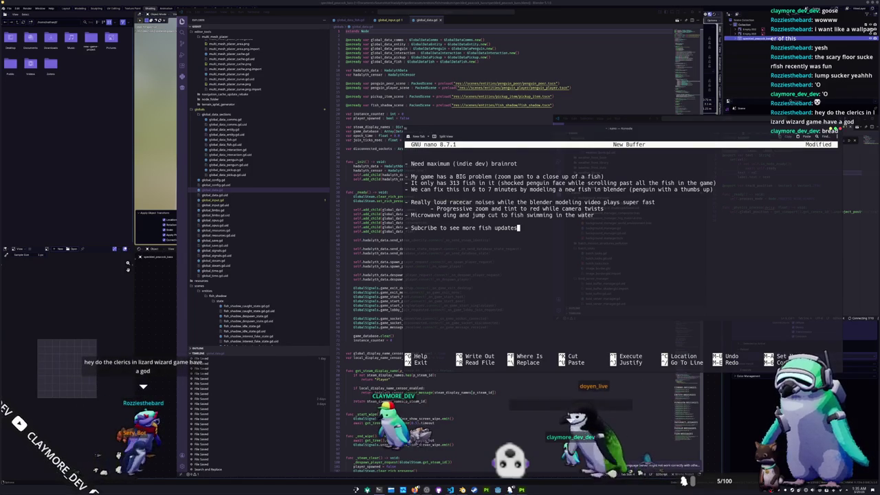
{"action": "key", "text": "BackSpace"}
{"action": "key", "text": "BackSpace"}
{"action": "key", "text": "BackSpace"}
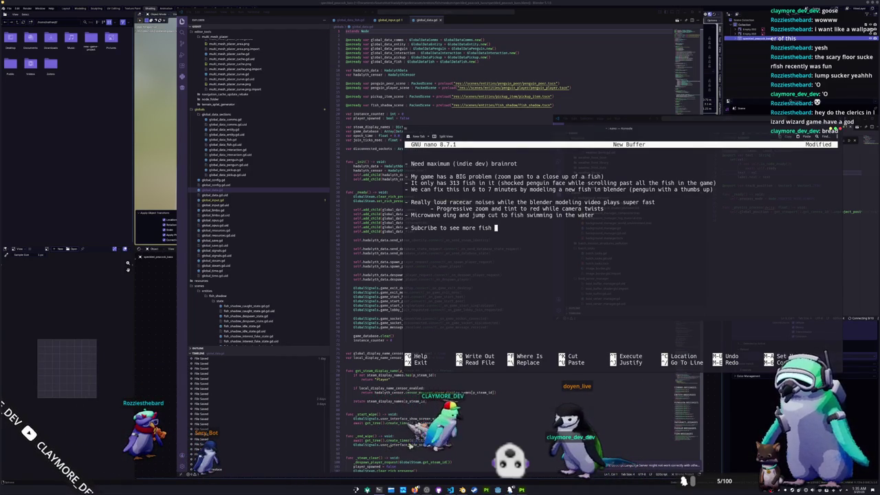
{"action": "key", "text": "BackSpace"}
{"action": "key", "text": "BackSpace"}
{"action": "key", "text": "BackSpace"}
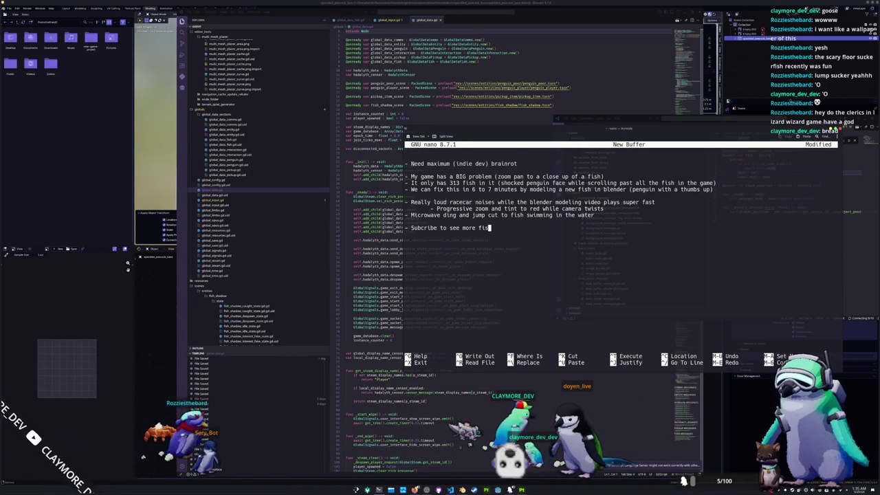
{"action": "key", "text": "BackSpace"}
{"action": "key", "text": "BackSpace"}
{"action": "key", "text": "BackSpace"}
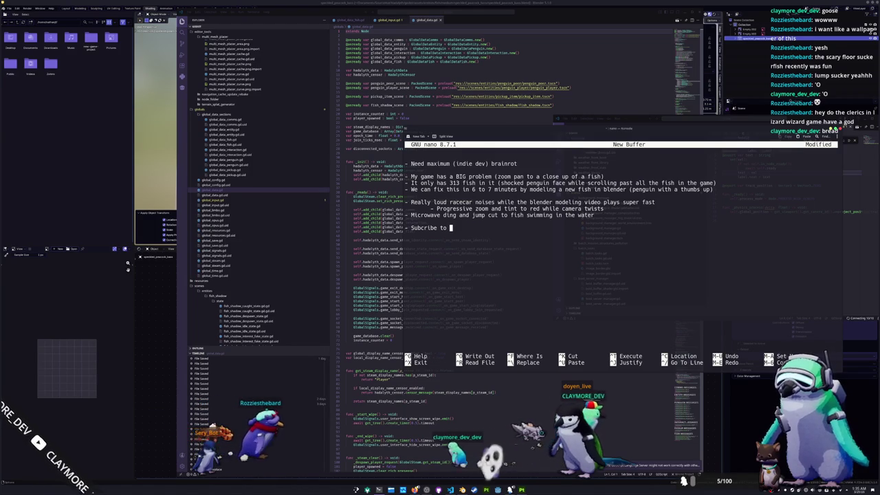
{"action": "type", "text": "see more"}
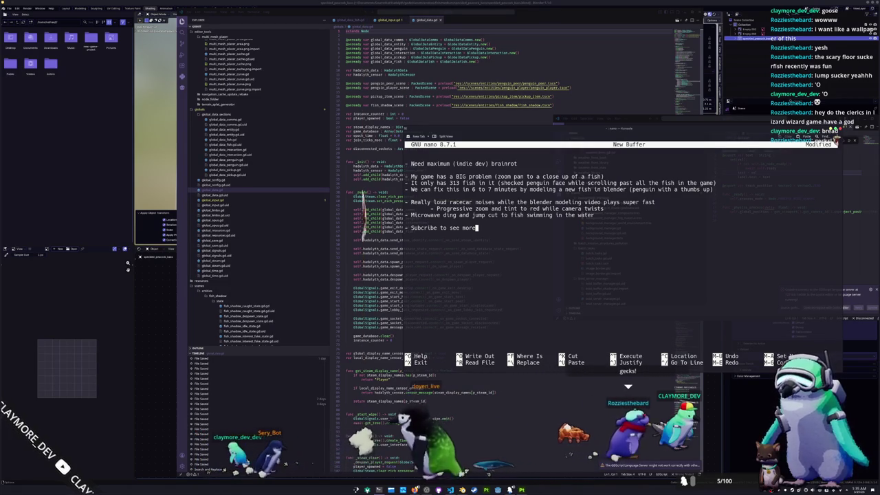
- Finish the line as '- Subcribe to see more epiccc fish videos' and shrink the terminal window
{"action": "key", "text": "ctrl+shift+Left"}
{"action": "key", "text": "ctrl+shift+Left"}
{"action": "key", "text": "ctrl+shift+Left"}
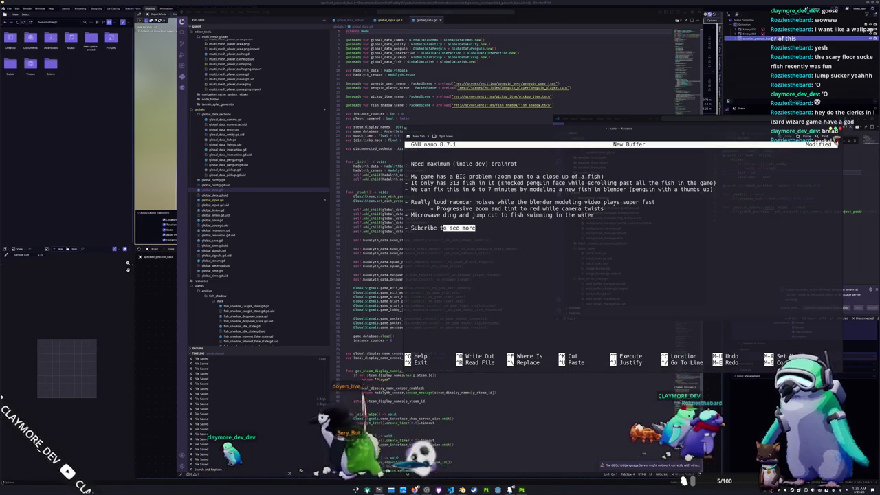
{"action": "key", "text": "Left"}
{"action": "key", "text": "BackSpace"}
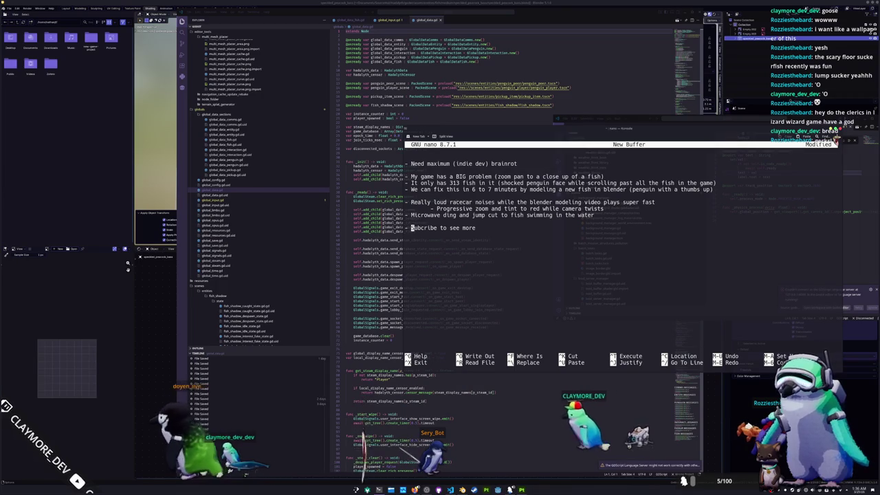
{"action": "type", "text": "-"}
{"action": "key", "text": "ctrl+shift+Right"}
{"action": "key", "text": "ctrl+shift+Right"}
{"action": "key", "text": "ctrl+shift+Right"}
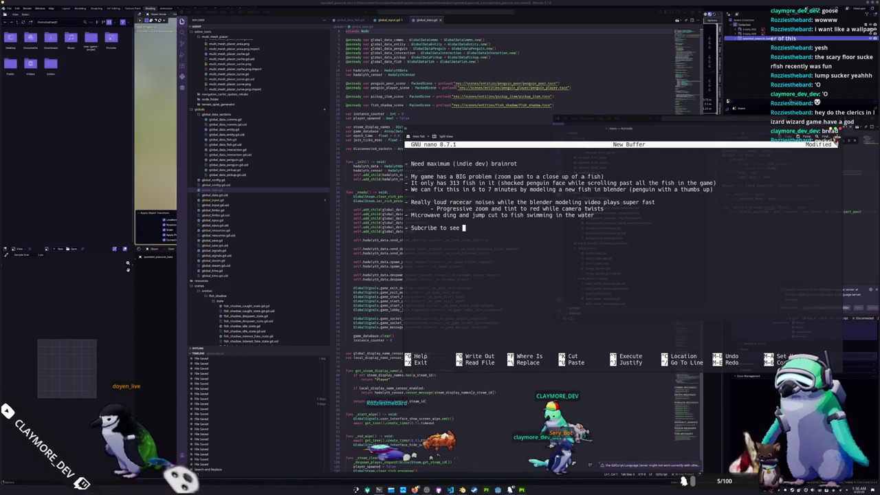
{"action": "type", "text": "more epi"}
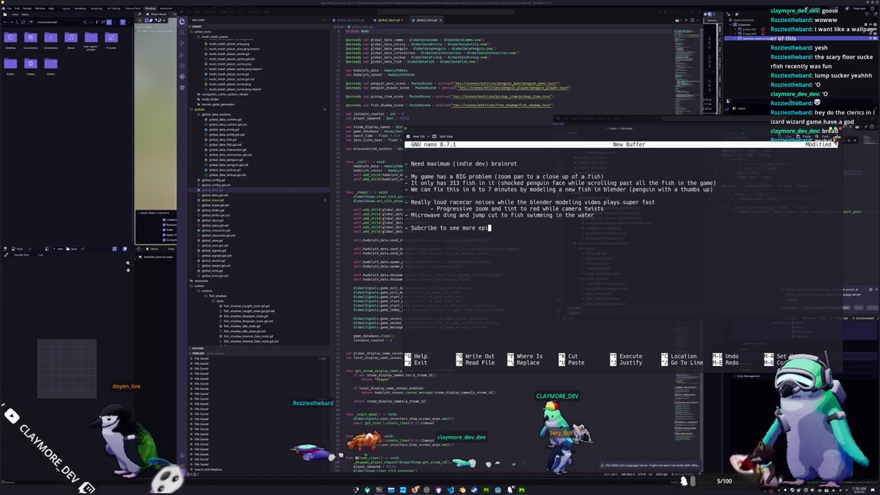
{"action": "type", "text": "ccc fish vid"}
{"action": "type", "text": "eos"}
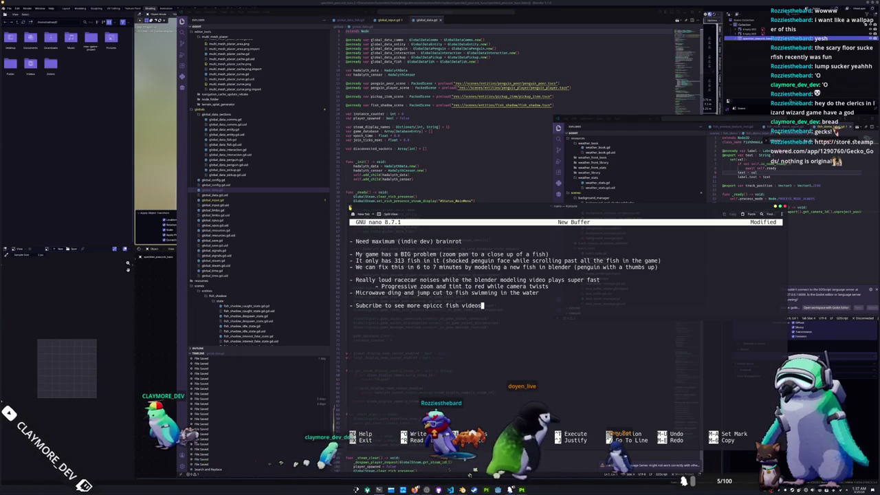
{"action": "mouse_move", "coordinate": [349, 213]}
{"action": "left_mouse_down"}
{"action": "mouse_move", "coordinate": [557, 202]}
{"action": "mouse_move", "coordinate": [499, 205]}
{"action": "left_mouse_up"}
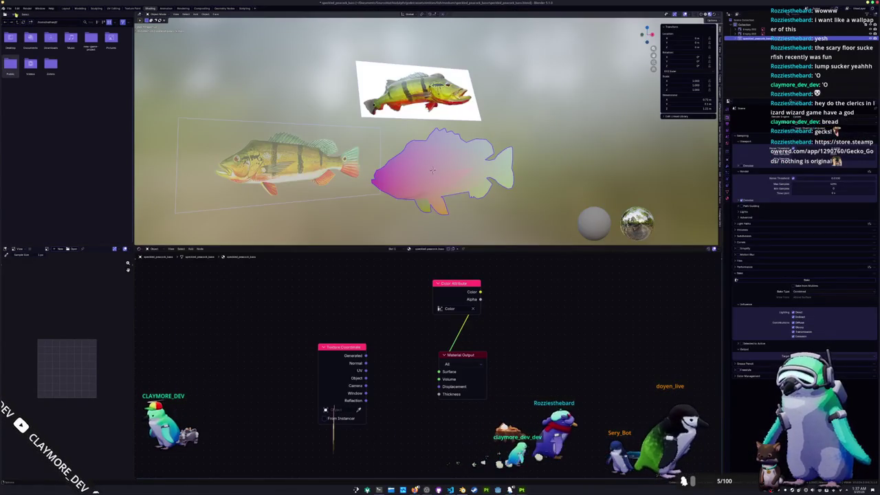
- Save the fish scene and open the penguin .blend file from its folder
{"action": "left_click", "coordinate": [9, 8]}
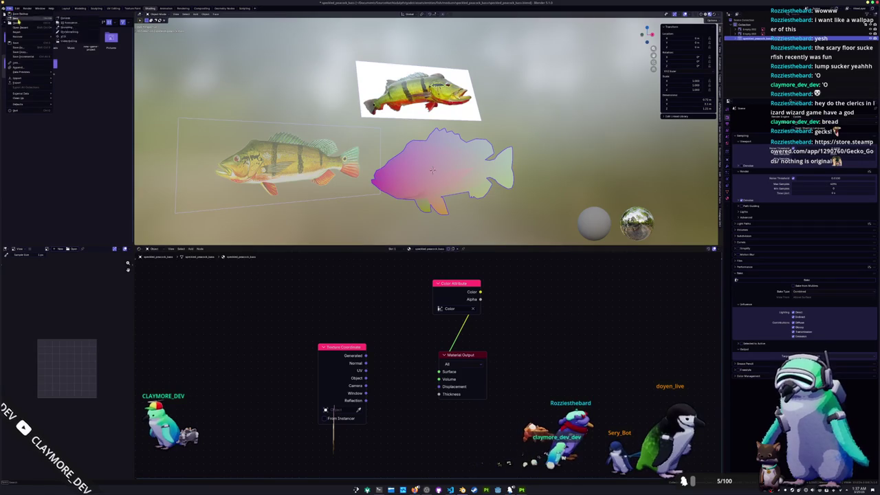
{"action": "left_click", "coordinate": [18, 24]}
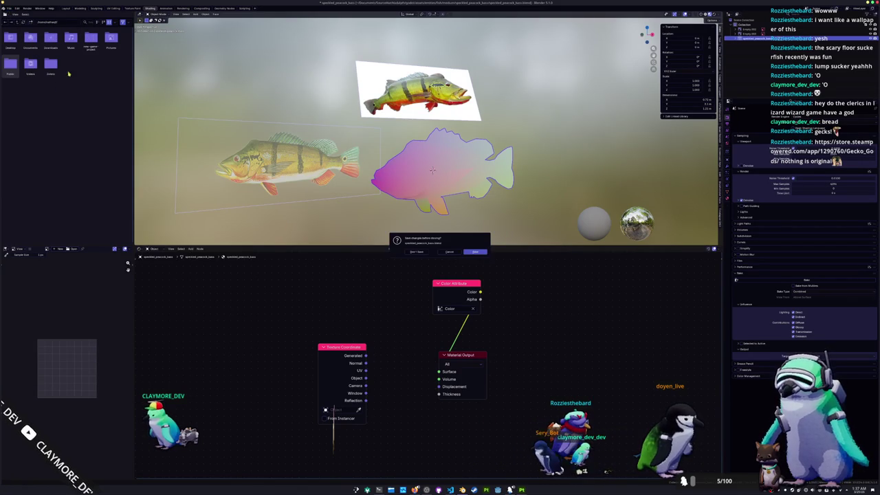
{"action": "left_click", "coordinate": [474, 252]}
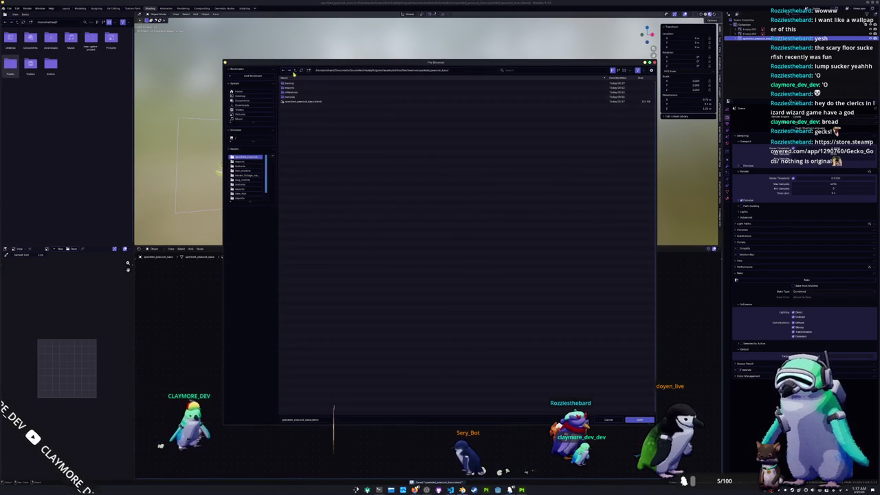
{"action": "left_click", "coordinate": [295, 70]}
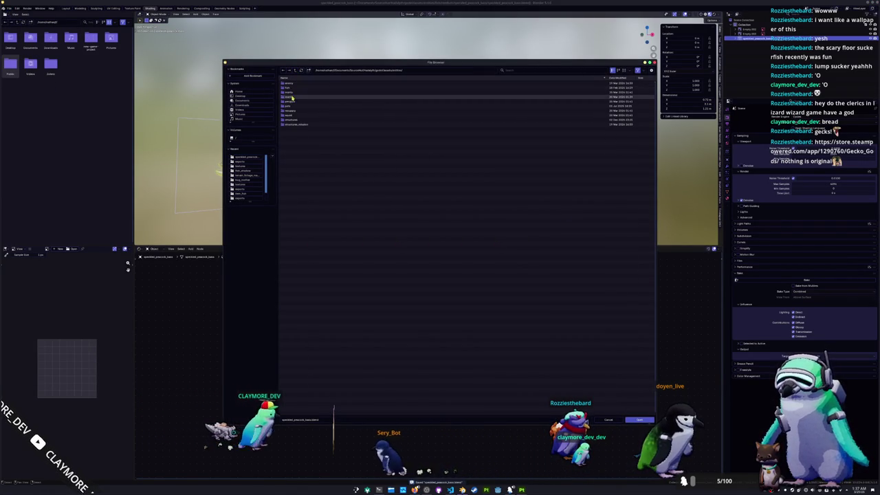
{"action": "double_click", "coordinate": [291, 102]}
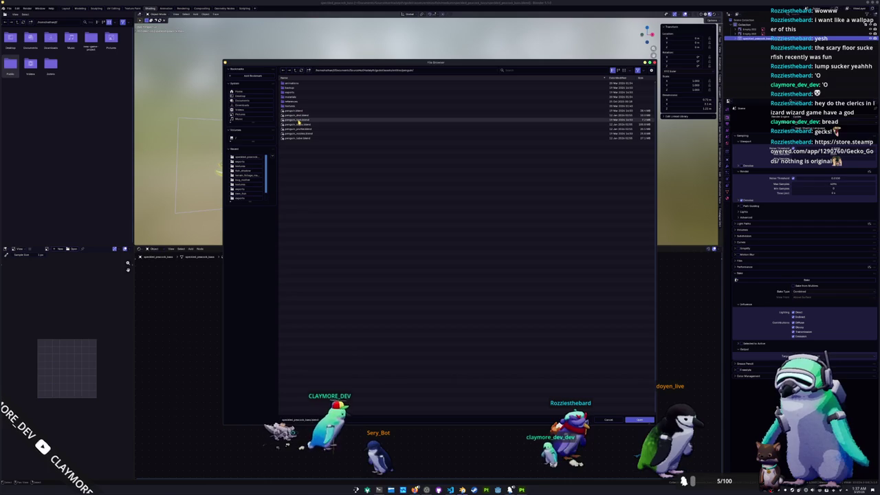
{"action": "double_click", "coordinate": [299, 120]}
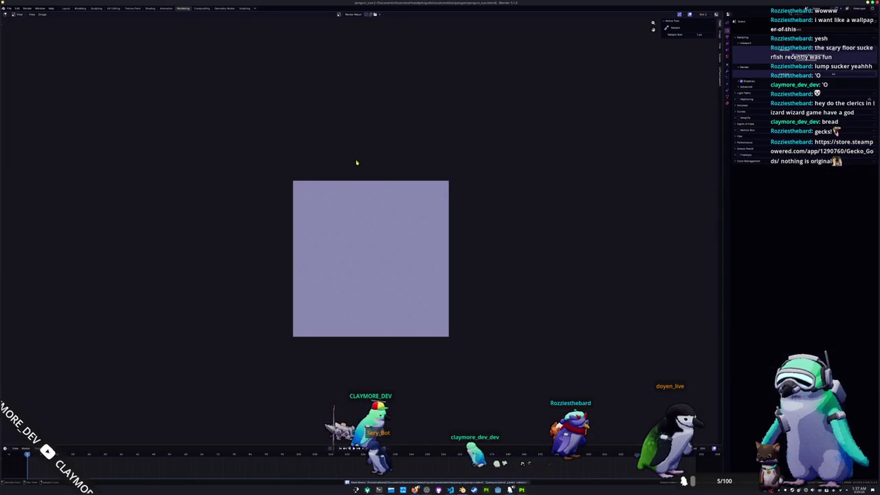
- In the Layout workspace, hide the penguin's goggles and put its armature into Pose Mode
{"action": "left_click", "coordinate": [71, 9]}
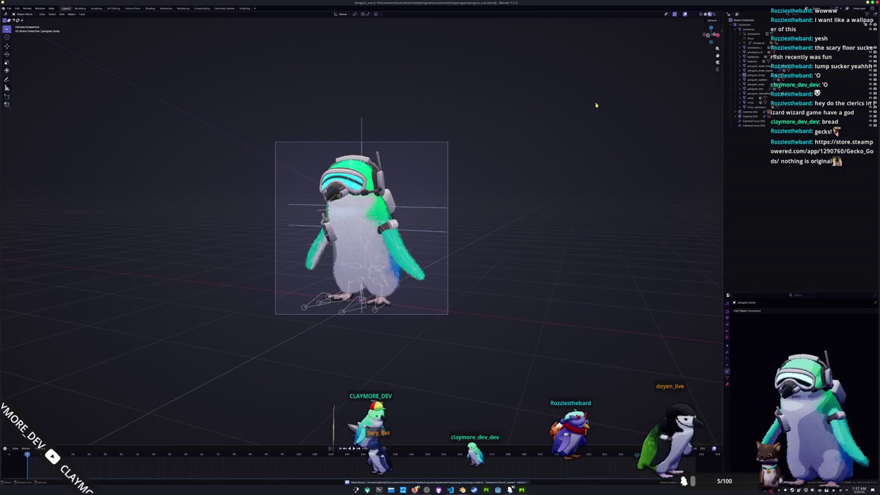
{"action": "scroll", "coordinate": [568, 133], "scroll_direction": "up", "scroll_amount": 3}
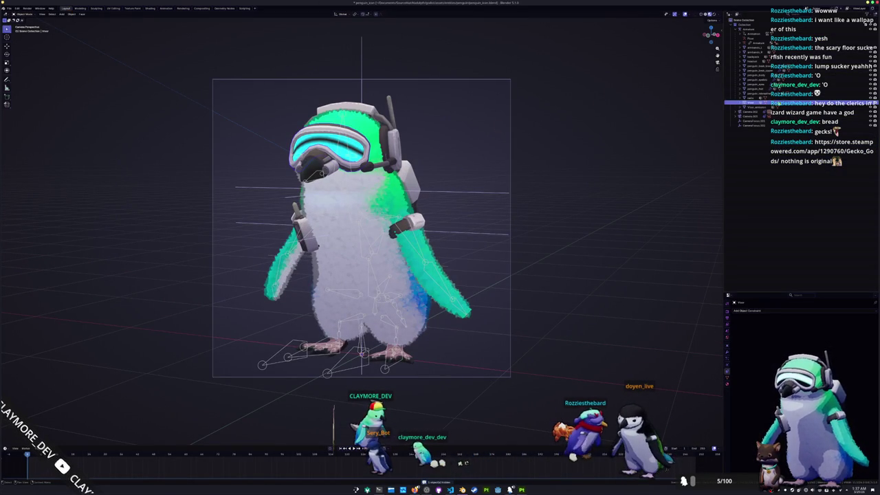
{"action": "key", "text": "h"}
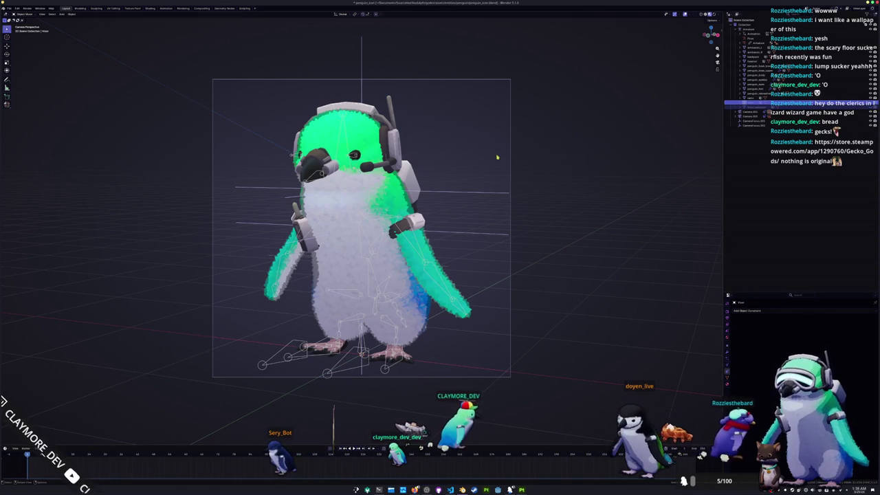
{"action": "left_click", "coordinate": [756, 75]}
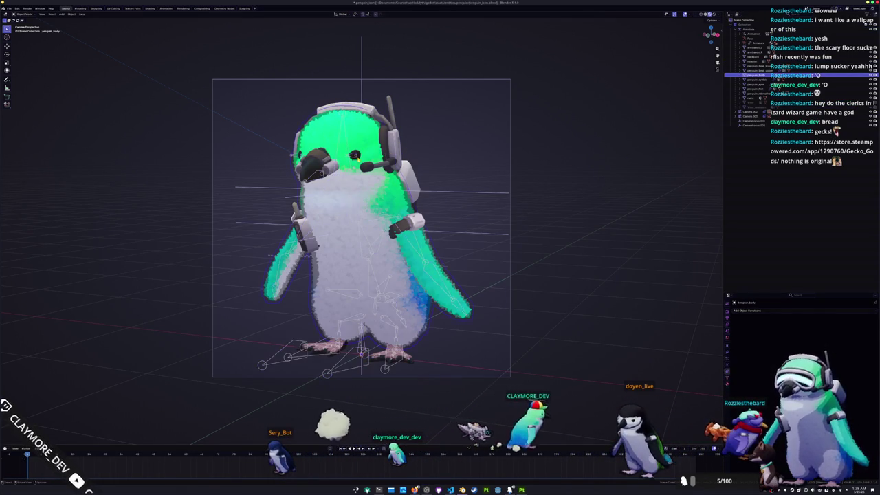
{"action": "left_click", "coordinate": [249, 268]}
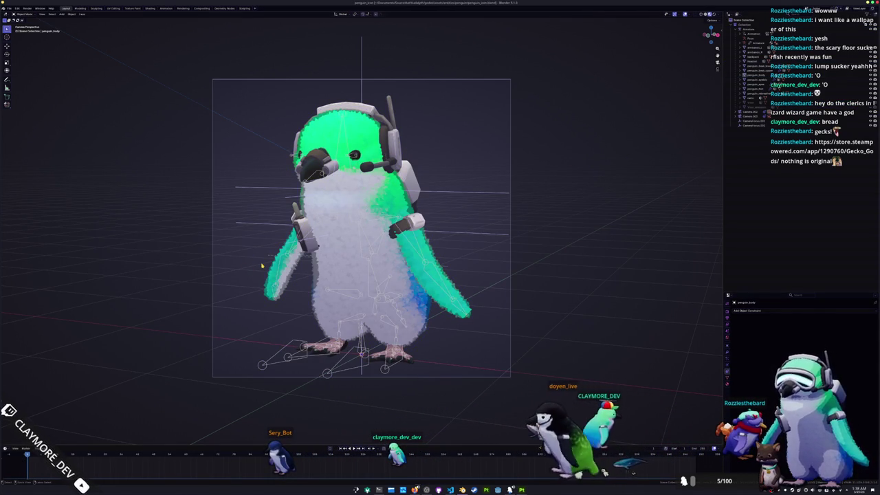
{"action": "scroll", "coordinate": [314, 390], "scroll_direction": "up", "scroll_amount": 1}
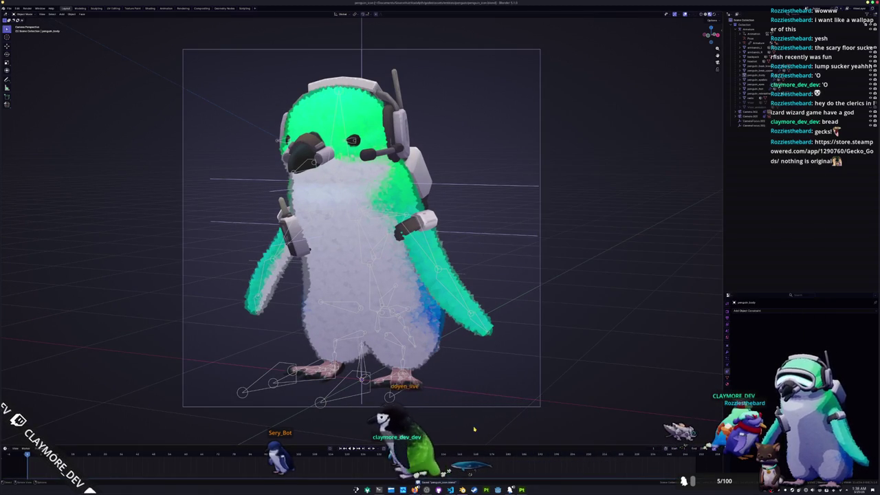
{"action": "left_click", "coordinate": [320, 401]}
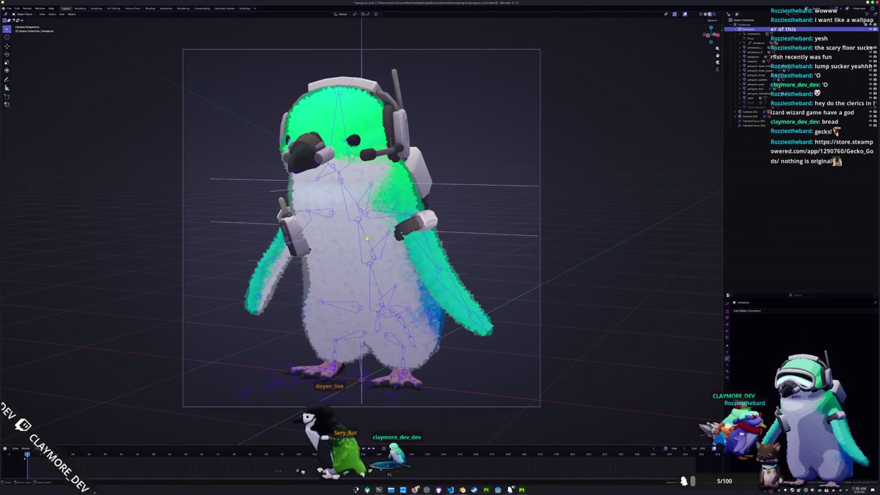
{"action": "key", "text": "ctrl+Tab"}
{"action": "scroll", "coordinate": [371, 248], "scroll_direction": "up", "scroll_amount": 3}
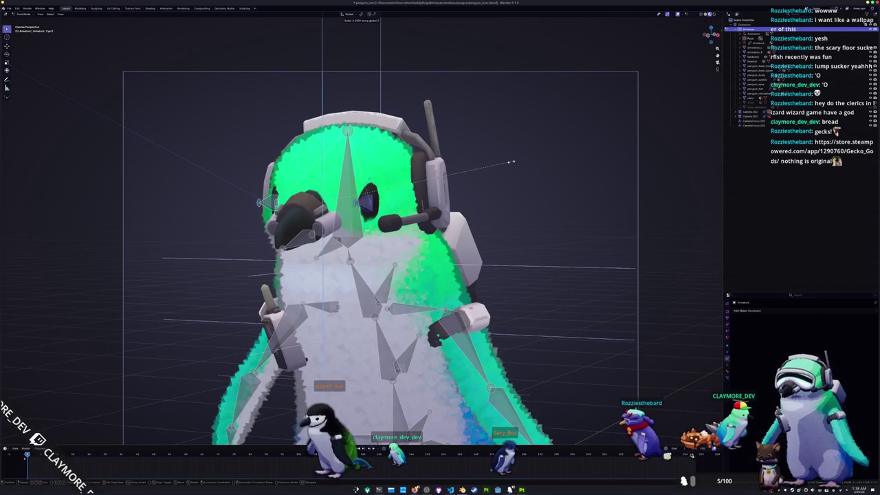
- Select a few penguin bones, cancel a Z scale, and return the armature to Object Mode
{"action": "left_click", "coordinate": [459, 242]}
{"action": "left_click", "coordinate": [457, 254]}
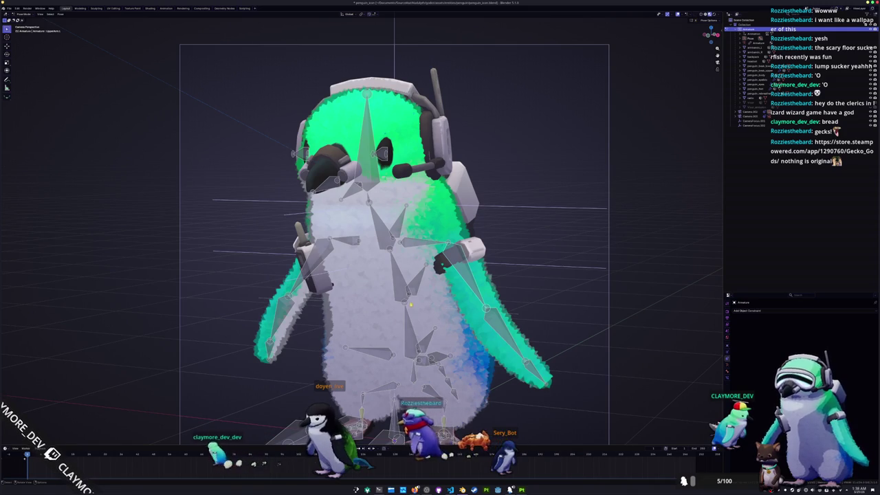
{"action": "key", "text": "Tab"}
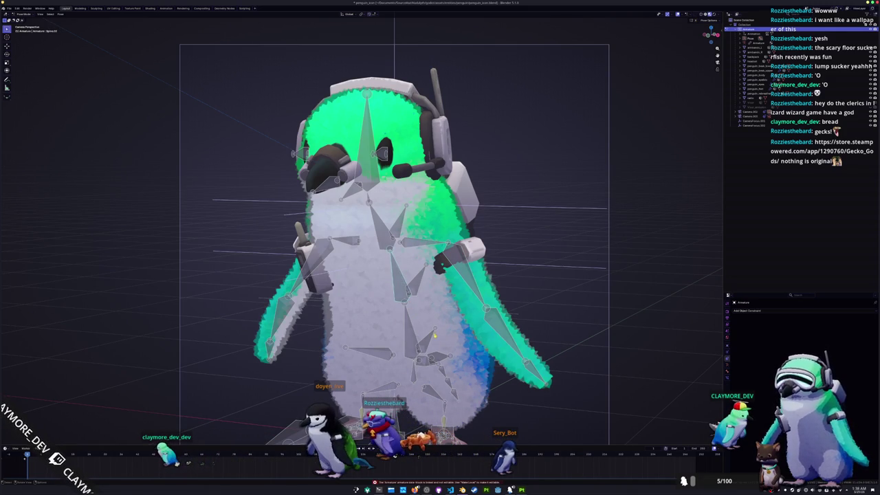
{"action": "scroll", "coordinate": [434, 335], "scroll_direction": "down", "scroll_amount": 1}
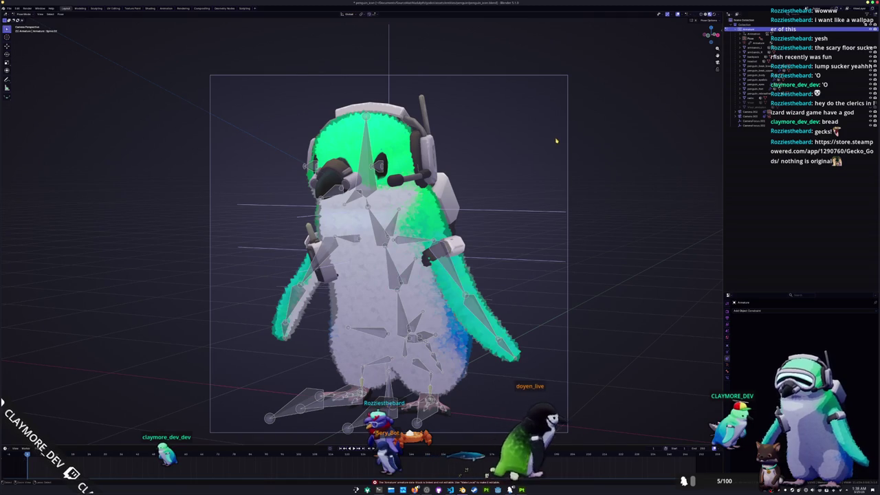
{"action": "left_click", "coordinate": [379, 166]}
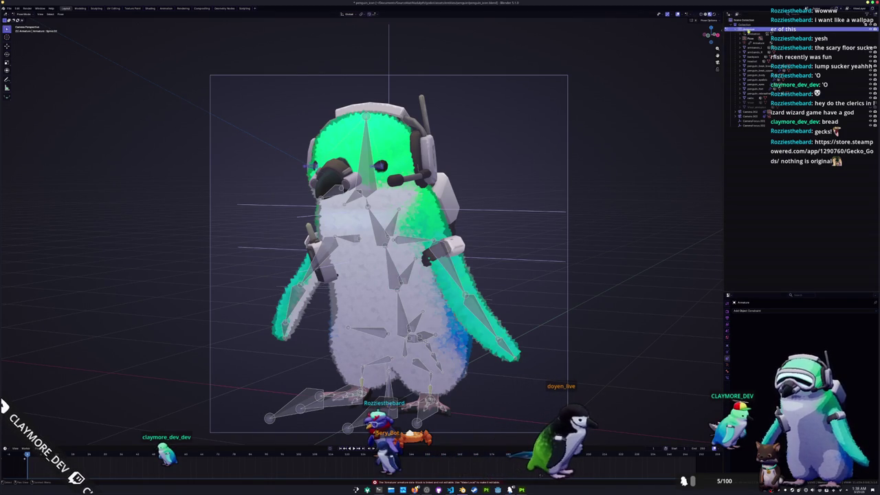
{"action": "right_click", "coordinate": [737, 30]}
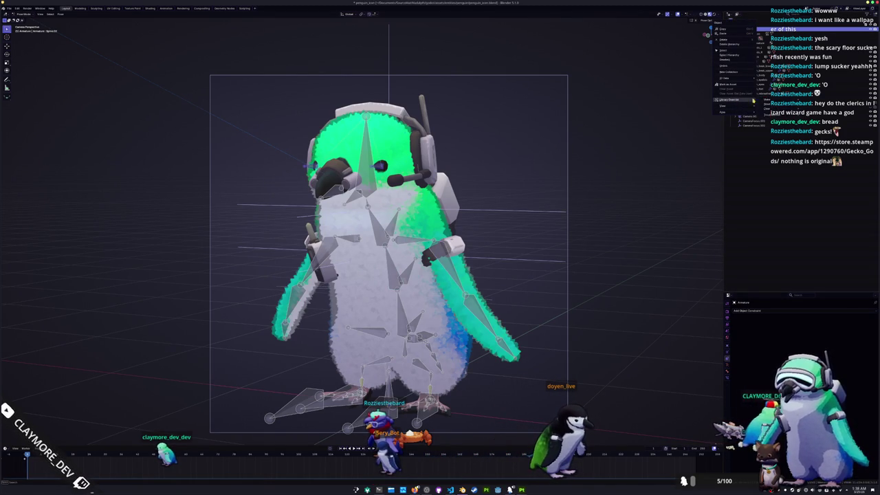
{"action": "key", "text": "s"}
{"action": "key", "text": "z"}
{"action": "key", "text": "Escape"}
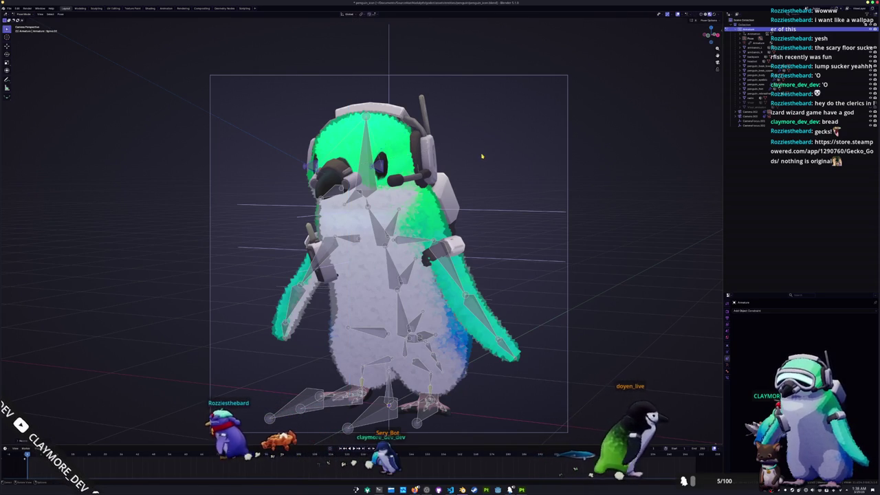
{"action": "key", "text": "ctrl+Tab"}
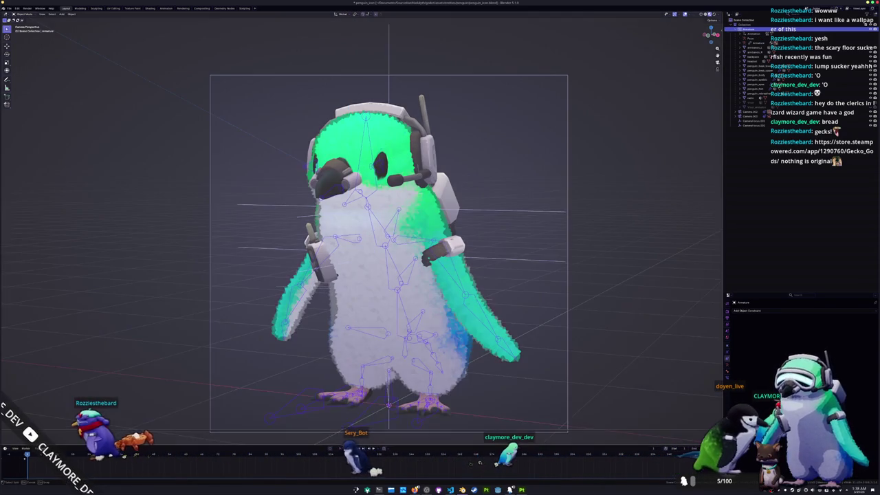
- Split the 3D view and turn the lower area into a Timeline editor
{"action": "left_click", "coordinate": [297, 414]}
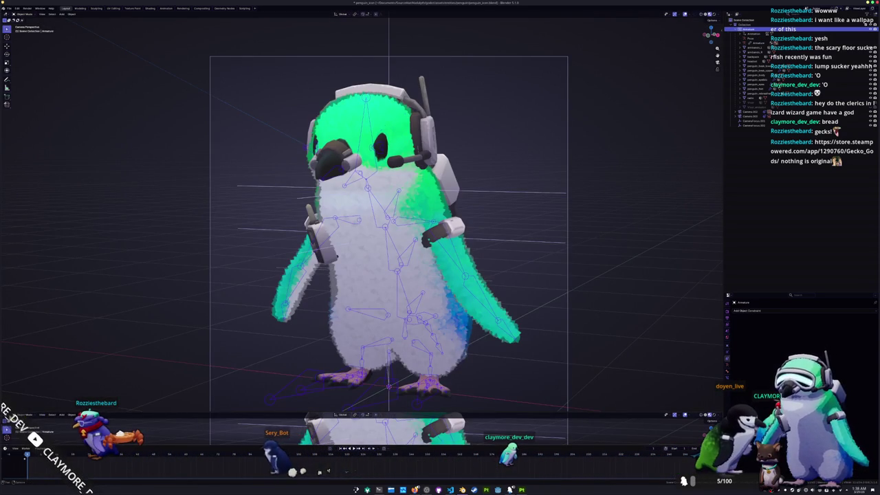
{"action": "left_click", "coordinate": [7, 415]}
{"action": "left_click", "coordinate": [66, 428]}
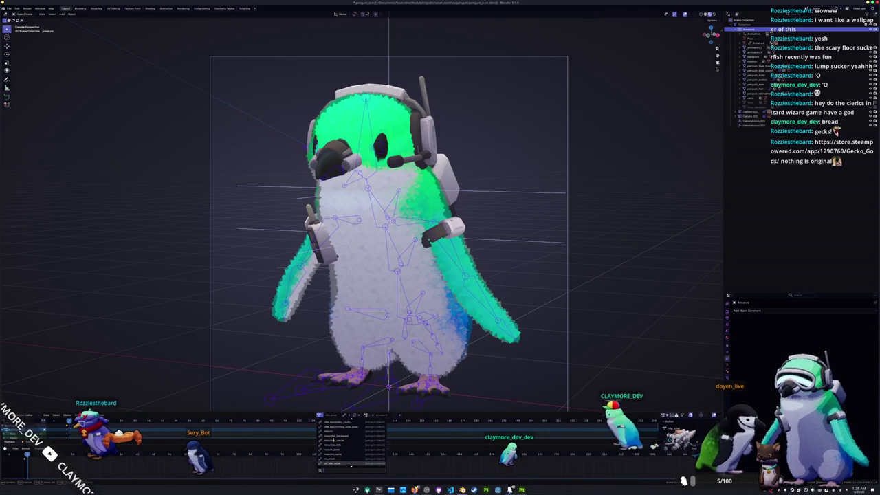
- Assign the idle_pose action to the penguin armature and re-enter Pose Mode
{"action": "scroll", "coordinate": [335, 441], "scroll_direction": "up", "scroll_amount": 3}
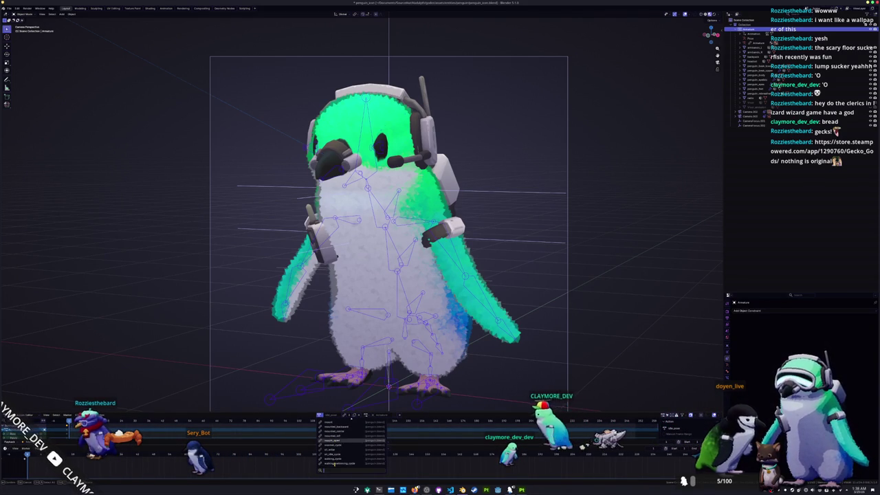
{"action": "scroll", "coordinate": [335, 440], "scroll_direction": "down", "scroll_amount": 3}
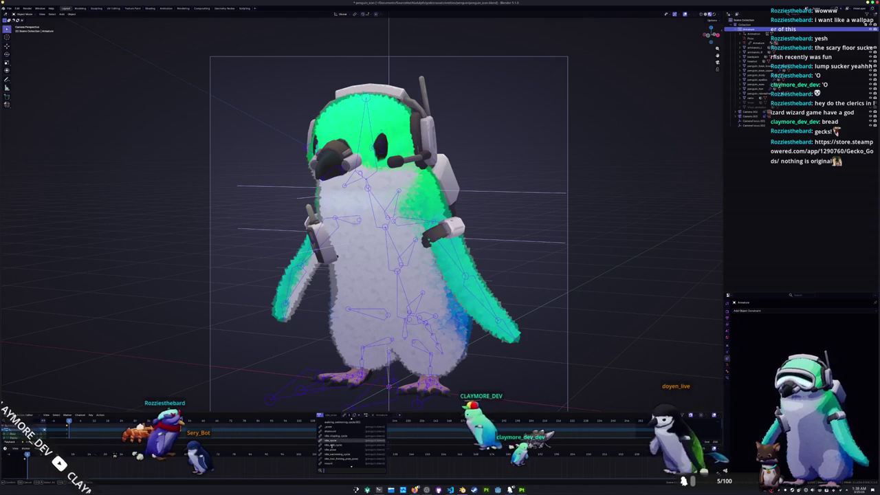
{"action": "left_click", "coordinate": [337, 435]}
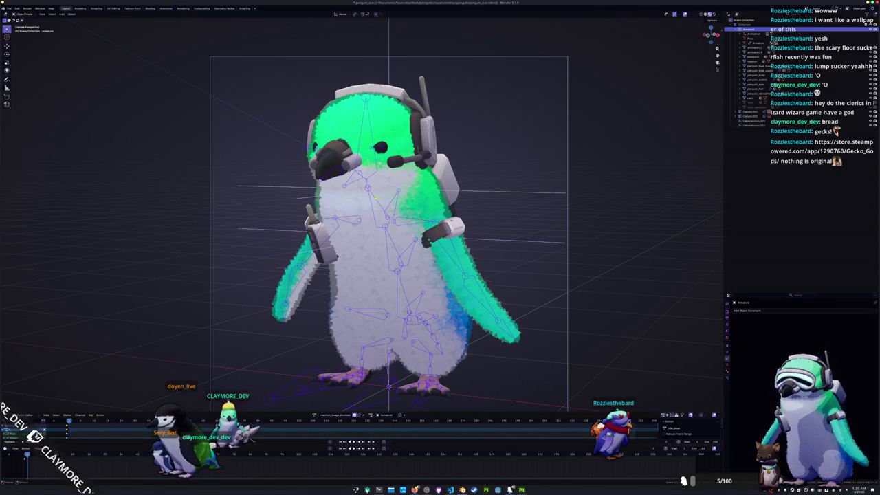
{"action": "key", "text": "ctrl+Tab"}
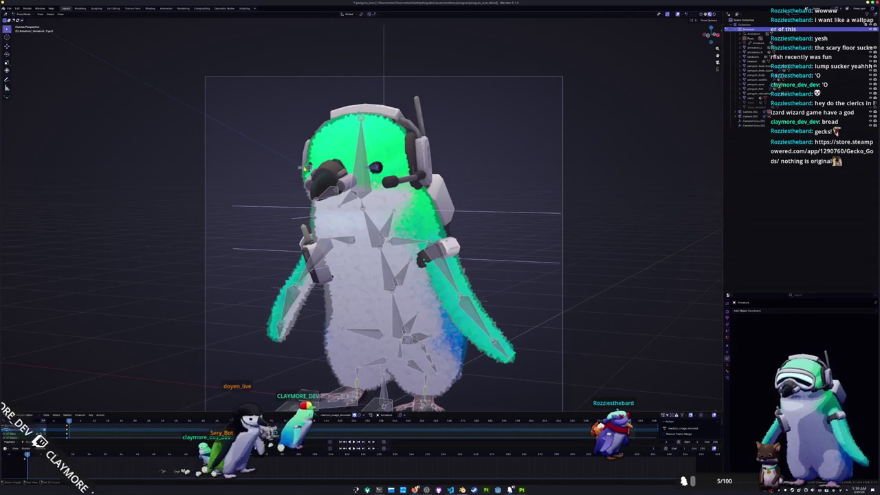
- Copy the current bone pose and paste it back onto the selected bones
{"action": "scroll", "coordinate": [544, 136], "scroll_direction": "up", "scroll_amount": 2}
{"action": "key", "text": "s"}
{"action": "key", "text": "z"}
{"action": "key", "text": "Escape"}
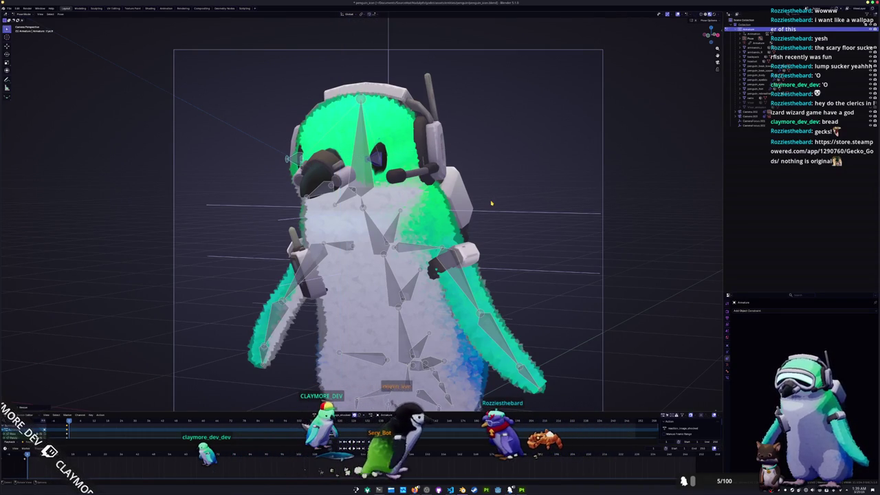
{"action": "key", "text": "ctrl+c"}
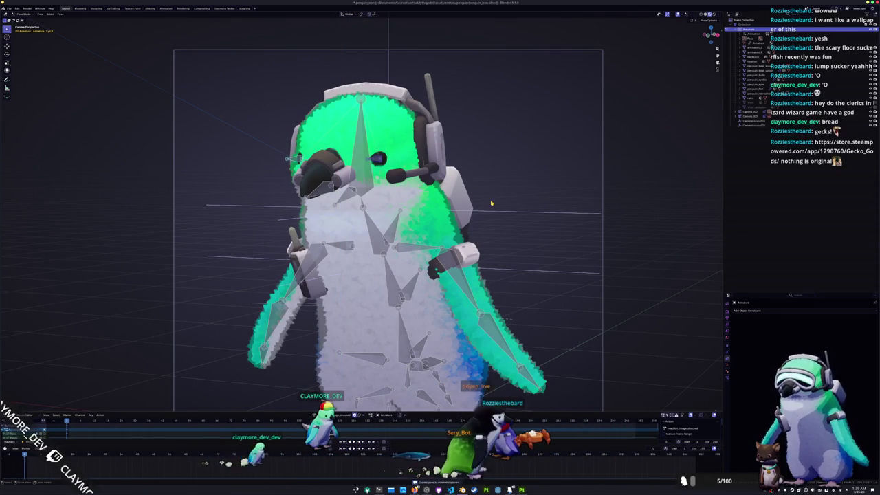
{"action": "scroll", "coordinate": [346, 186], "scroll_direction": "up", "scroll_amount": 1}
{"action": "key", "text": "ctrl+v"}
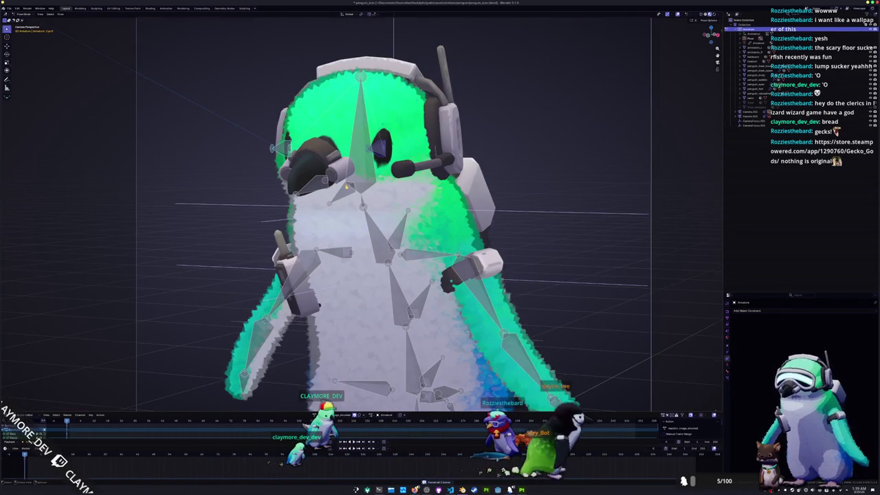
{"action": "scroll", "coordinate": [346, 187], "scroll_direction": "down", "scroll_amount": 1}
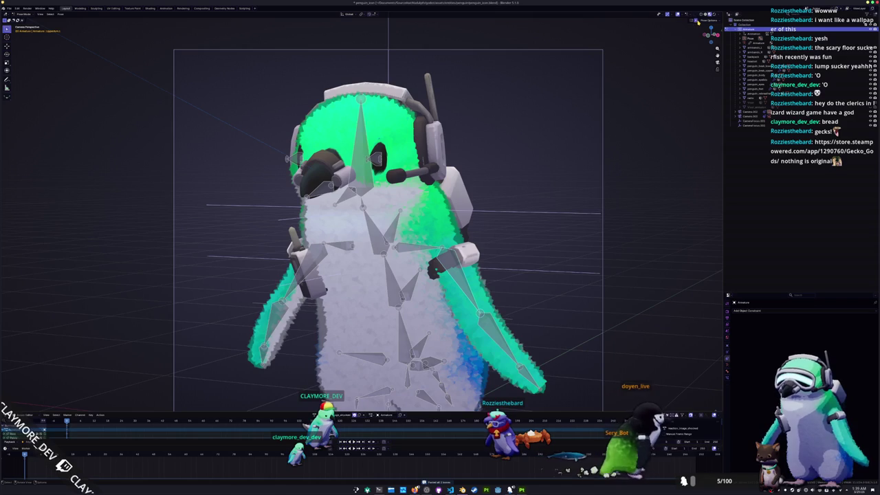
- Rotate the wing bone around its local X axis into a new pose
{"action": "key", "text": "r"}
{"action": "key", "text": "x"}
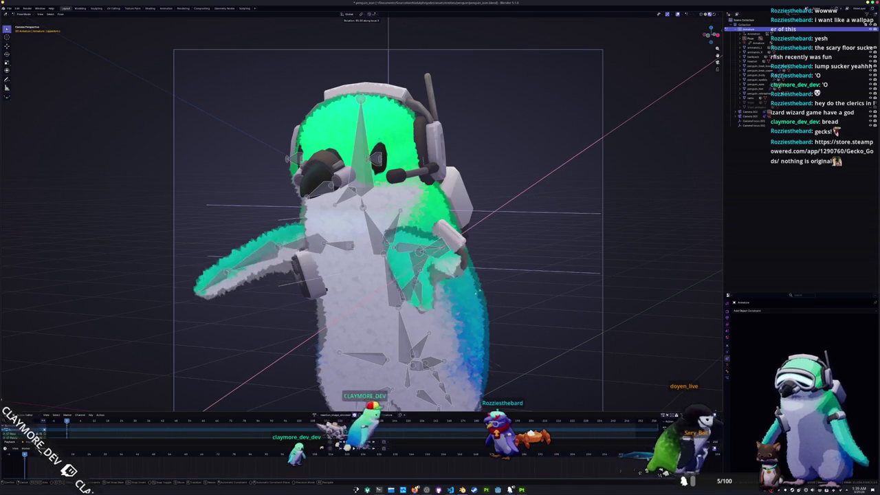
{"action": "key", "text": "y"}
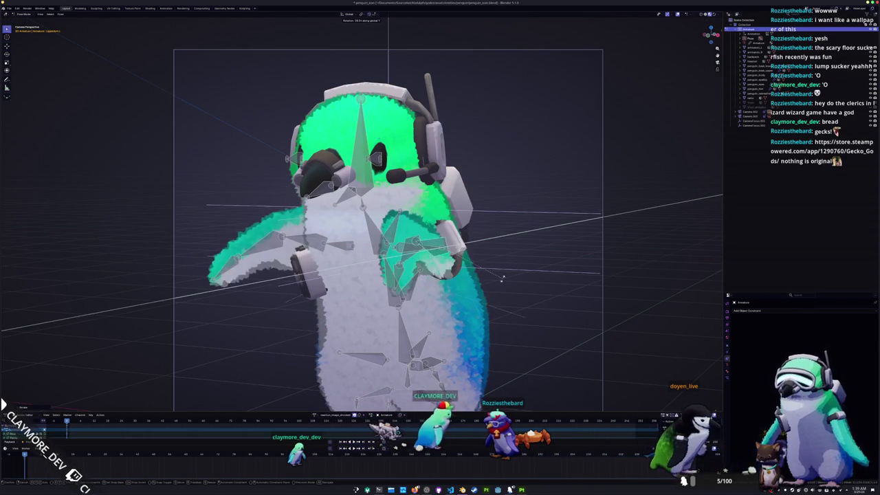
{"action": "key", "text": "y"}
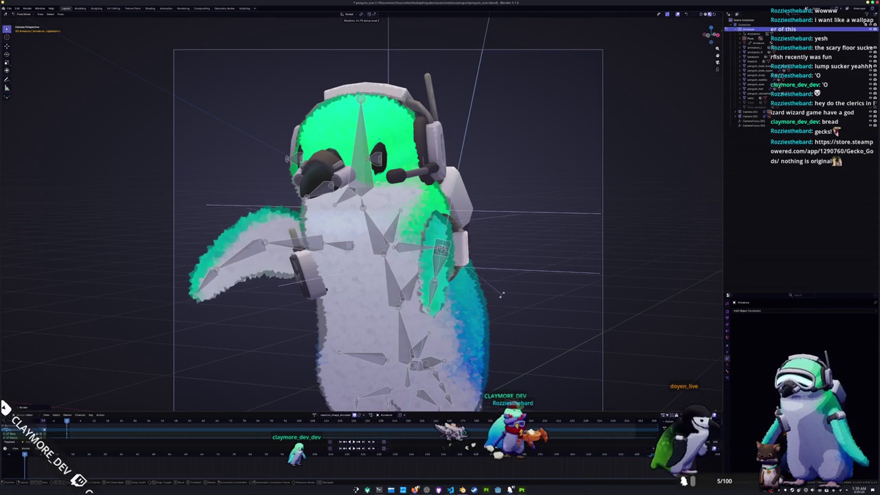
{"action": "key", "text": "x"}
{"action": "key", "text": "Return"}
{"action": "key", "text": "KP_0"}
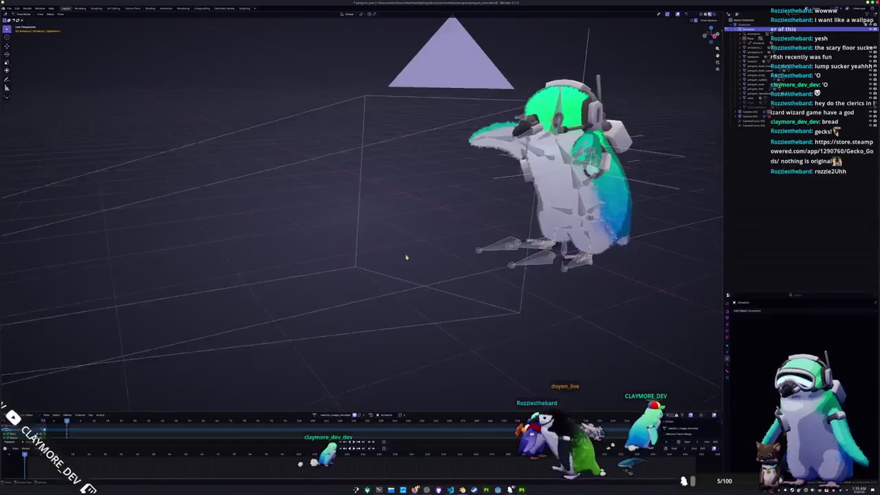
{"action": "key", "text": "KP_Decimal"}
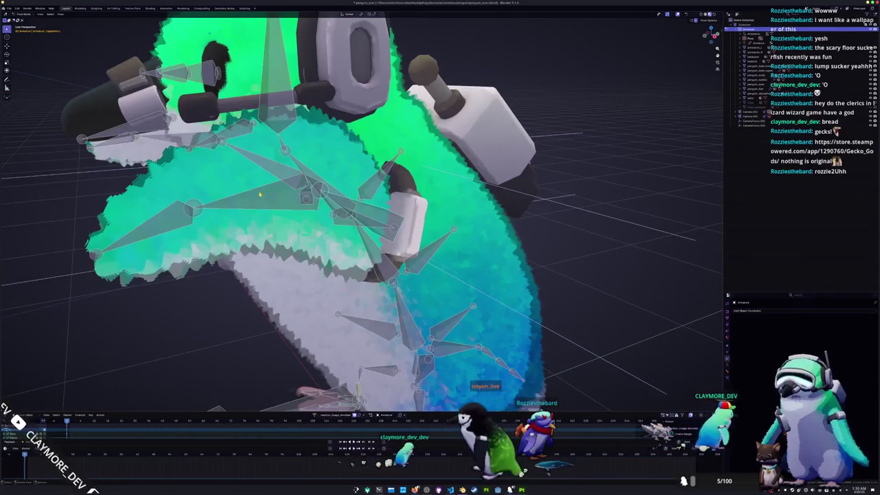
{"action": "key", "text": "r"}
{"action": "key", "text": "Return"}
{"action": "key", "text": "KP_0"}
- Raise both wings by rotating them 45 degrees around their local axes
{"action": "key", "text": "r"}
{"action": "key", "text": "z"}
{"action": "key", "text": "z"}
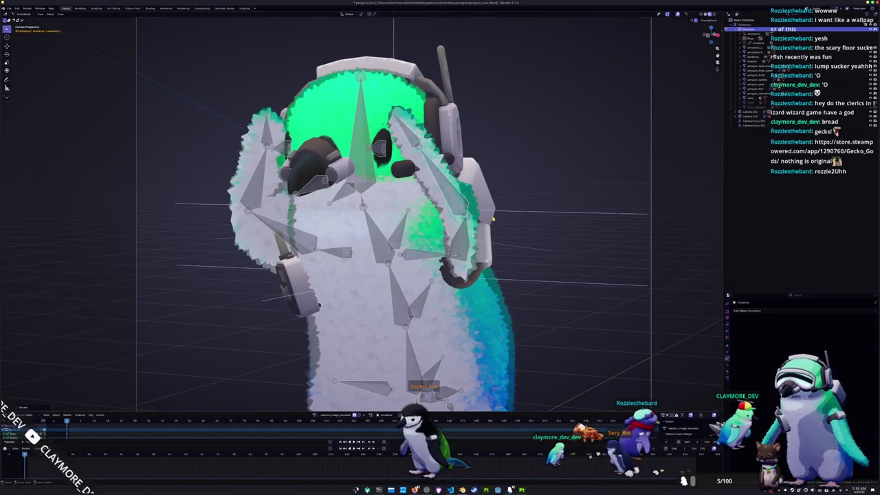
{"action": "key", "text": "x"}
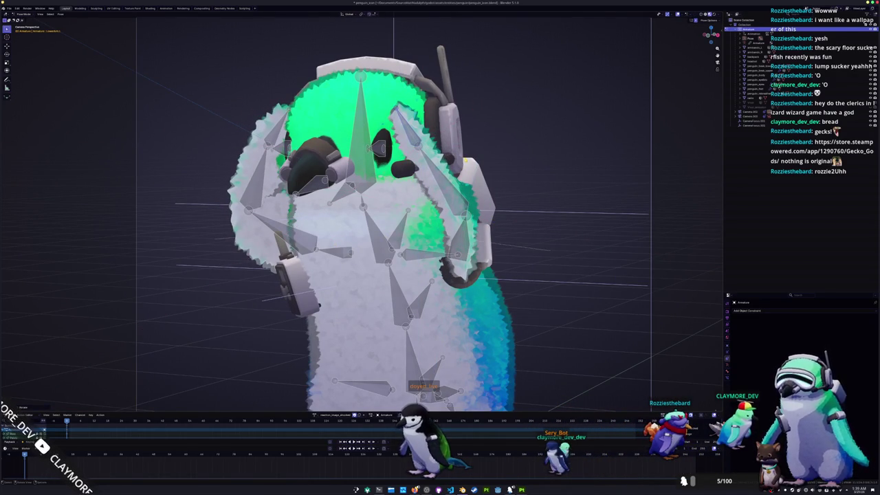
{"action": "key", "text": "y"}
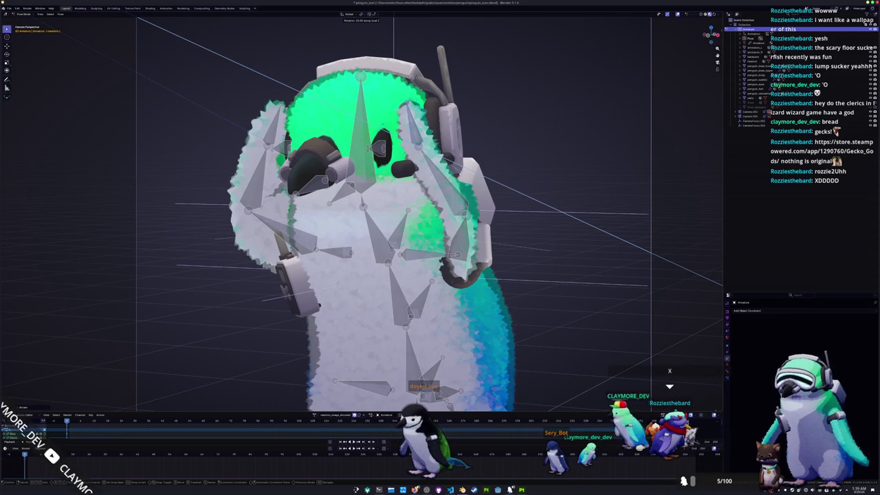
{"action": "key", "text": "Return"}
- Toggle between Pose and Object Mode, orbiting around the penguin and returning to the camera view
{"action": "key", "text": "ctrl+Tab"}
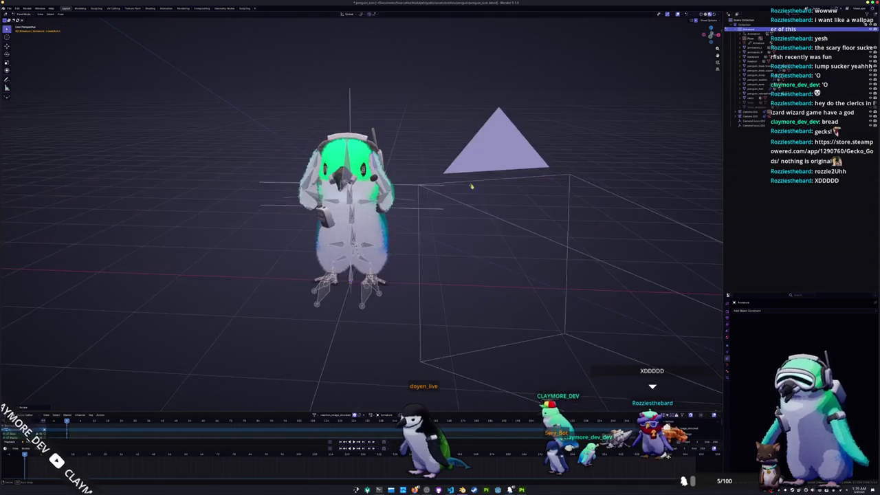
{"action": "scroll", "coordinate": [475, 190], "scroll_direction": "up", "scroll_amount": 3}
{"action": "key", "text": "ctrl+Tab"}
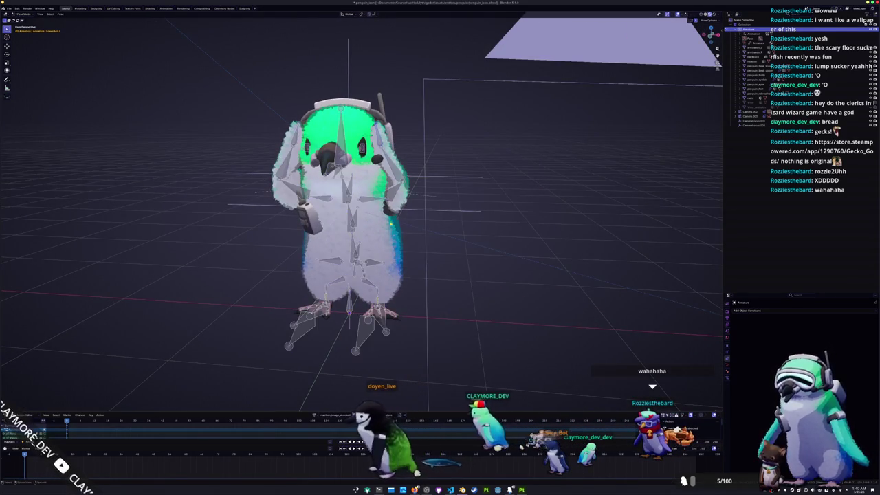
{"action": "left_click_drag", "start_coordinate": [455, 206], "coordinate": [440, 229]}
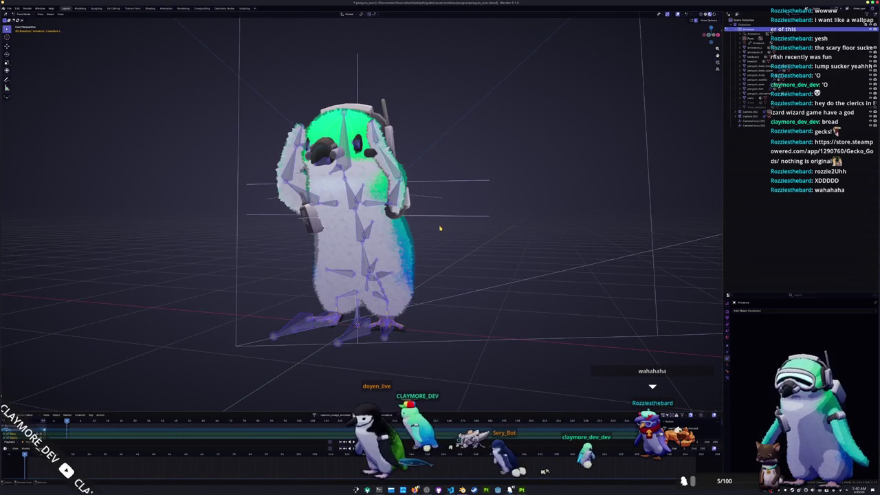
{"action": "key", "text": "KP_0"}
{"action": "scroll", "coordinate": [441, 227], "scroll_direction": "down", "scroll_amount": 4}
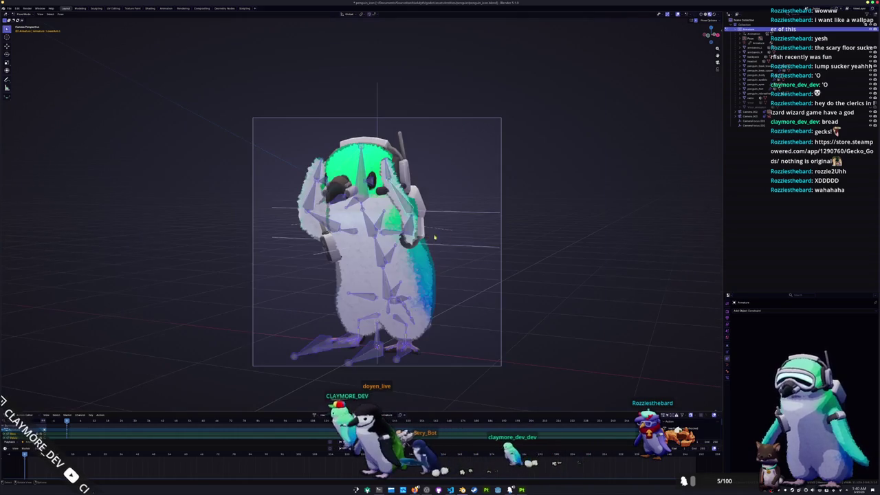
{"action": "key", "text": "ctrl+Tab"}
{"action": "scroll", "coordinate": [544, 252], "scroll_direction": "up", "scroll_amount": 2}
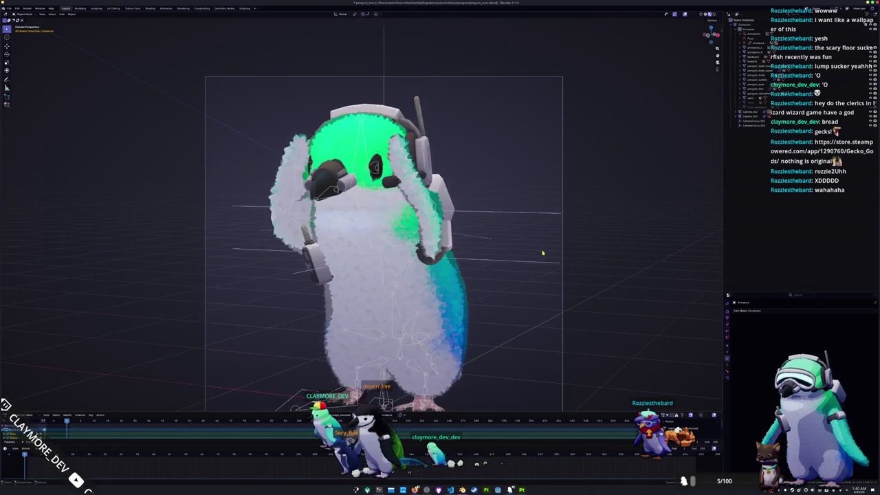
- Try a global X bone rotation from the right-side view, cancel it, and return to Object Mode
{"action": "key", "text": "ctrl+Tab"}
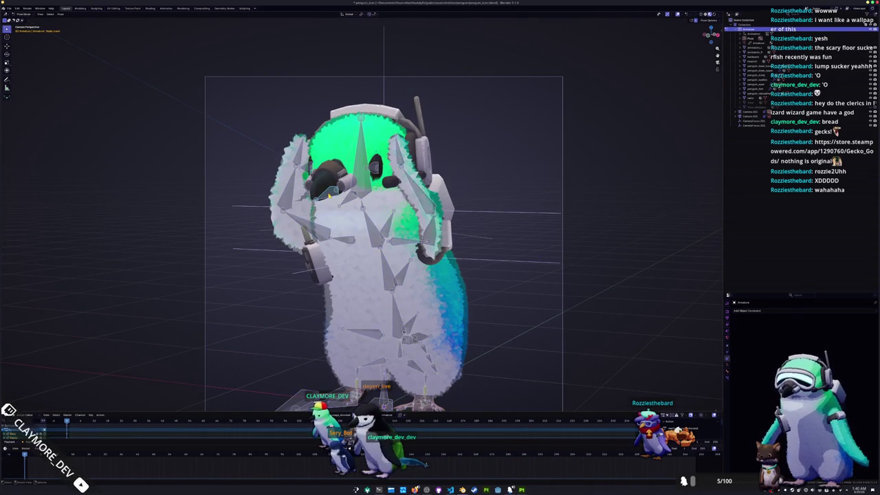
{"action": "scroll", "coordinate": [385, 226], "scroll_direction": "up", "scroll_amount": 2}
{"action": "key", "text": "r"}
{"action": "key", "text": "x"}
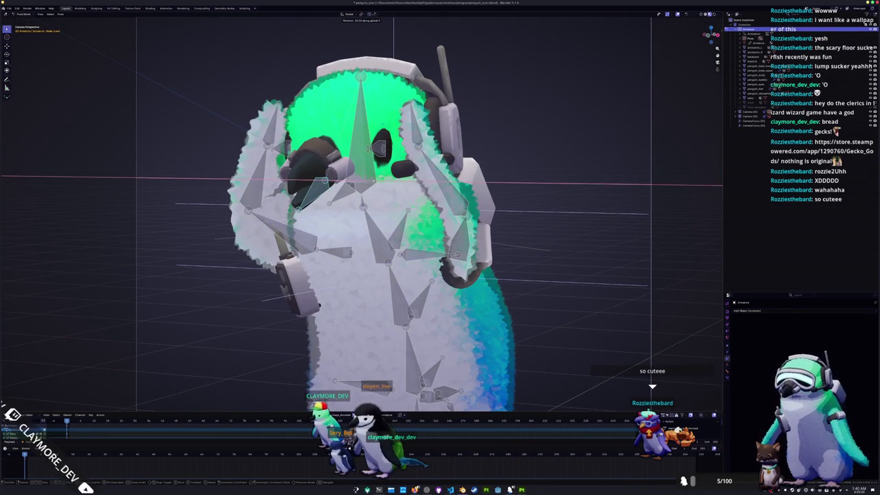
{"action": "scroll", "coordinate": [440, 227], "scroll_direction": "up", "scroll_amount": 3}
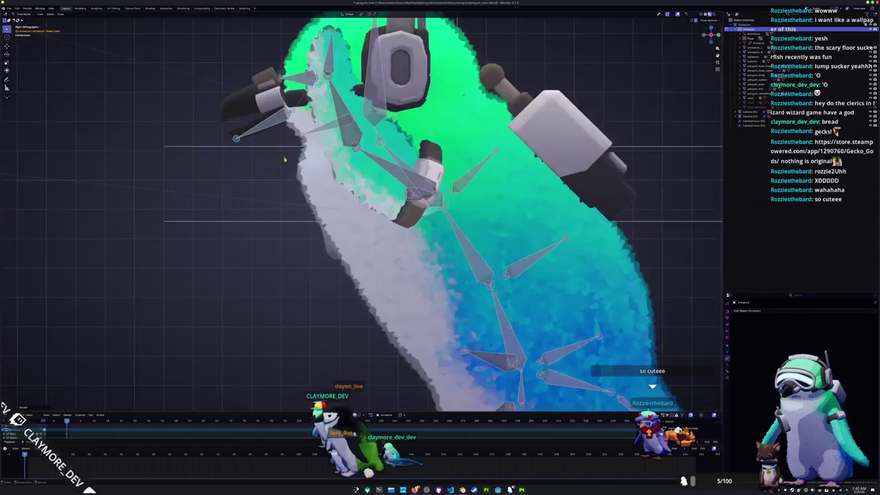
{"action": "key", "text": "KP_3"}
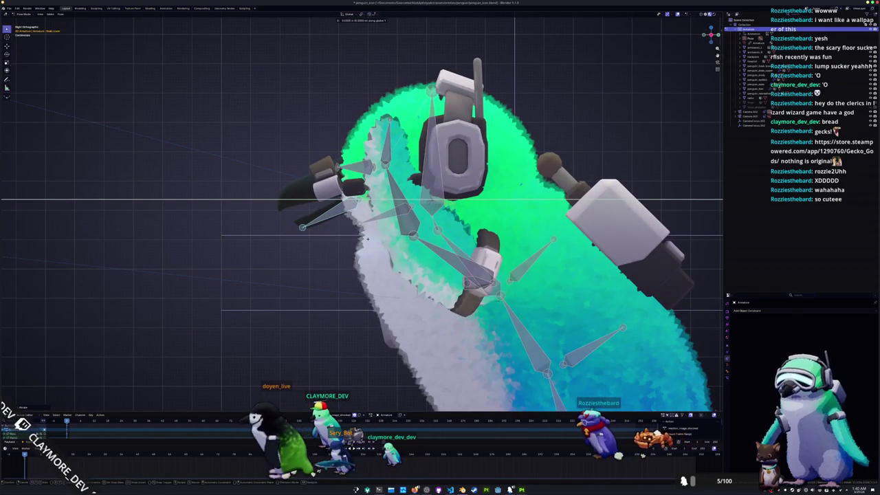
{"action": "key", "text": "Escape"}
{"action": "key", "text": "KP_0"}
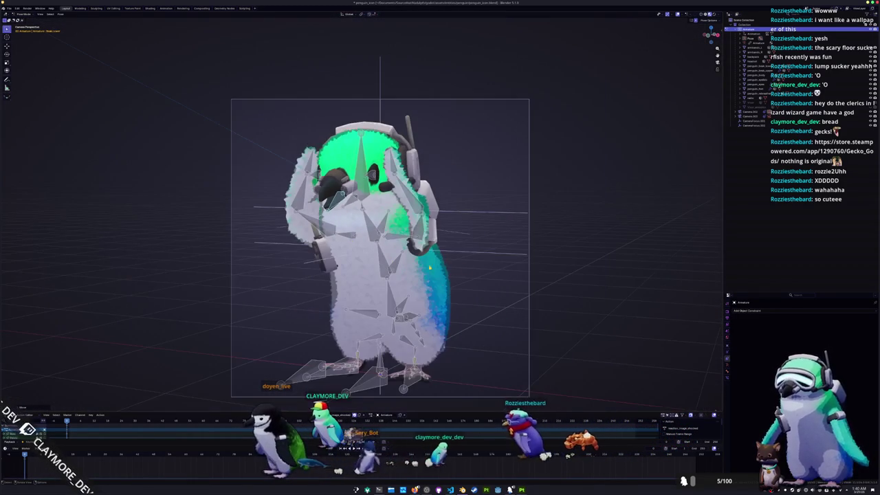
{"action": "key", "text": "ctrl+Tab"}
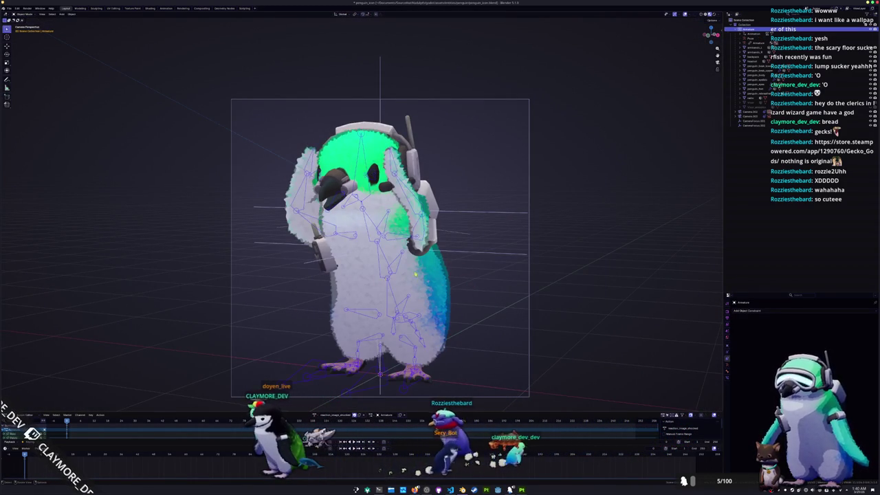
- Reselect the armature and tilt the head bone 35 degrees around global X
{"action": "left_click", "coordinate": [373, 174]}
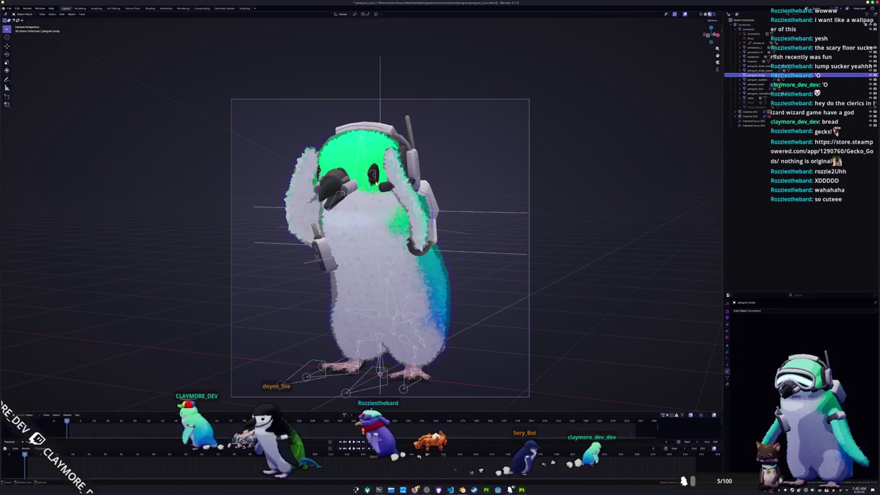
{"action": "scroll", "coordinate": [380, 247], "scroll_direction": "up", "scroll_amount": 4}
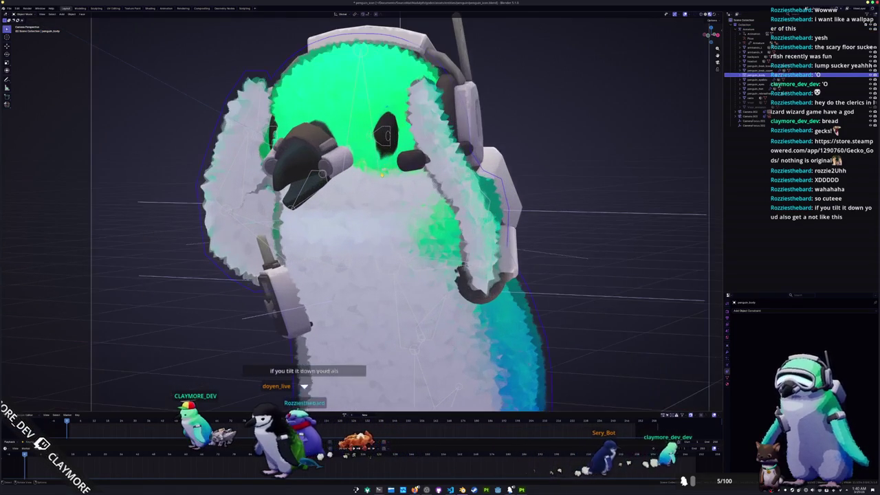
{"action": "left_click", "coordinate": [380, 173]}
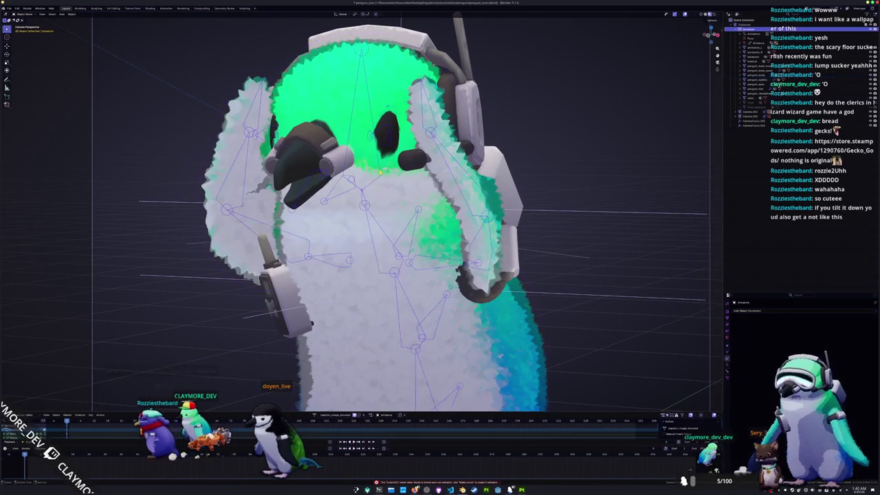
{"action": "key", "text": "ctrl+Tab"}
{"action": "key", "text": "r"}
{"action": "key", "text": "x"}
{"action": "key", "text": "Return"}
- Undo the head tilt to a more upright pose and leave Pose Mode
{"action": "key", "text": "Home"}
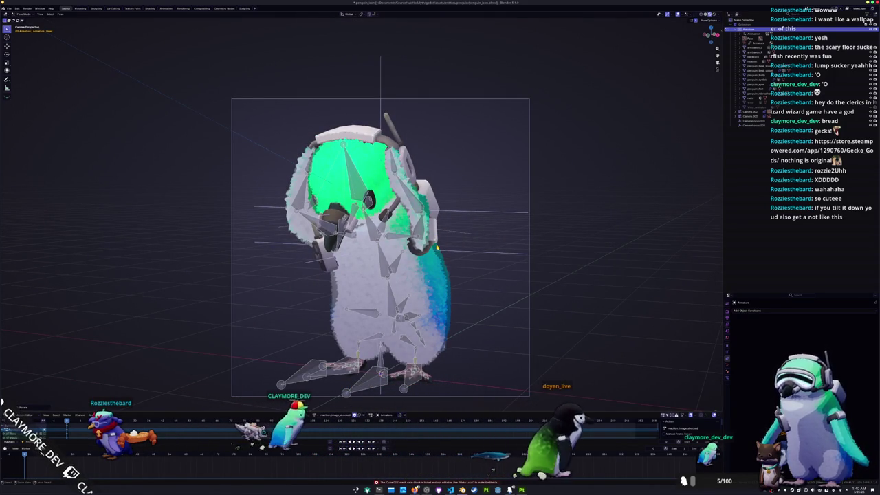
{"action": "key", "text": "ctrl+z"}
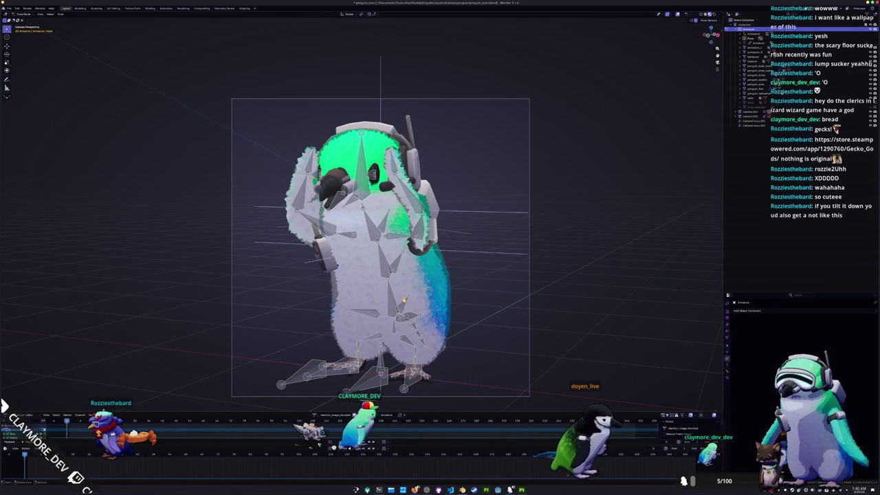
{"action": "key", "text": "ctrl+Tab"}
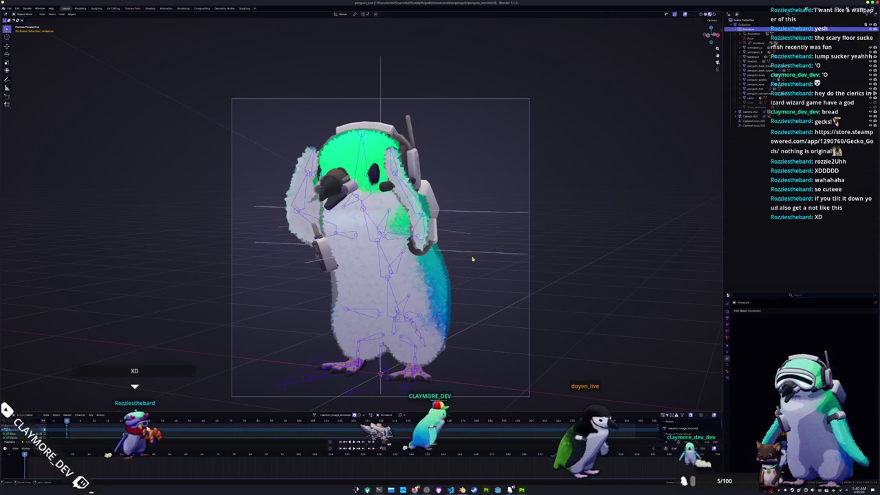
- Select the penguin eyes object and duplicate it in place
{"action": "scroll", "coordinate": [473, 259], "scroll_direction": "up", "scroll_amount": 1}
{"action": "left_click", "coordinate": [472, 259]}
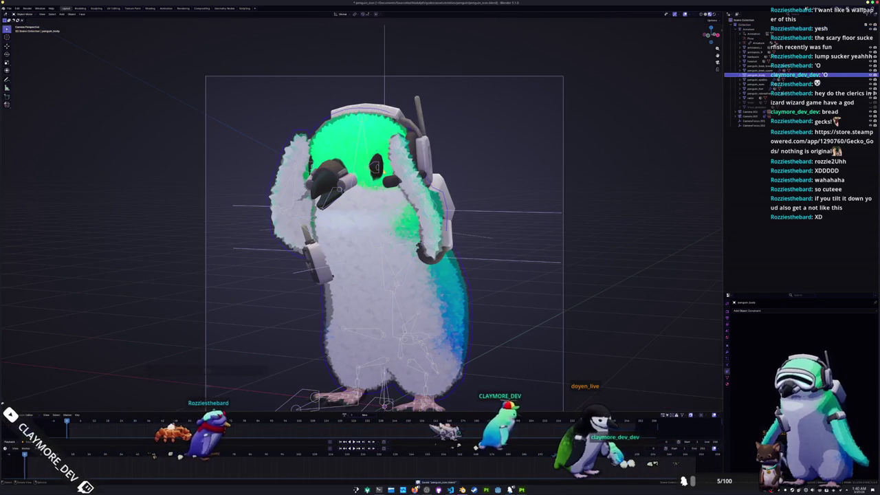
{"action": "left_click", "coordinate": [511, 224]}
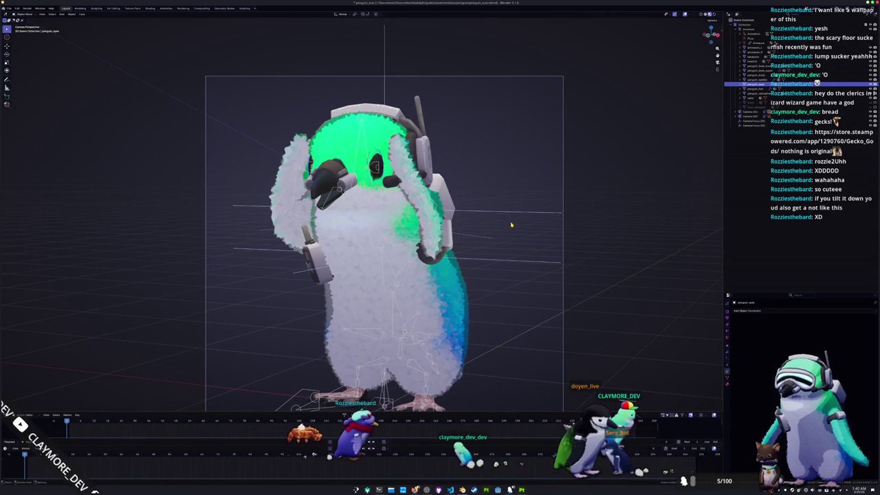
{"action": "key", "text": "shift+d"}
{"action": "right_click", "coordinate": [505, 202]}
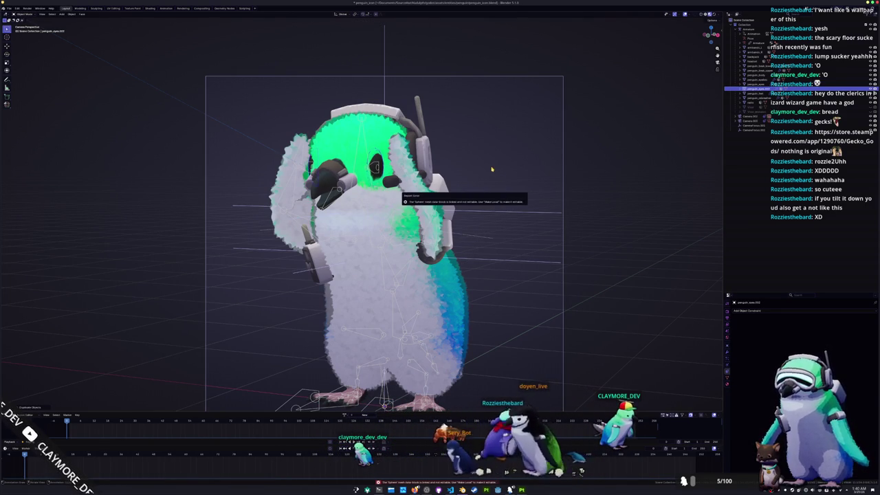
{"action": "right_click", "coordinate": [753, 90]}
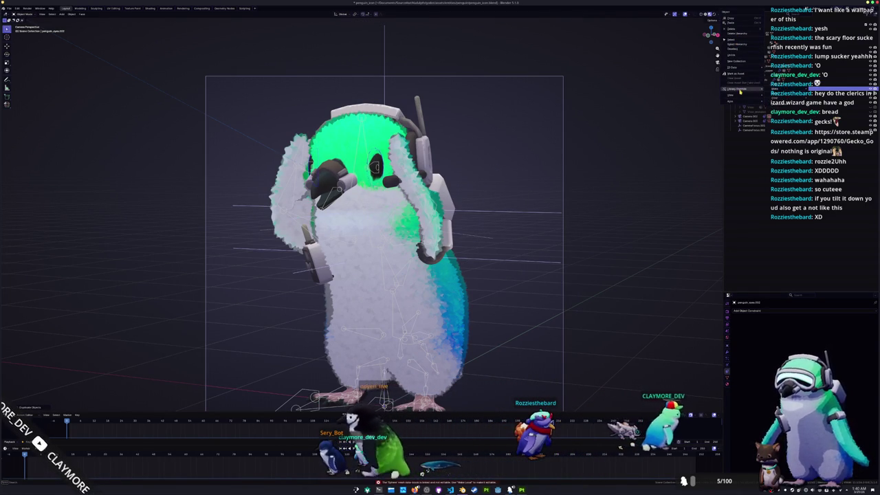
{"action": "right_click", "coordinate": [510, 152]}
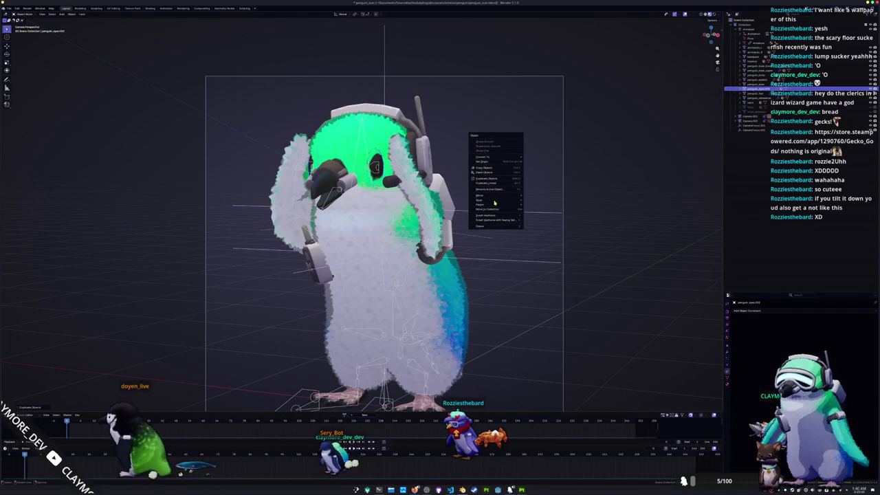
- Run Make Local on the selected objects from the command search
{"action": "key", "text": "F3"}
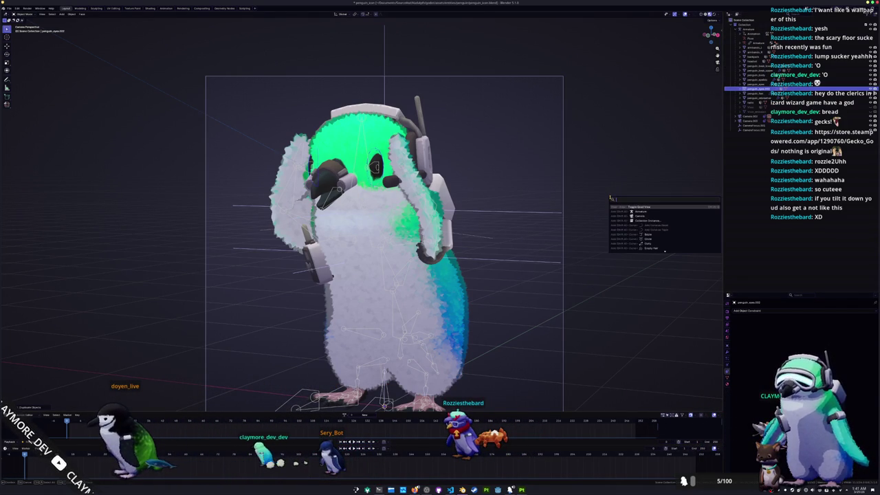
{"action": "type", "text": "makeocal"}
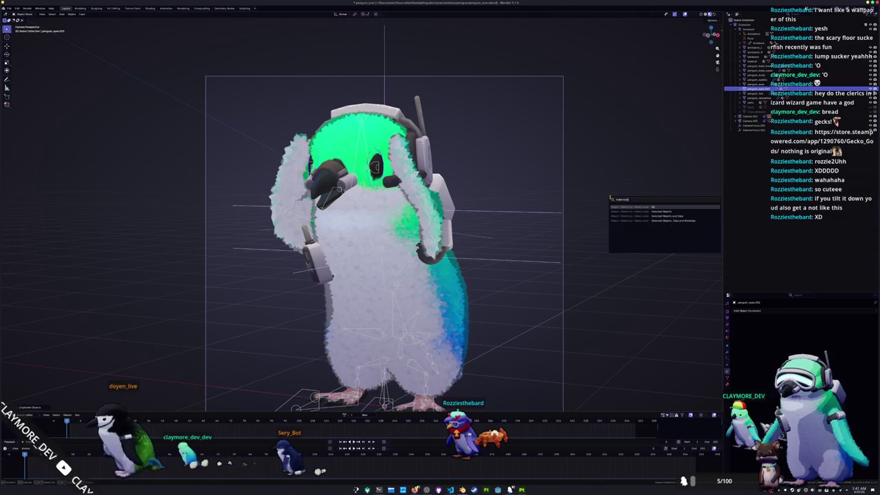
{"action": "key", "text": "Down"}
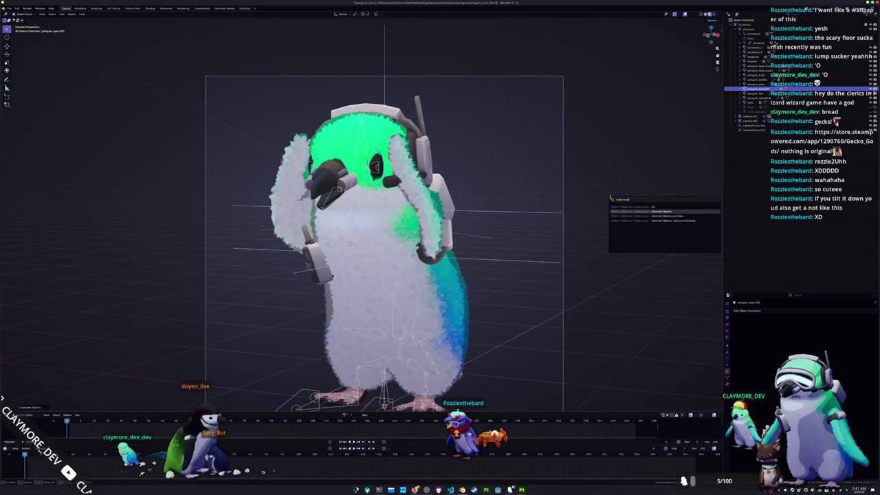
{"action": "key", "text": "Return"}
{"action": "key", "text": "Tab"}
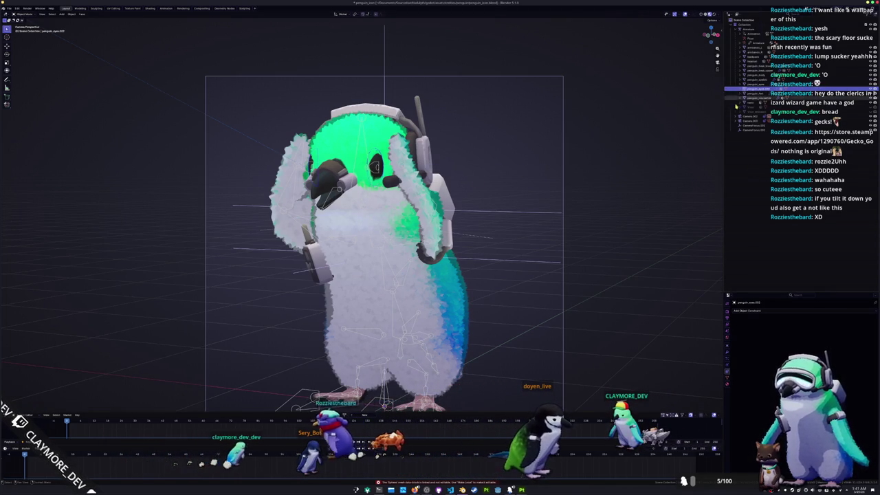
- Give penguin_eyes.001 its own mesh data with Make Single User, then open the Shading workspace
{"action": "key", "text": "F3"}
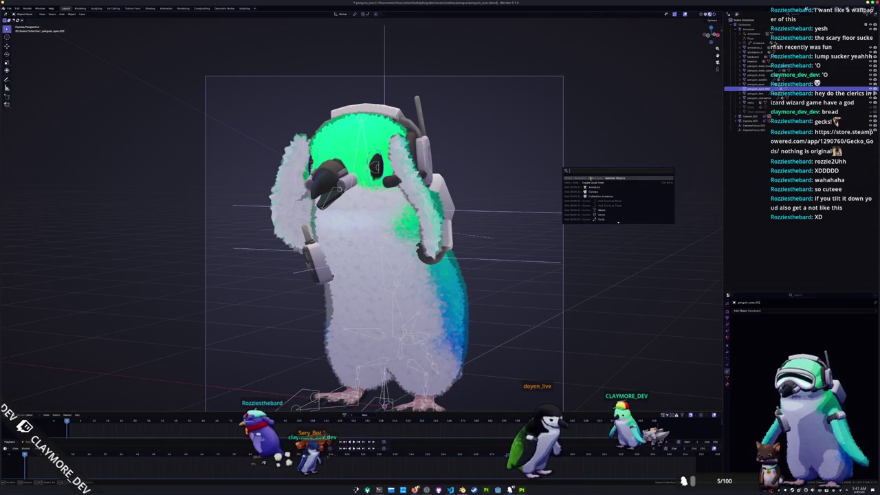
{"action": "type", "text": "make loc"}
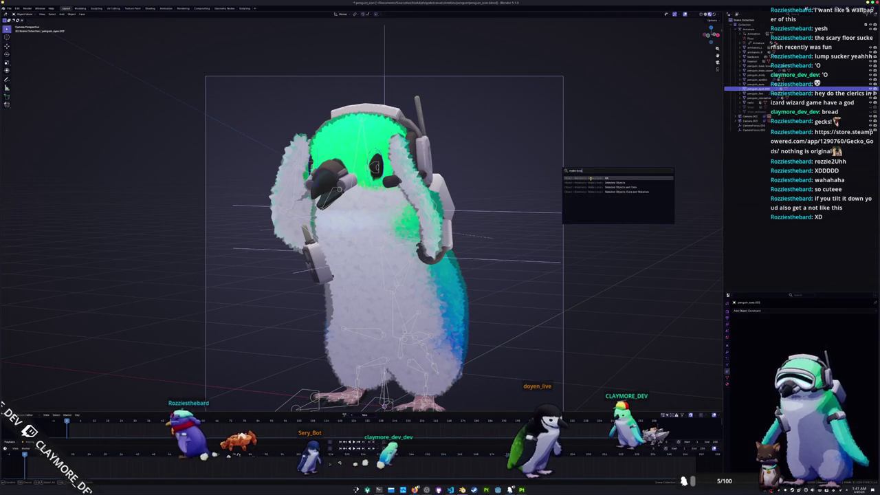
{"action": "key", "text": "Escape"}
{"action": "key", "text": "F3"}
{"action": "type", "text": "make single"}
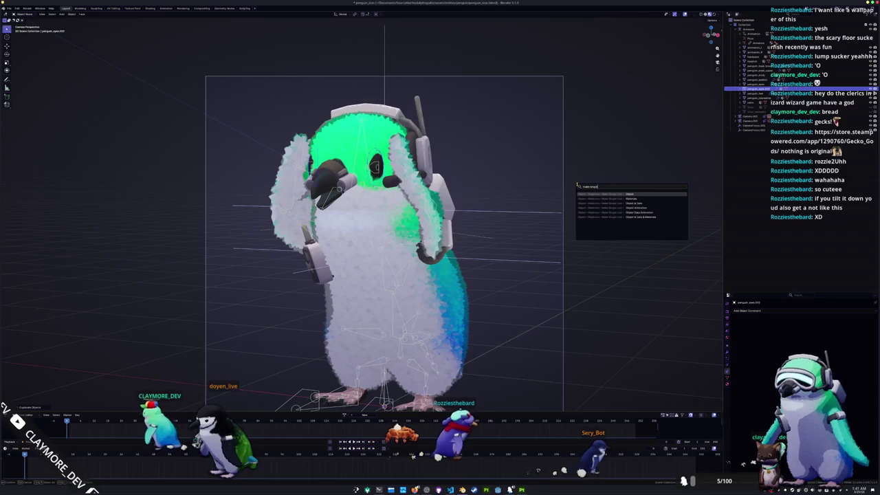
{"action": "key", "text": "Down"}
{"action": "key", "text": "Down"}
{"action": "key", "text": "Return"}
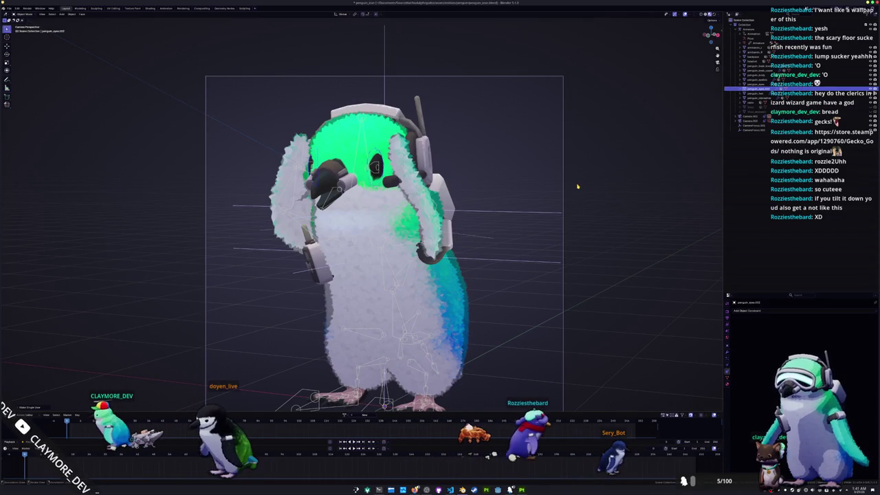
{"action": "key", "text": "Tab"}
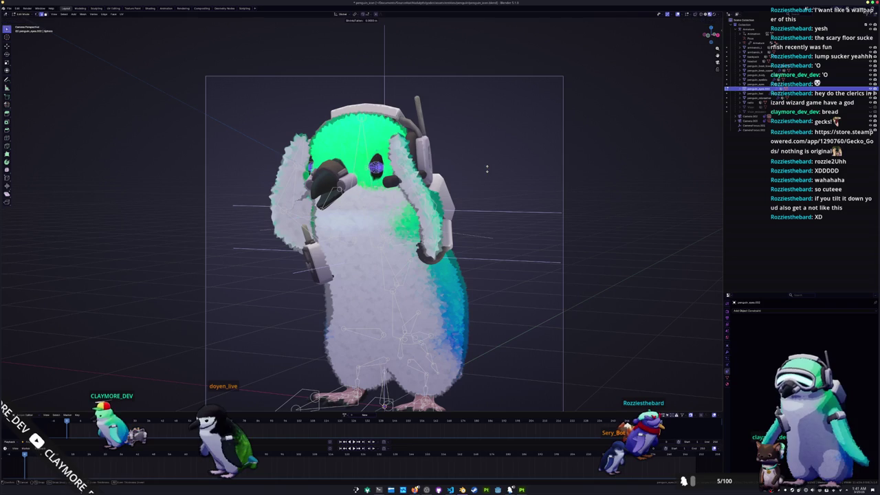
{"action": "key", "text": "Tab"}
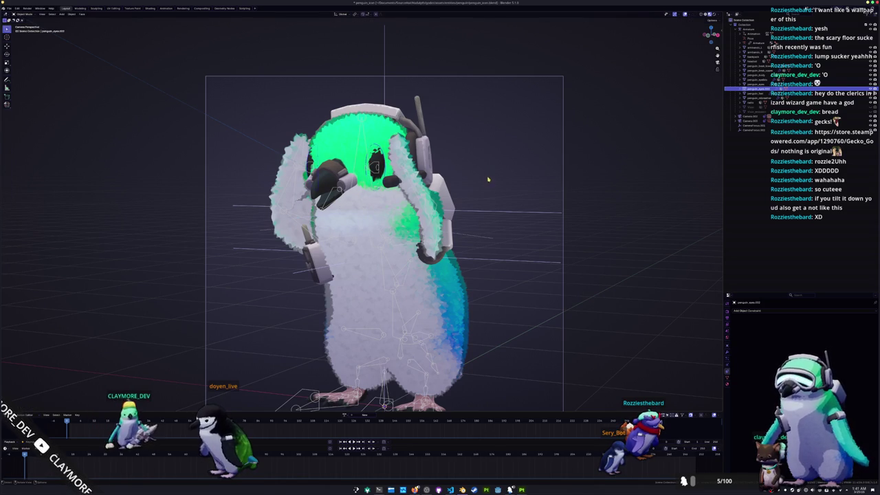
{"action": "key", "text": "ctrl+Page_Down"}
{"action": "key", "text": "ctrl+Page_Down"}
{"action": "key", "text": "ctrl+Page_Down"}
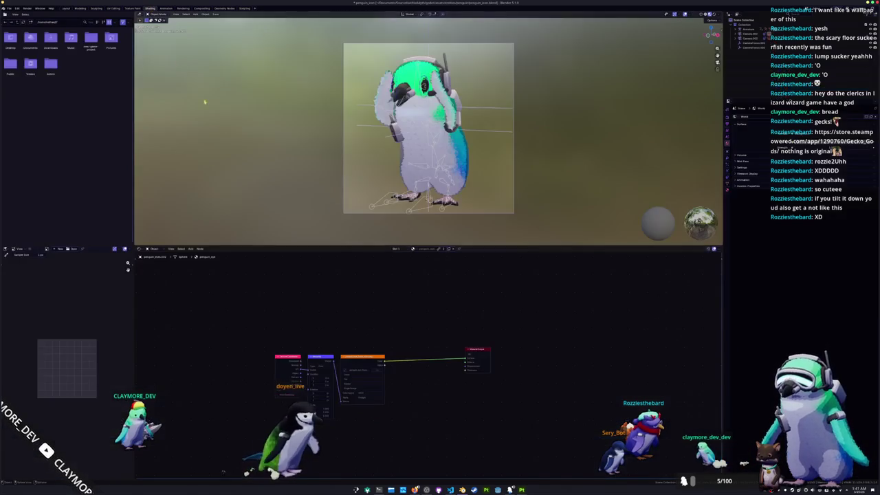
- Rename the copied eye material
{"action": "left_click", "coordinate": [430, 248]}
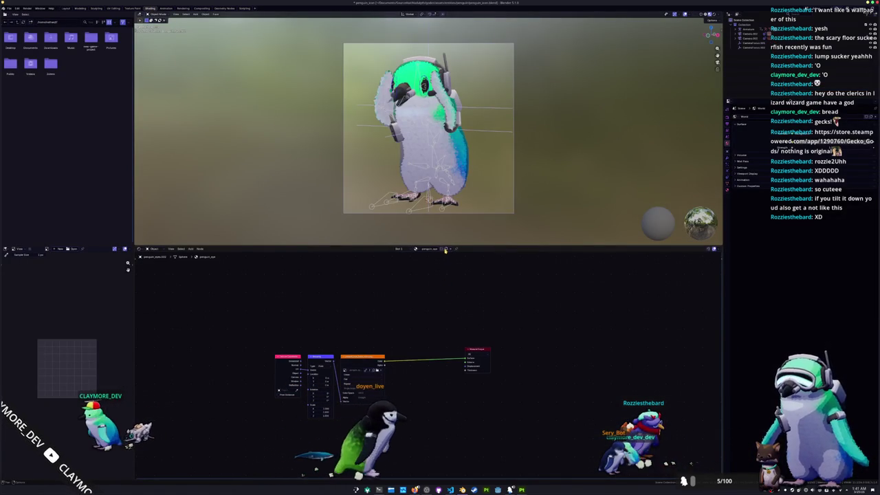
{"action": "key", "text": "Return"}
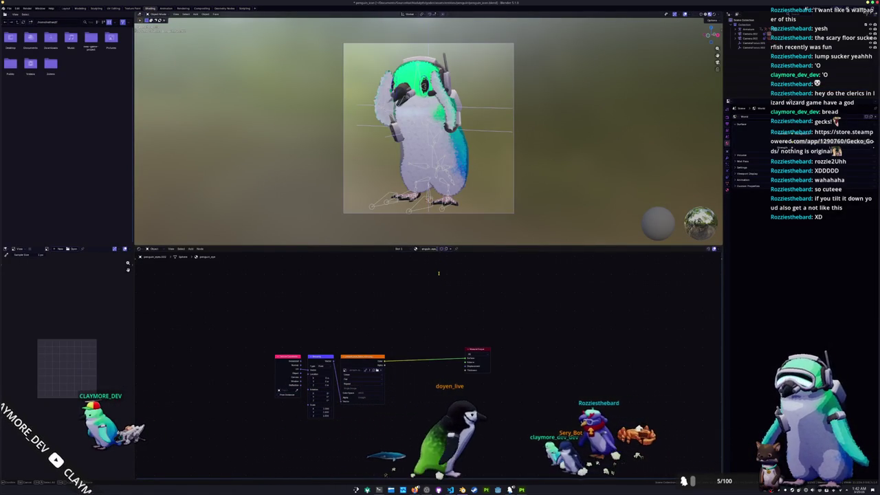
{"action": "scroll", "coordinate": [438, 273], "scroll_direction": "up", "scroll_amount": 3}
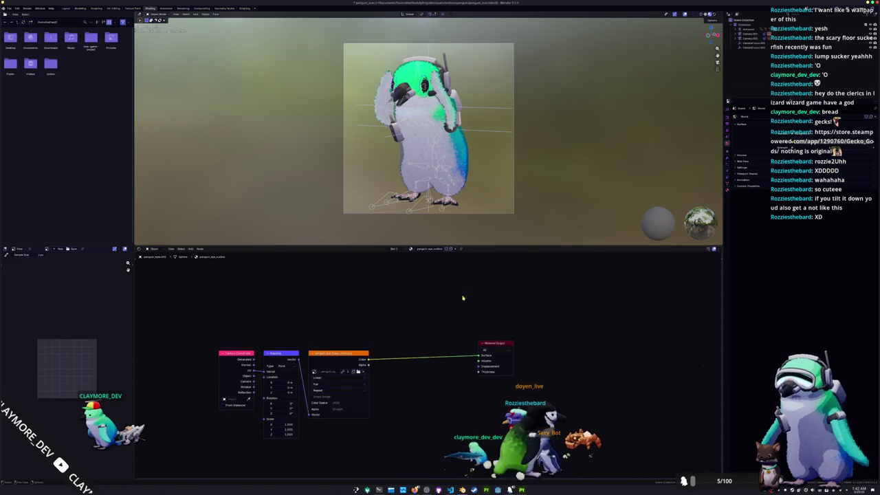
{"action": "scroll", "coordinate": [428, 86], "scroll_direction": "up", "scroll_amount": 4}
{"action": "scroll", "coordinate": [428, 87], "scroll_direction": "up", "scroll_amount": 5}
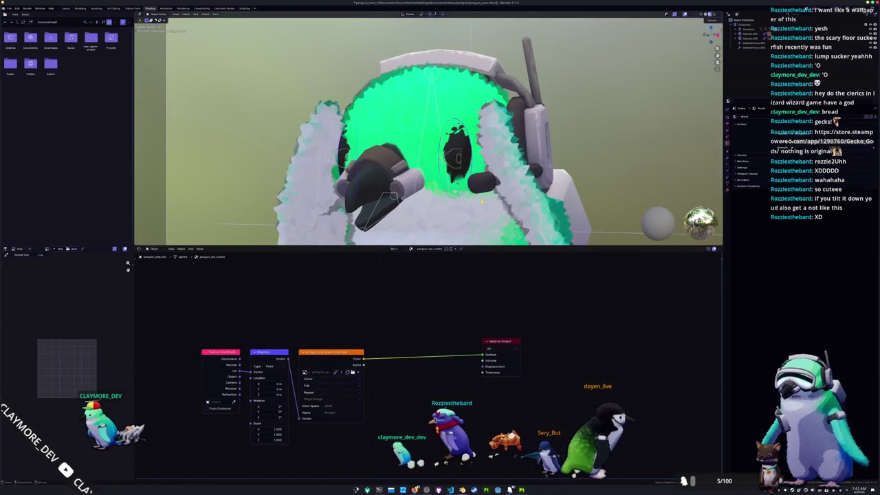
{"action": "scroll", "coordinate": [472, 182], "scroll_direction": "up", "scroll_amount": 1}
- Add a Geometry node and wire the eye texture colour into the material surface
{"action": "key", "text": "shift+a"}
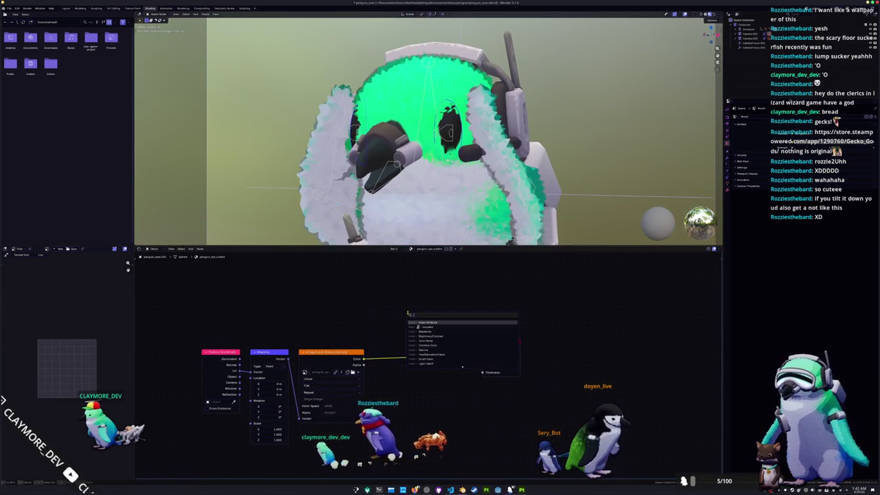
{"action": "type", "text": "ramp"}
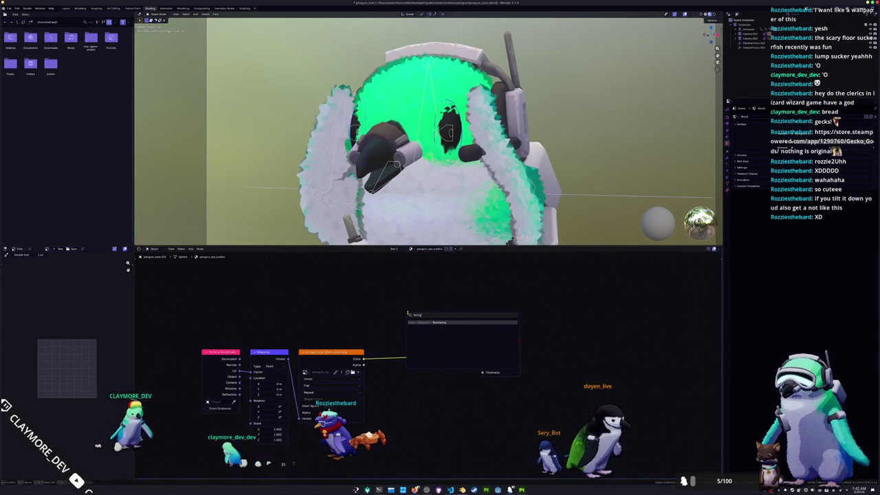
{"action": "key", "text": "Return"}
{"action": "left_click", "coordinate": [317, 281]}
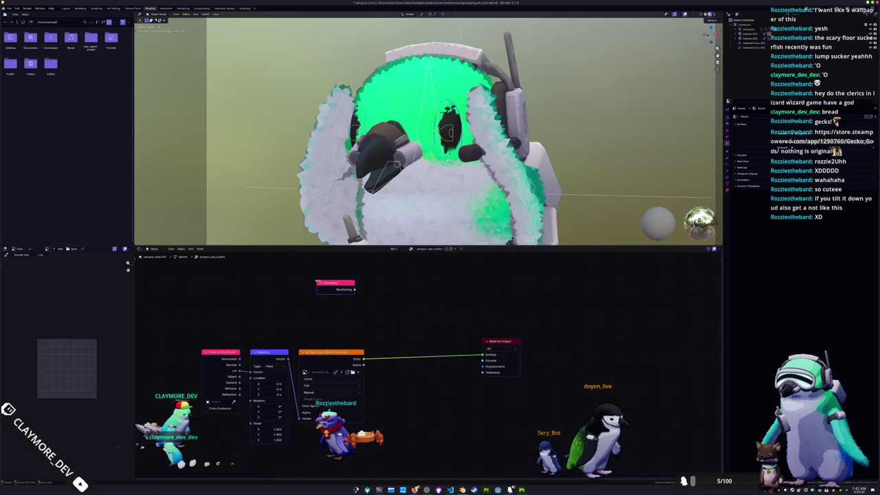
{"action": "mouse_move", "coordinate": [355, 289]}
{"action": "left_mouse_down"}
{"action": "mouse_move", "coordinate": [482, 354]}
{"action": "mouse_move", "coordinate": [606, 337]}
{"action": "left_mouse_up"}
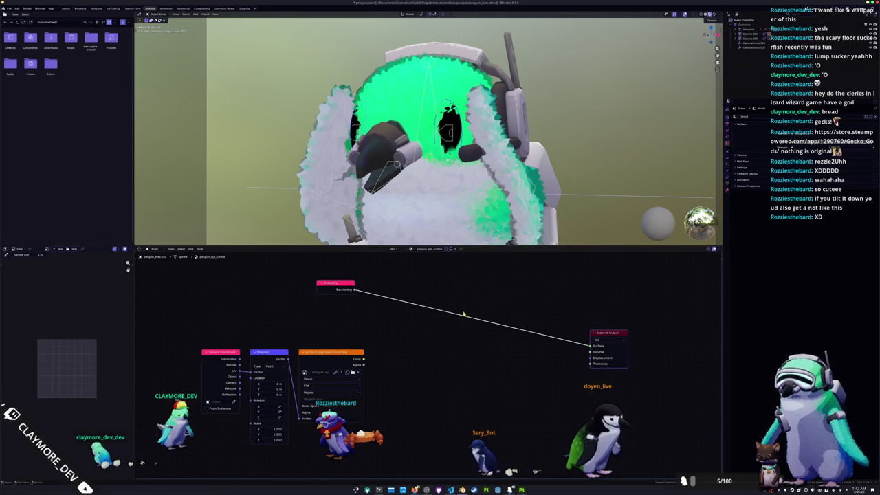
{"action": "mouse_move", "coordinate": [345, 356]}
{"action": "left_mouse_down"}
{"action": "mouse_move", "coordinate": [362, 353]}
{"action": "mouse_move", "coordinate": [359, 339]}
{"action": "mouse_move", "coordinate": [361, 355]}
{"action": "left_mouse_up"}
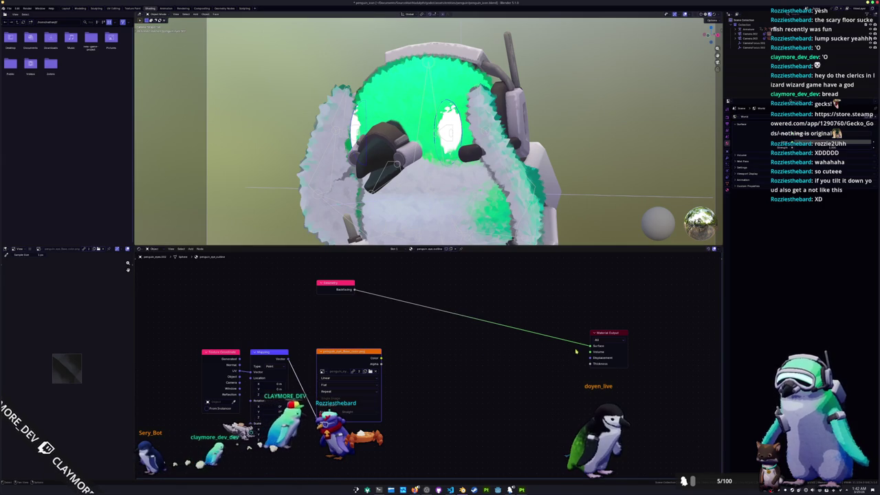
{"action": "key", "text": "ctrl+z"}
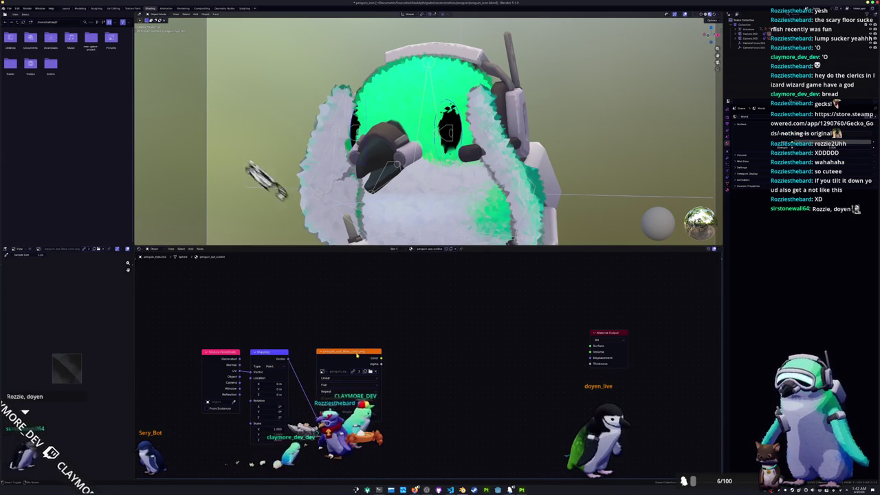
{"action": "left_click_drag", "start_coordinate": [376, 357], "coordinate": [590, 346]}
- Add a Color (RGB) node to the eye material
{"action": "key", "text": "shift+a"}
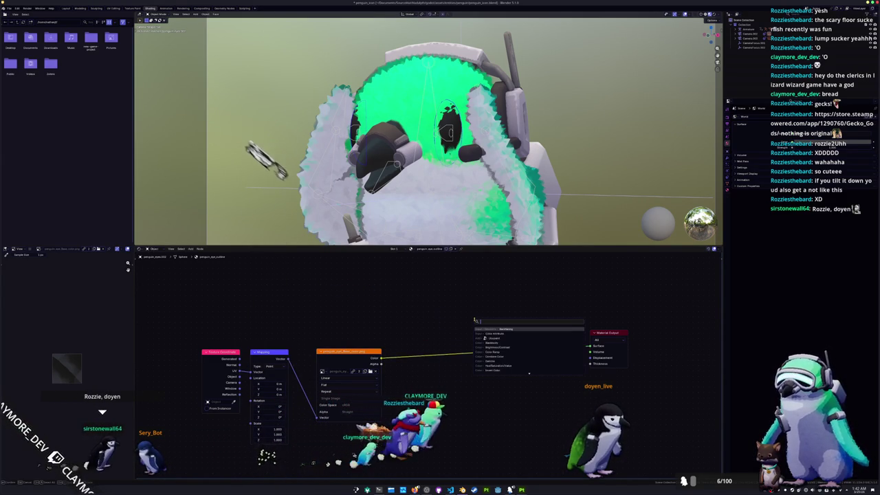
{"action": "type", "text": "sp"}
{"action": "key", "text": "Escape"}
{"action": "key", "text": "shift+a"}
{"action": "type", "text": "cololo"}
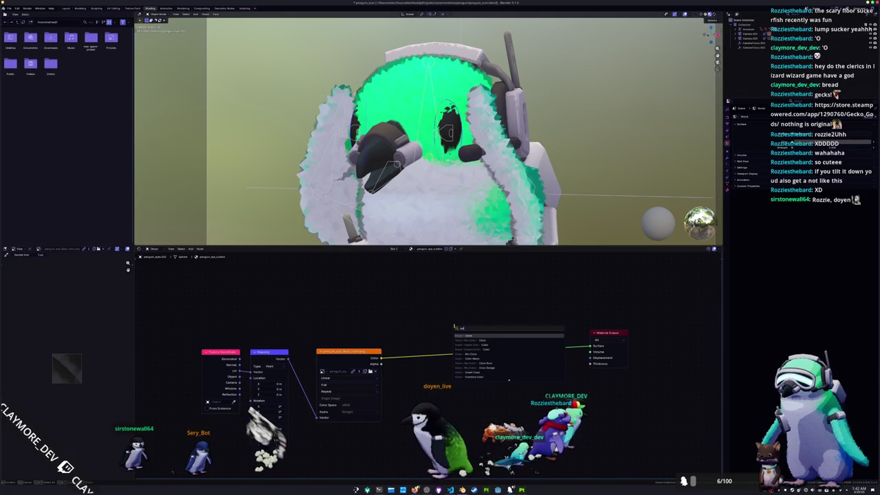
{"action": "key", "text": "Return"}
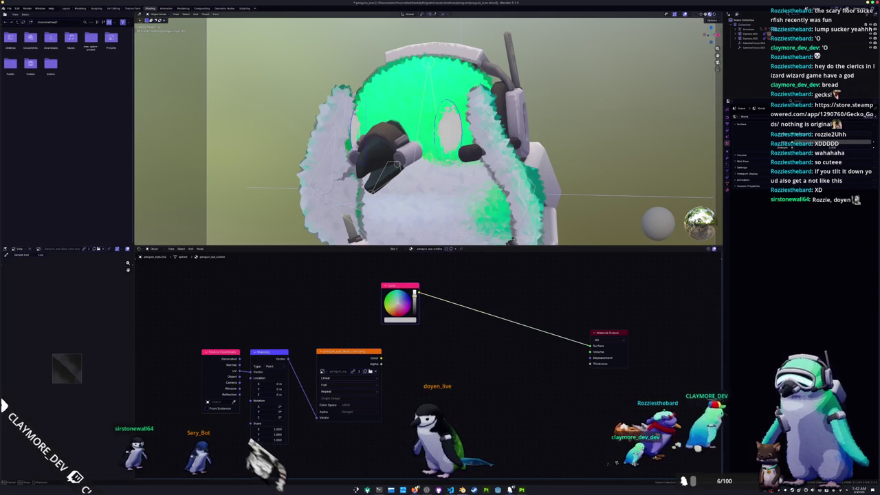
- Leave the white eye unmoved and expand the Film panel in Render Properties
{"action": "scroll", "coordinate": [428, 131], "scroll_direction": "up", "scroll_amount": 2}
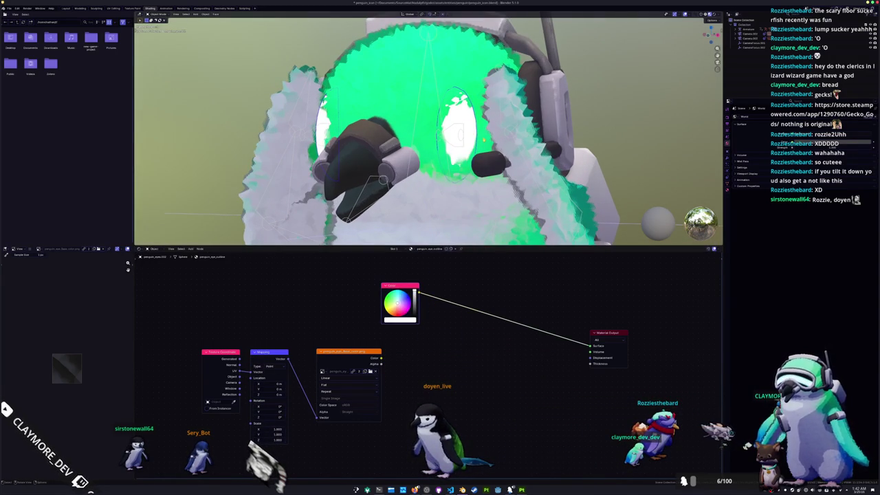
{"action": "key", "text": "g"}
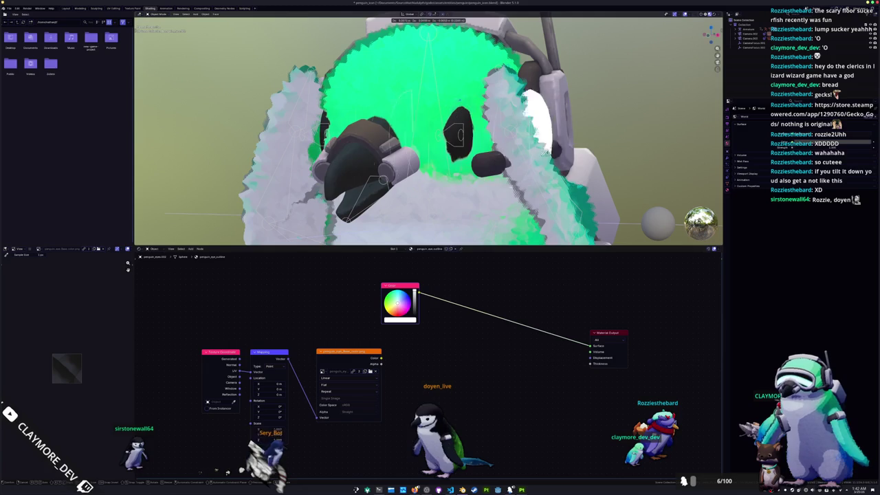
{"action": "right_click", "coordinate": [578, 151]}
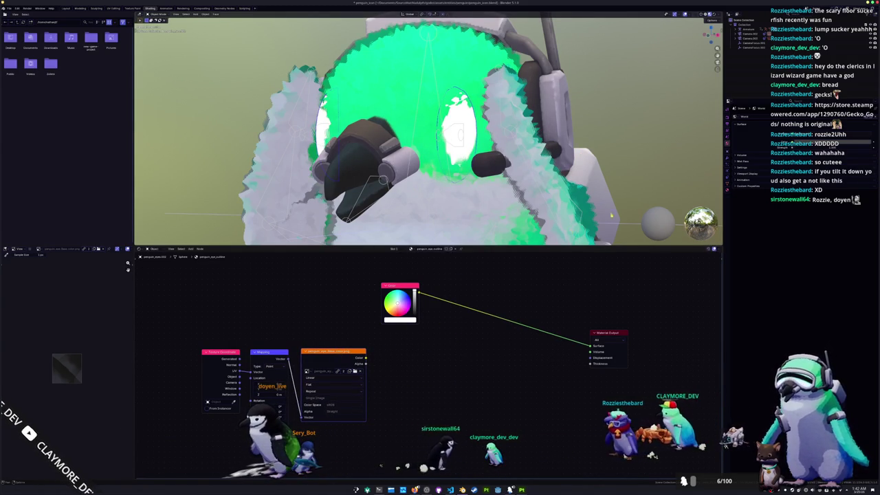
{"action": "left_click", "coordinate": [727, 117]}
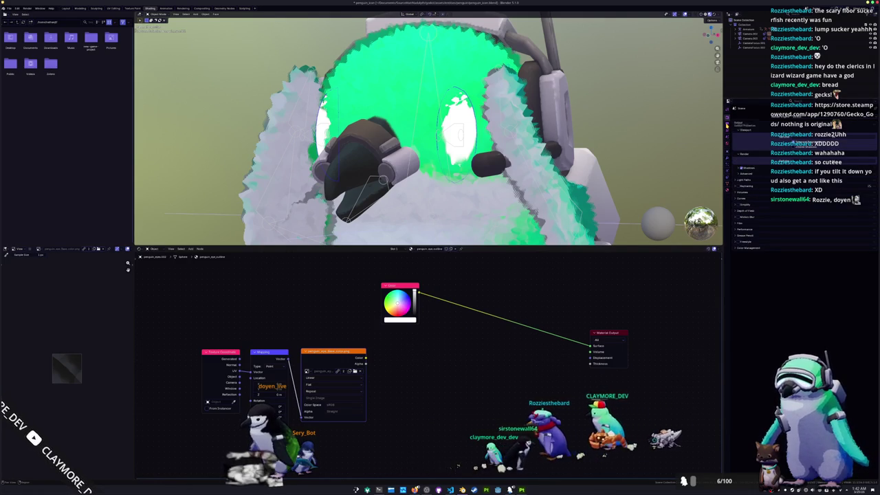
{"action": "left_click", "coordinate": [742, 223]}
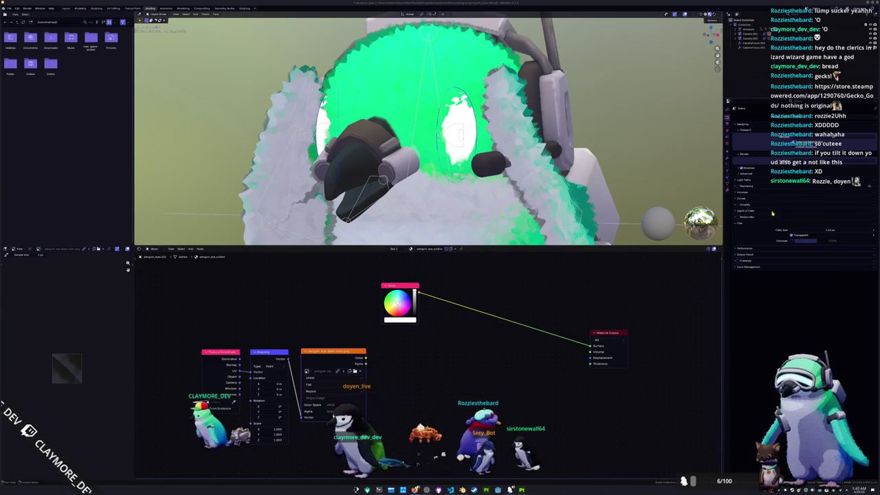
{"action": "left_click", "coordinate": [727, 190]}
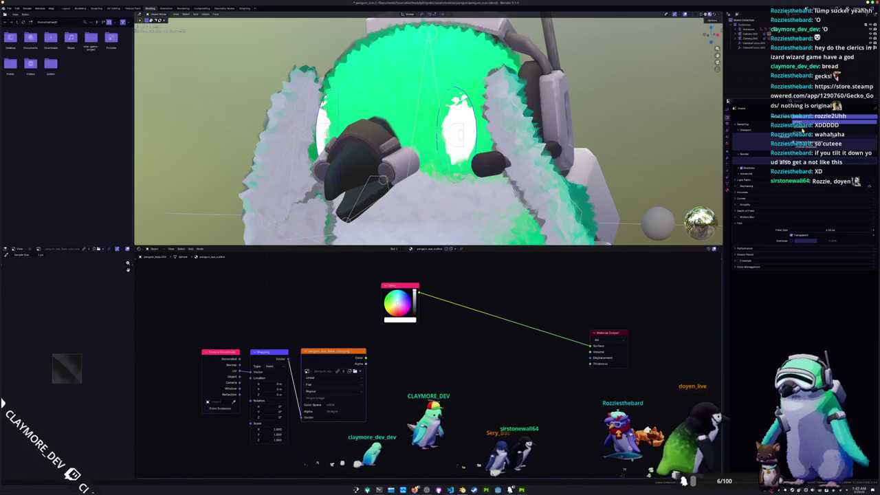
- Check the outline material's settings, switch the render engine to EEVEE, and return to the Material tab
{"action": "left_click", "coordinate": [727, 191]}
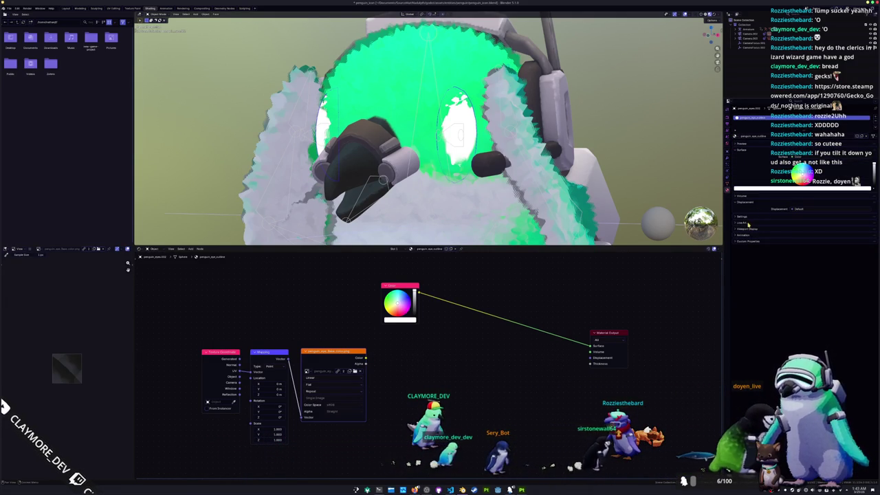
{"action": "left_click", "coordinate": [746, 217]}
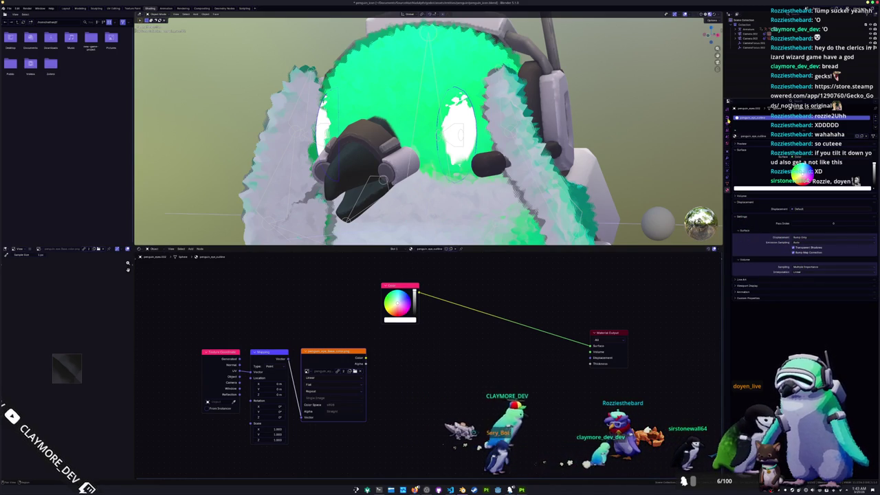
{"action": "left_click", "coordinate": [728, 118]}
{"action": "left_click", "coordinate": [804, 117]}
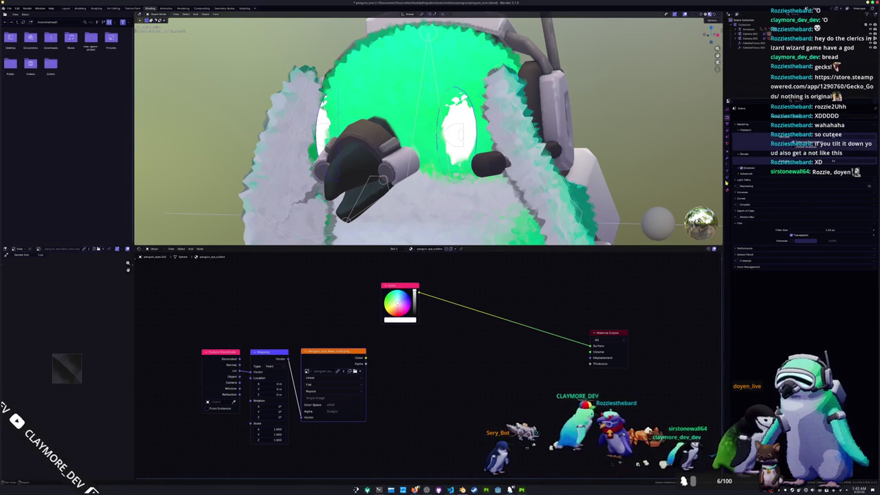
{"action": "left_click", "coordinate": [728, 191]}
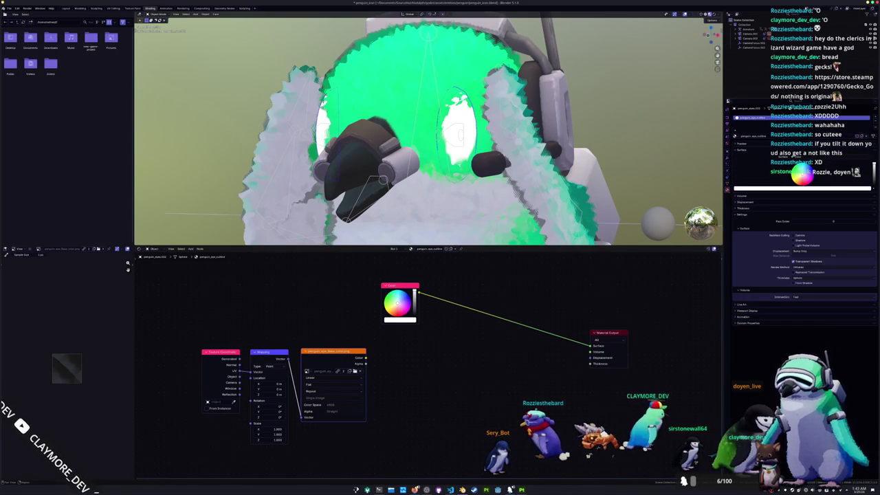
{"action": "key", "text": "F3"}
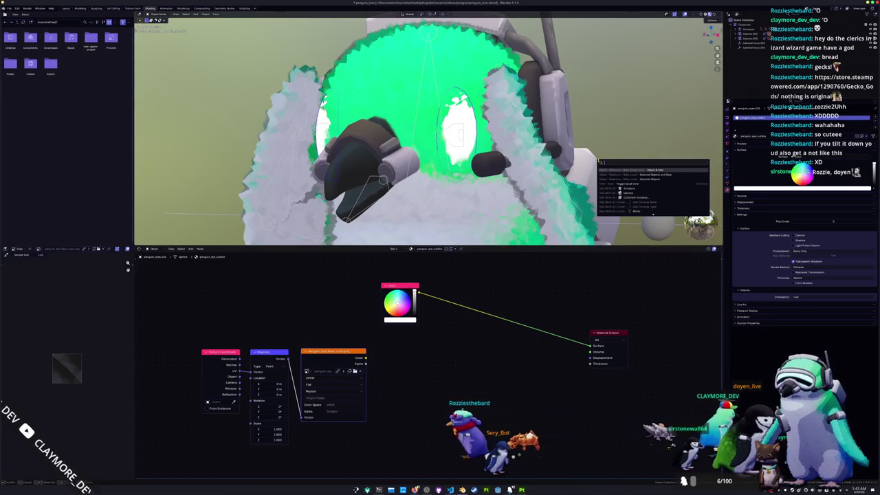
{"action": "key", "text": "BackSpace"}
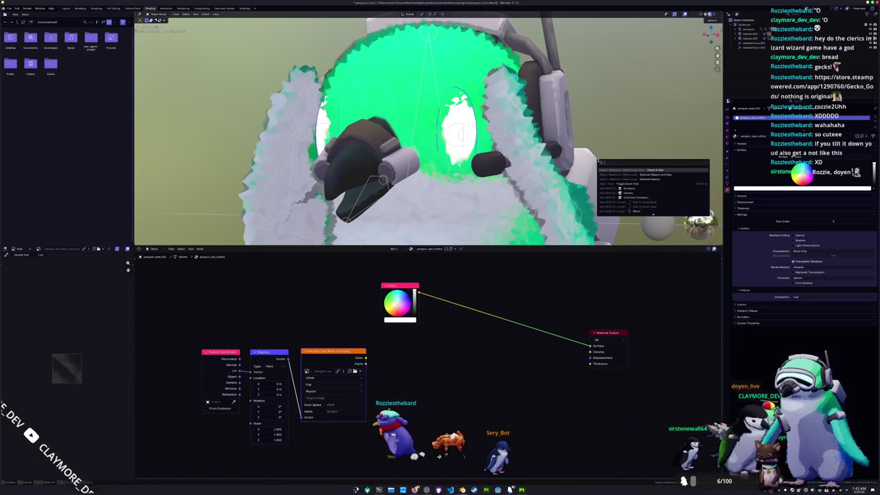
{"action": "key", "text": "Escape"}
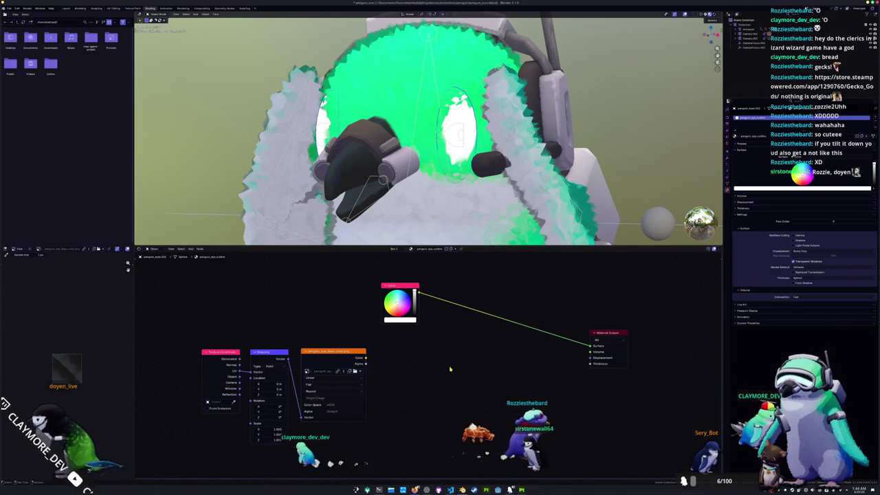
- Add a Geometry node whose Backfacing drives a Mix Shader feeding the material output
{"action": "key", "text": "shift+a"}
{"action": "type", "text": "bl"}
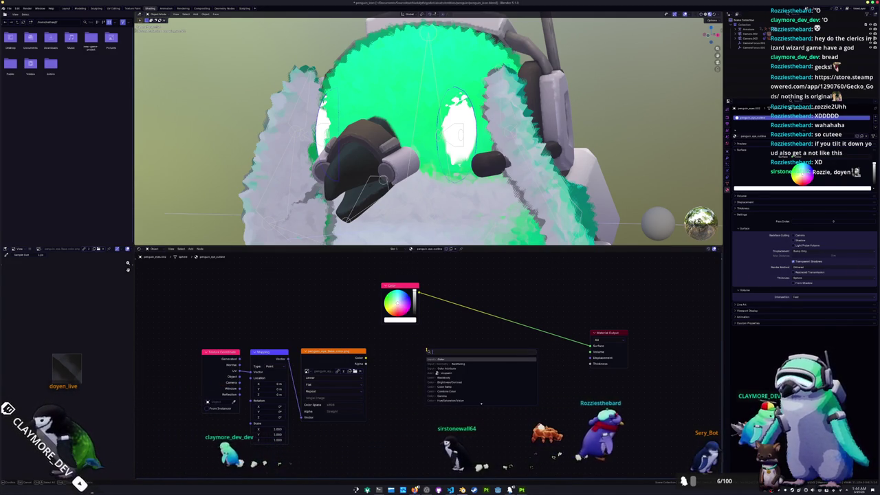
{"action": "key", "text": "Return"}
{"action": "left_click", "coordinate": [423, 349]}
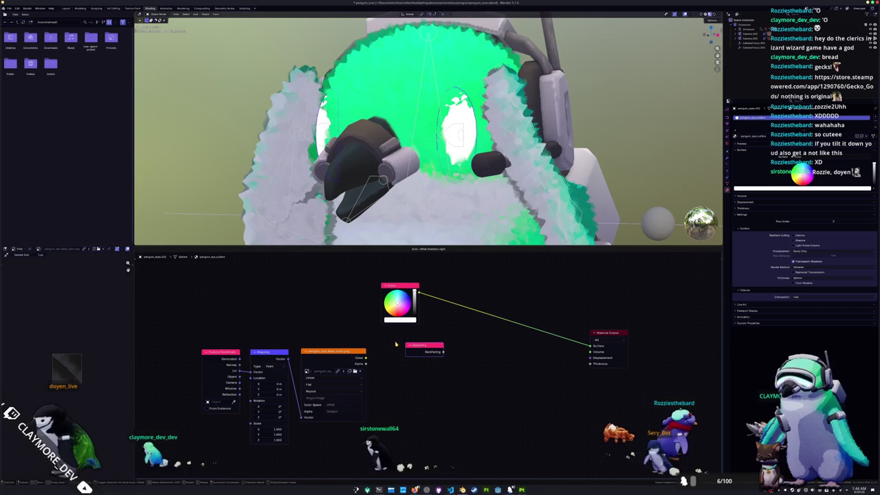
{"action": "left_click_drag", "start_coordinate": [442, 352], "coordinate": [510, 362]}
{"action": "type", "text": "mix shader"}
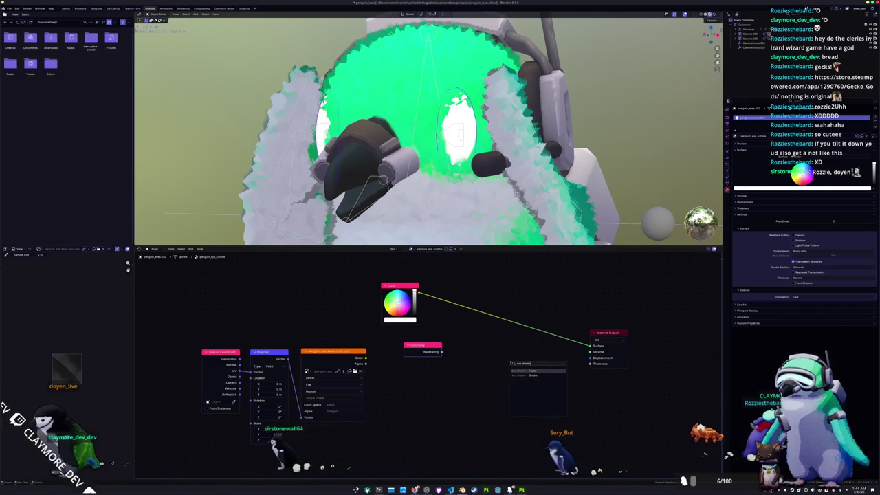
{"action": "key", "text": "Return"}
{"action": "left_click", "coordinate": [510, 362]}
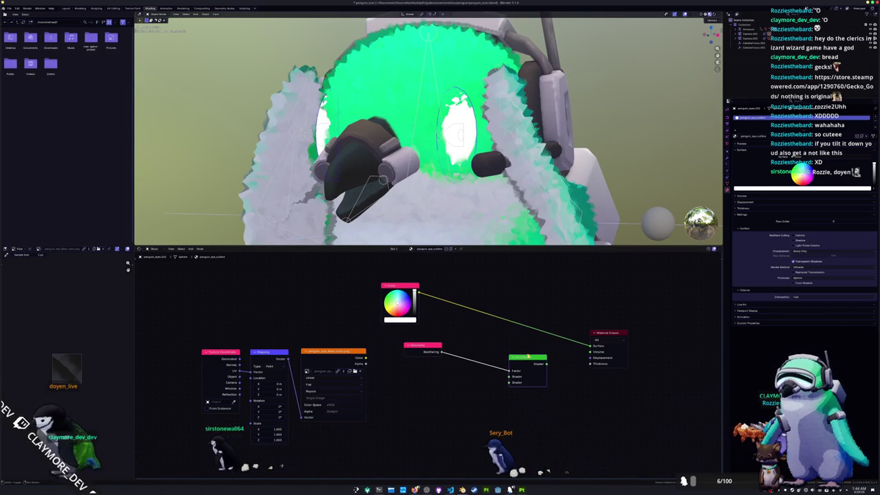
{"action": "left_click_drag", "start_coordinate": [546, 363], "coordinate": [590, 345]}
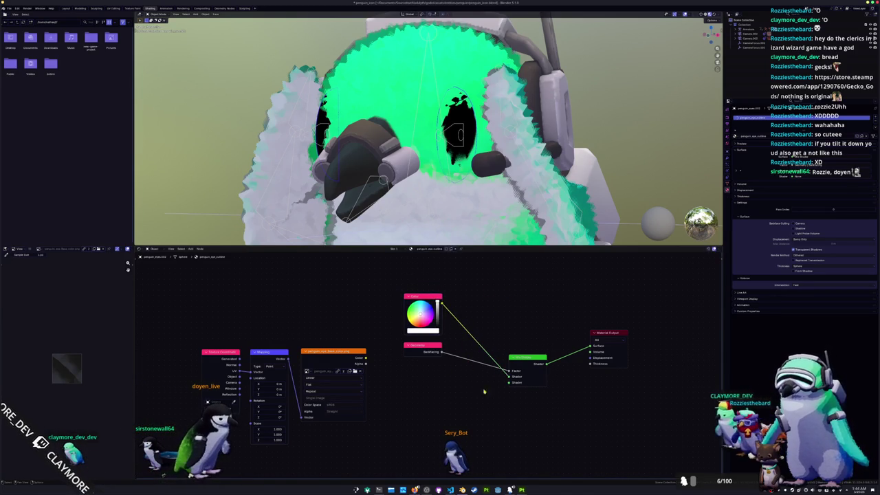
- Add a Transparent BSDF to the mix and set the outline colour to black
{"action": "type", "text": "trans"}
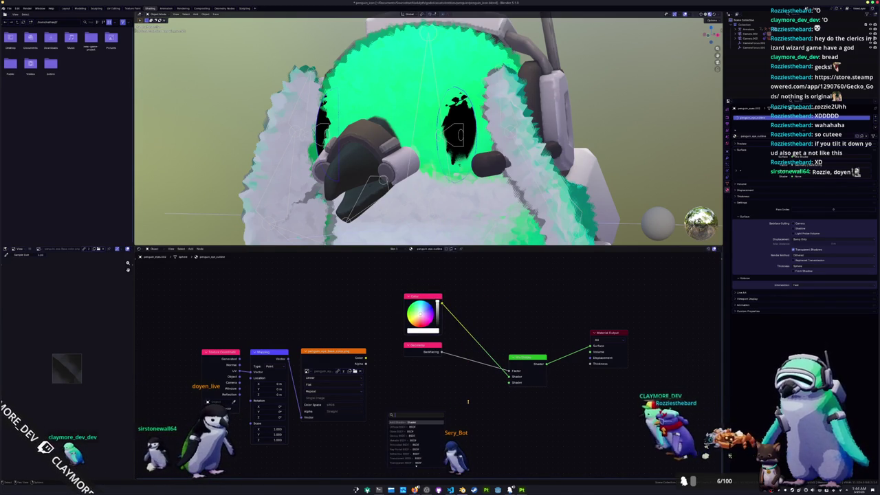
{"action": "key", "text": "Return"}
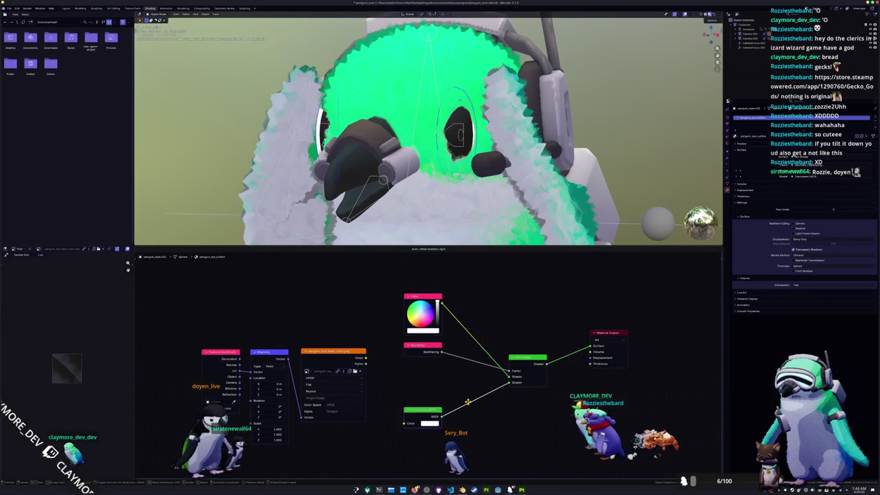
{"action": "left_click", "coordinate": [472, 396]}
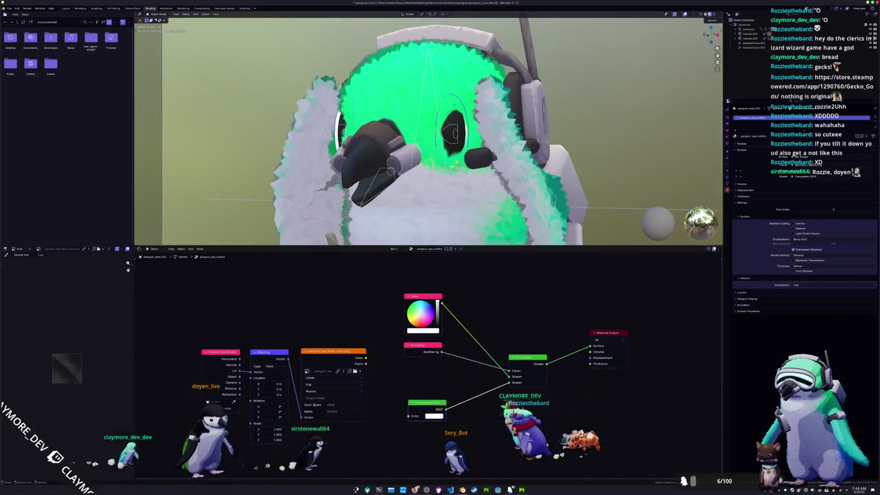
{"action": "left_click_drag", "start_coordinate": [426, 403], "coordinate": [421, 375]}
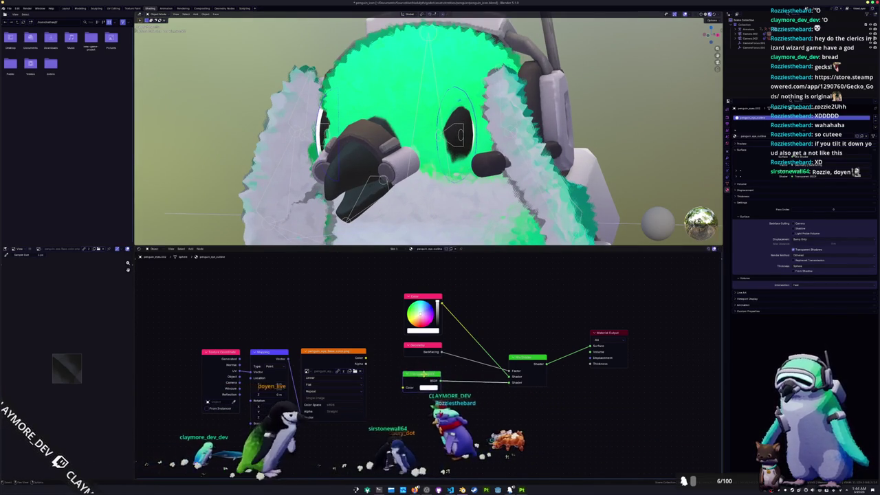
{"action": "left_click", "coordinate": [423, 330]}
{"action": "left_click_drag", "start_coordinate": [455, 239], "coordinate": [455, 278]}
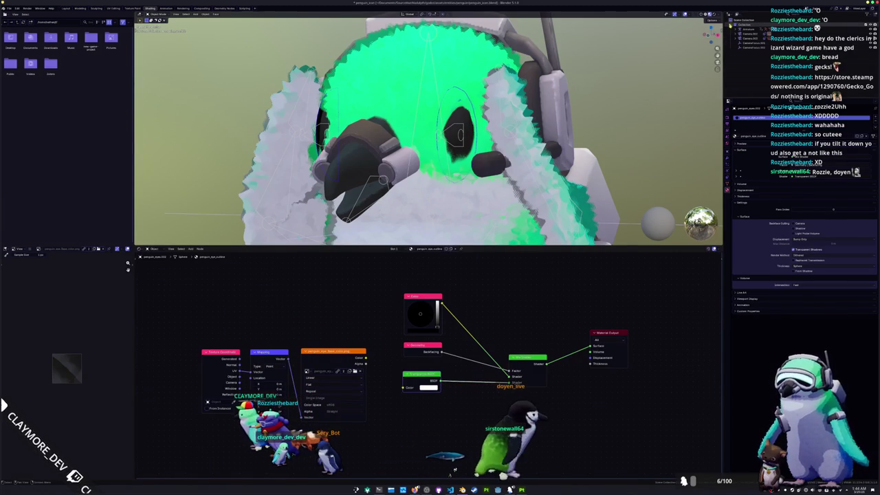
{"action": "left_click", "coordinate": [66, 8]}
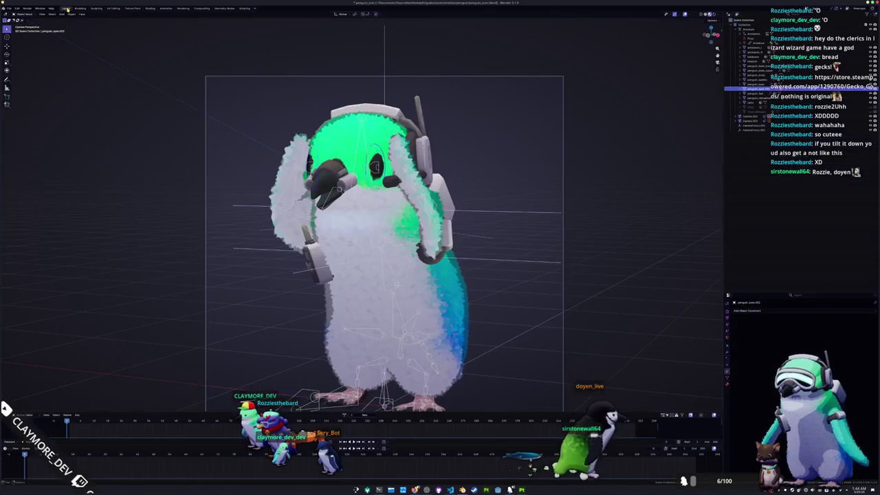
- Select penguin_eyes.003 in the Outliner and return to the Shading workspace
{"action": "left_click", "coordinate": [561, 155]}
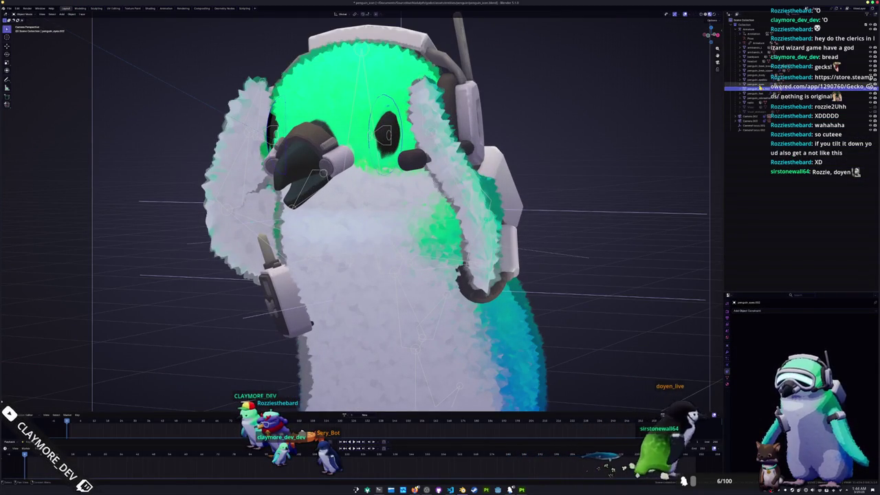
{"action": "left_click", "coordinate": [567, 170]}
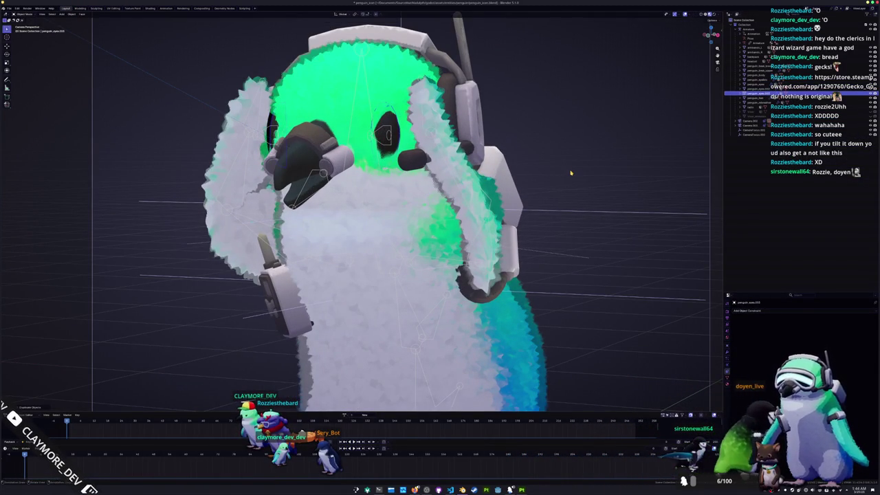
{"action": "key", "text": "F3"}
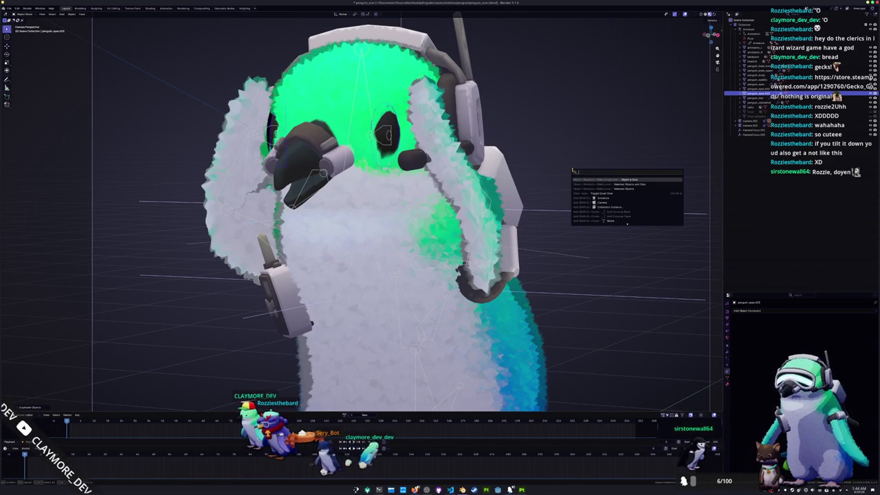
{"action": "key", "text": "Escape"}
{"action": "key", "text": "F3"}
{"action": "key", "text": "Escape"}
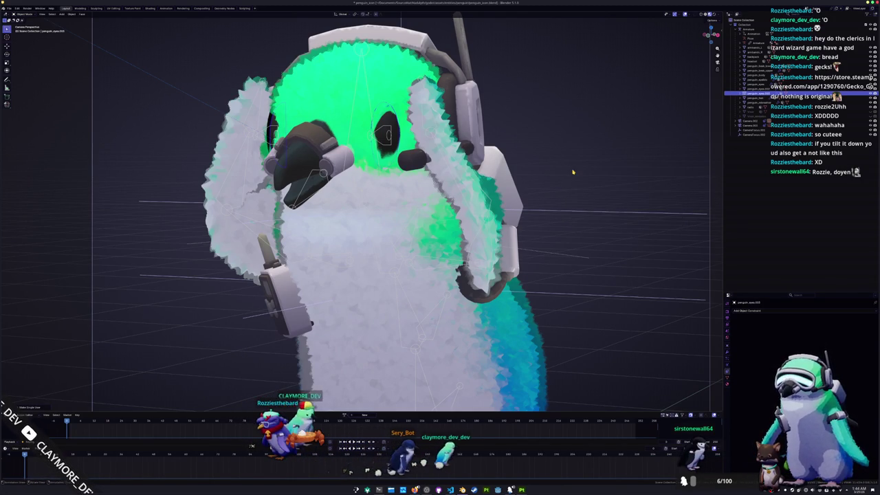
{"action": "left_click", "coordinate": [763, 84]}
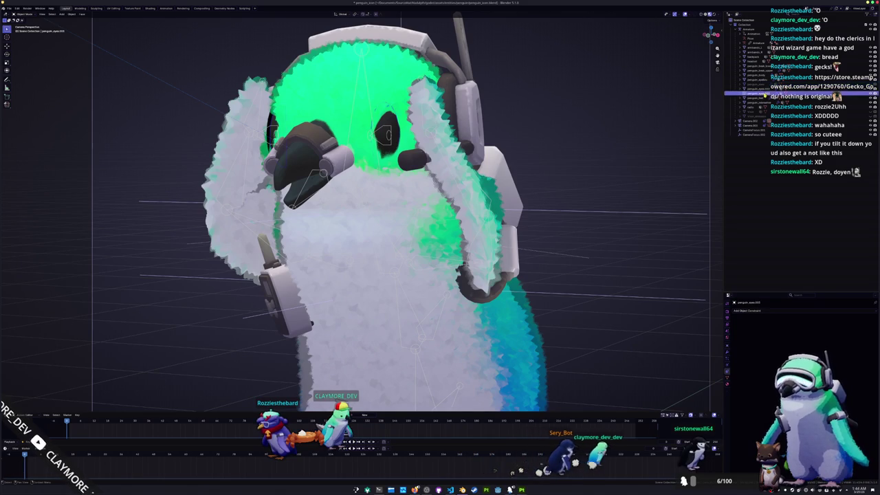
{"action": "left_click", "coordinate": [763, 88]}
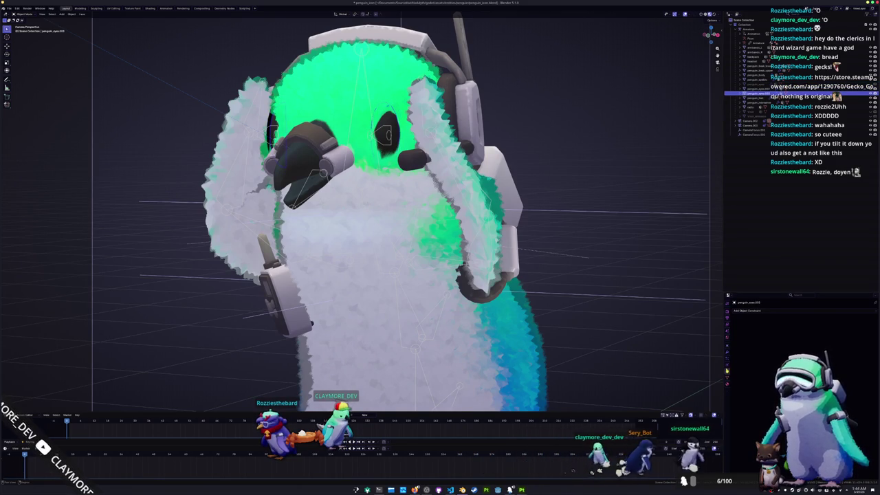
{"action": "left_click", "coordinate": [153, 8]}
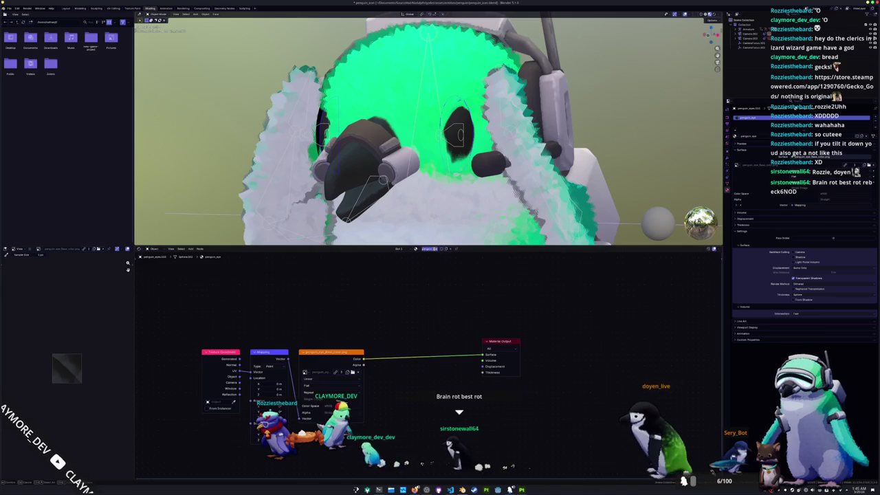
- Rename the eye material to penguin_eye_white and wire the Color node into its Surface
{"action": "key", "text": "Escape"}
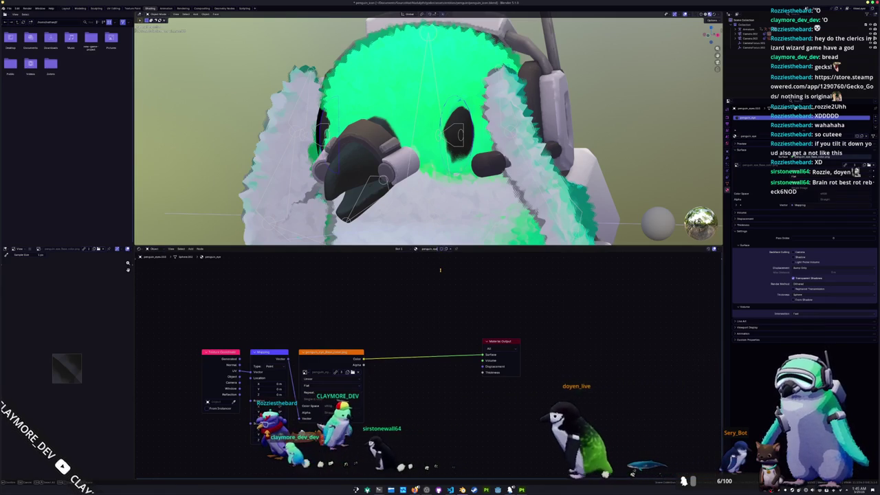
{"action": "type", "text": "_white"}
{"action": "key", "text": "Return"}
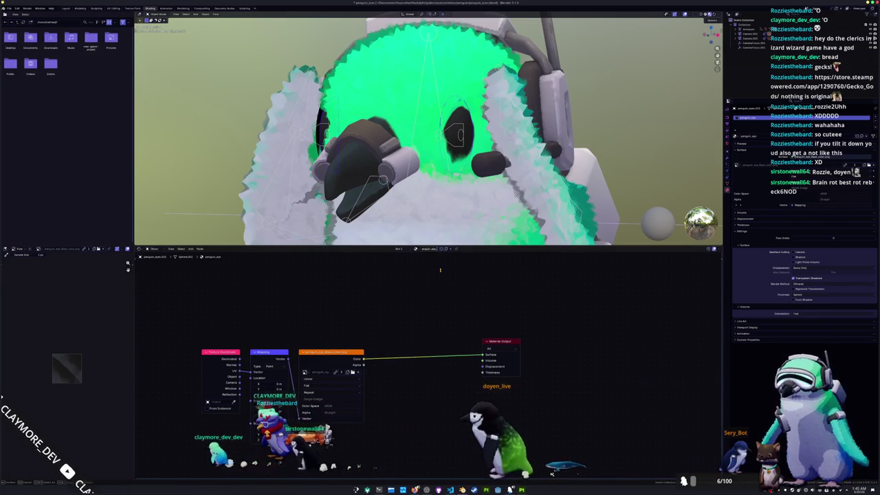
{"action": "key", "text": "shift+a"}
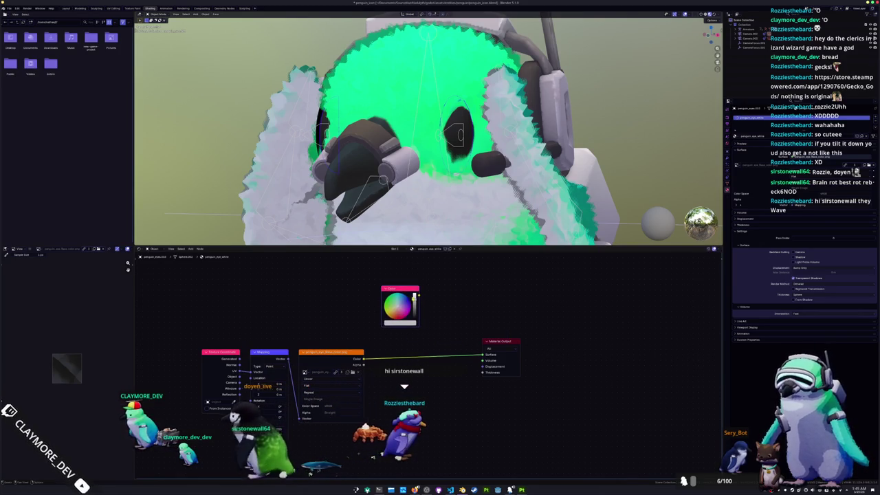
{"action": "left_click_drag", "start_coordinate": [418, 295], "coordinate": [482, 355]}
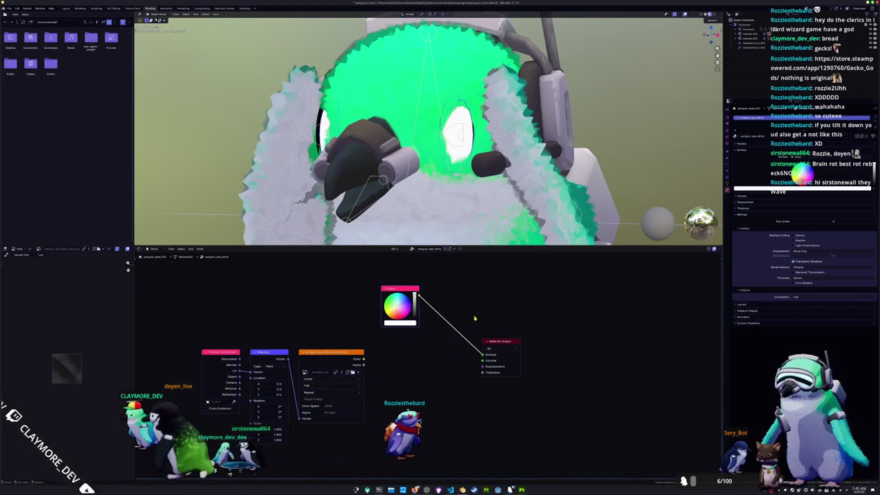
- Compare the eye outline and fur materials, leave the fur material shown, and return to Layout
{"action": "left_click_drag", "start_coordinate": [240, 149], "coordinate": [338, 148]}
{"action": "left_click", "coordinate": [494, 141]}
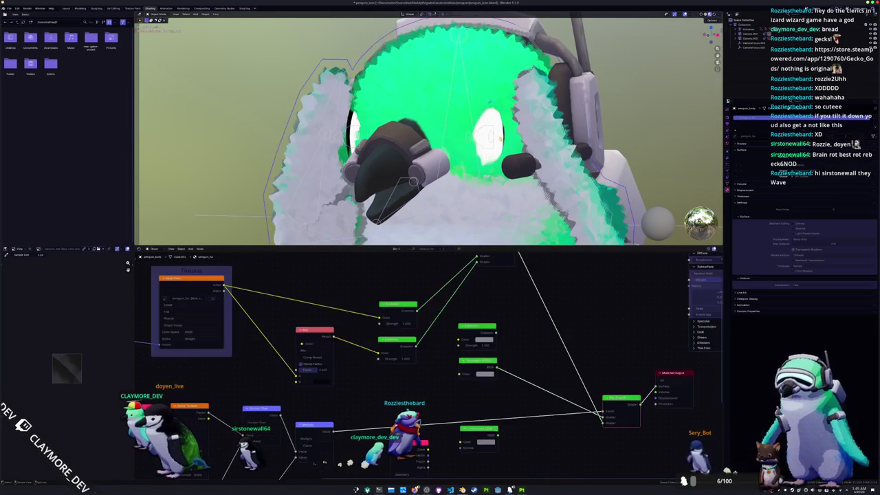
{"action": "left_click", "coordinate": [494, 142]}
{"action": "left_click", "coordinate": [494, 142]}
{"action": "left_click", "coordinate": [493, 141]}
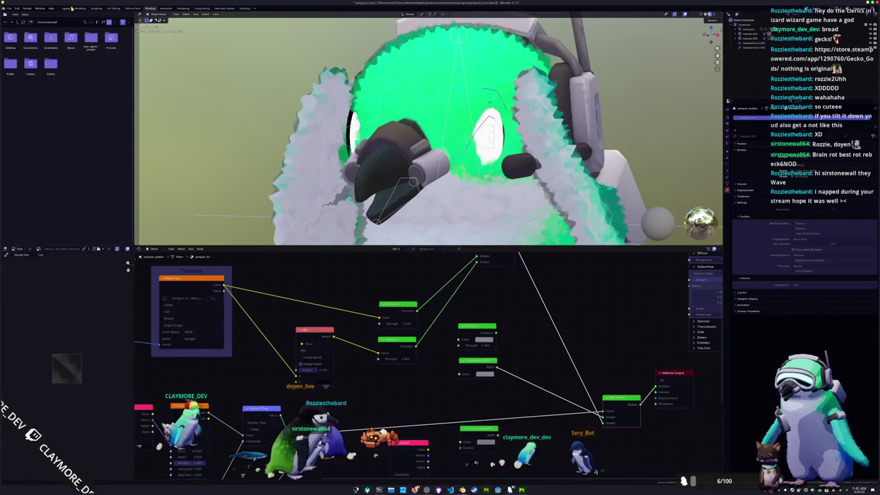
{"action": "left_click", "coordinate": [67, 8]}
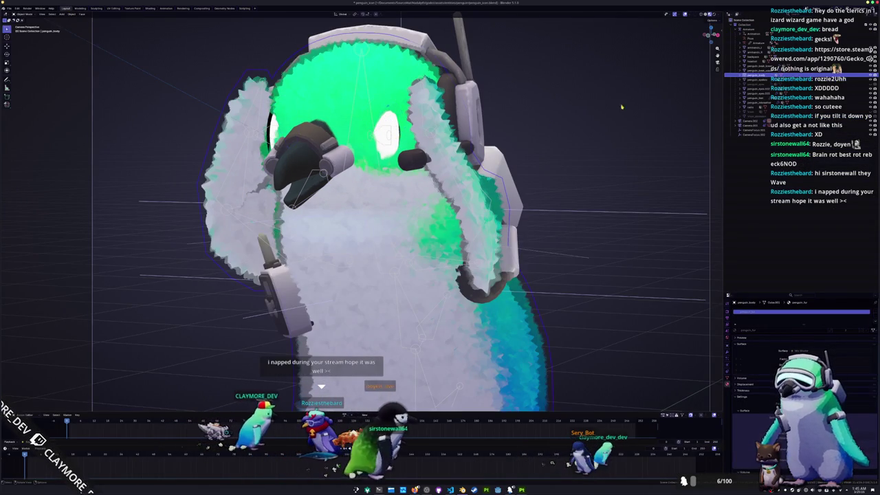
- Scale the eye outline's mesh in Edit Mode to a new size
{"action": "left_click", "coordinate": [759, 88]}
{"action": "key", "text": "Tab"}
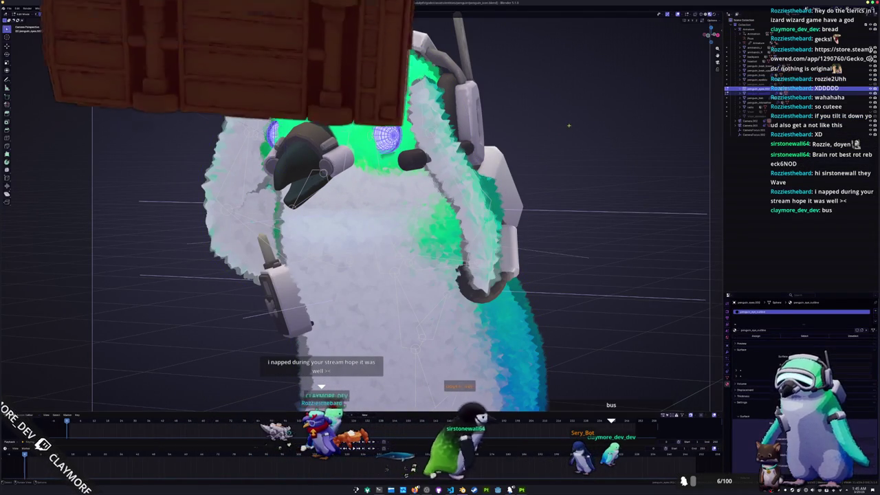
{"action": "key", "text": "s"}
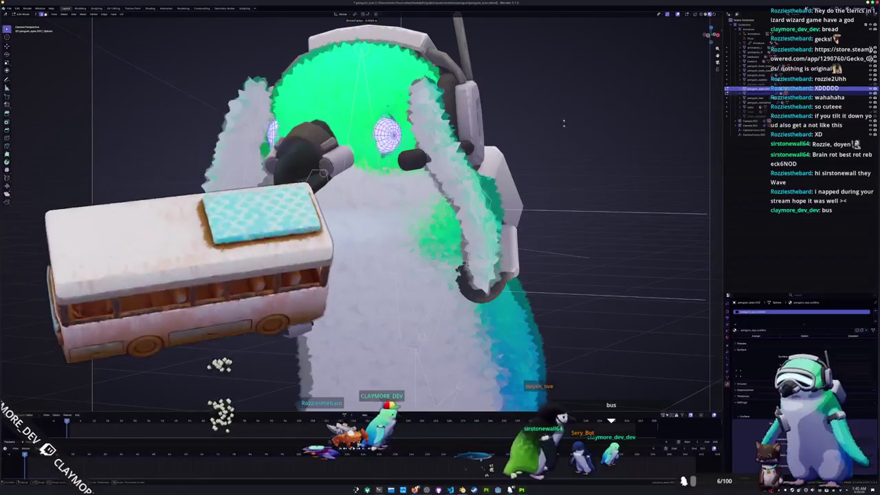
{"action": "left_click", "coordinate": [558, 126]}
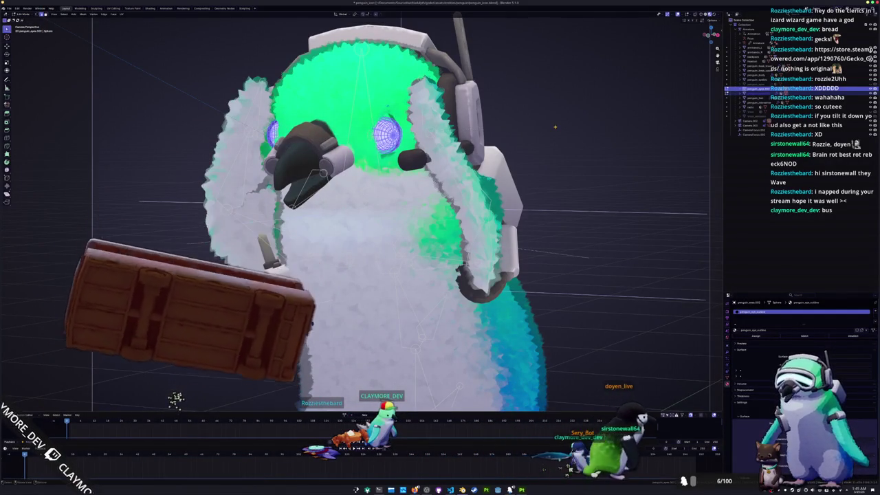
- Set the Pivot Point to Active Element, leave Edit Mode and frame the penguin
{"action": "left_click", "coordinate": [355, 14]}
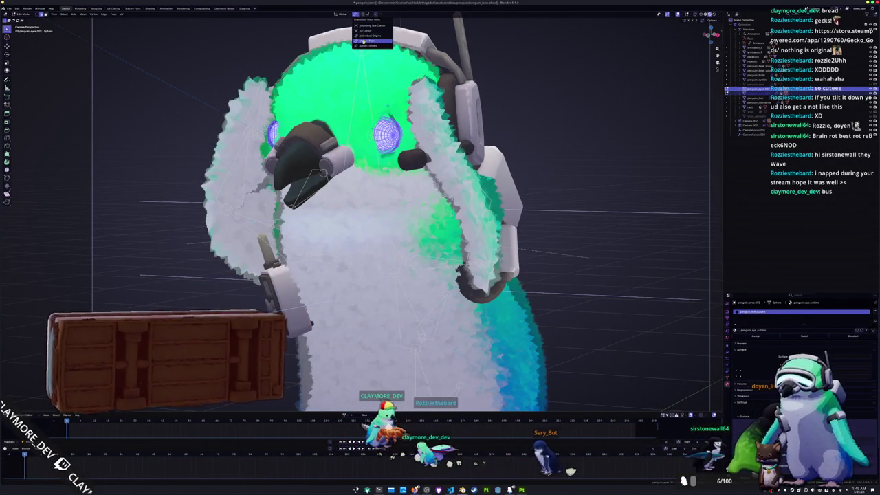
{"action": "left_click", "coordinate": [369, 46]}
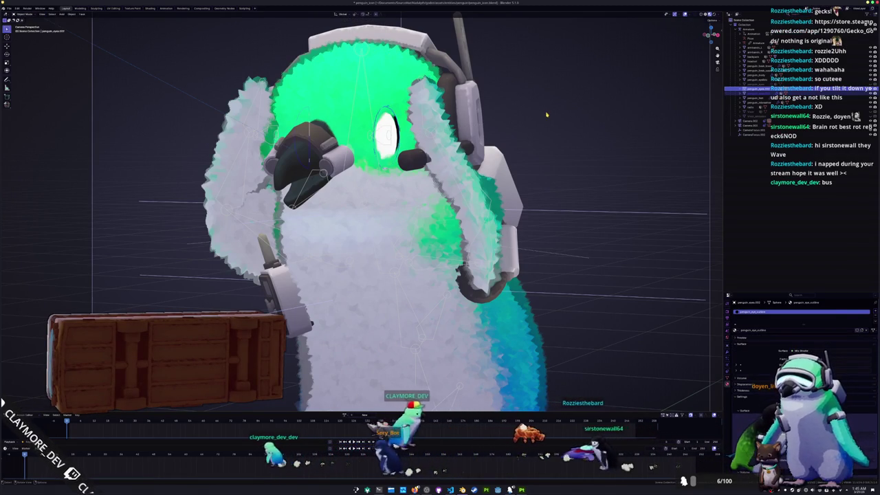
{"action": "key", "text": "Tab"}
{"action": "key", "text": "Home"}
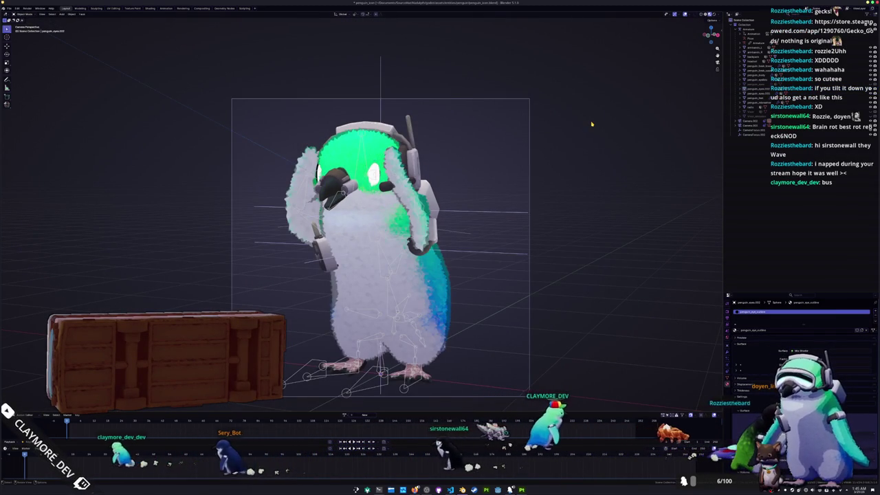
- Inspect the eye and eye outline meshes in Edit Mode, then switch to the Compositing workspace
{"action": "left_click", "coordinate": [756, 88]}
{"action": "key", "text": "Tab"}
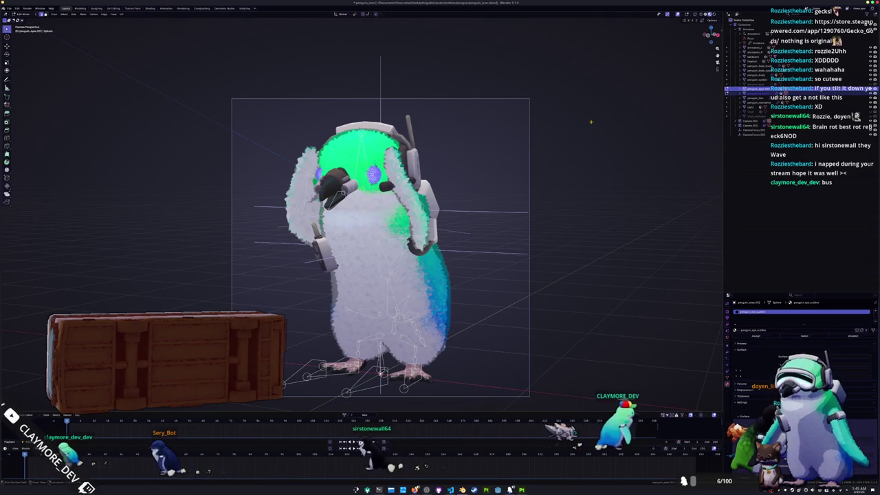
{"action": "left_click", "coordinate": [756, 92]}
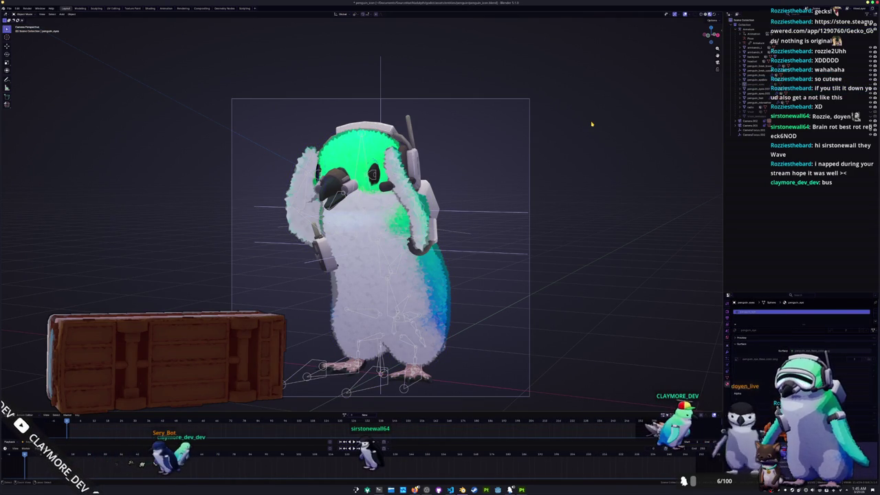
{"action": "left_click", "coordinate": [756, 89]}
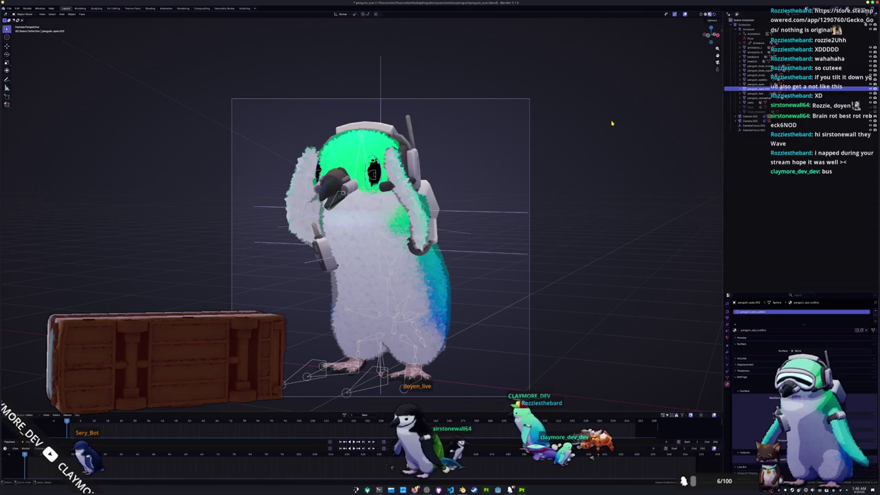
{"action": "key", "text": "Tab"}
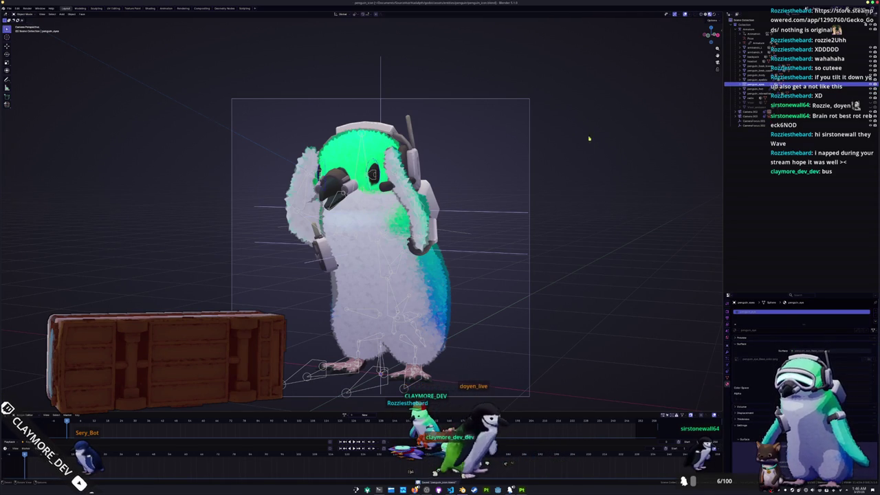
{"action": "scroll", "coordinate": [597, 134], "scroll_direction": "down", "scroll_amount": 2}
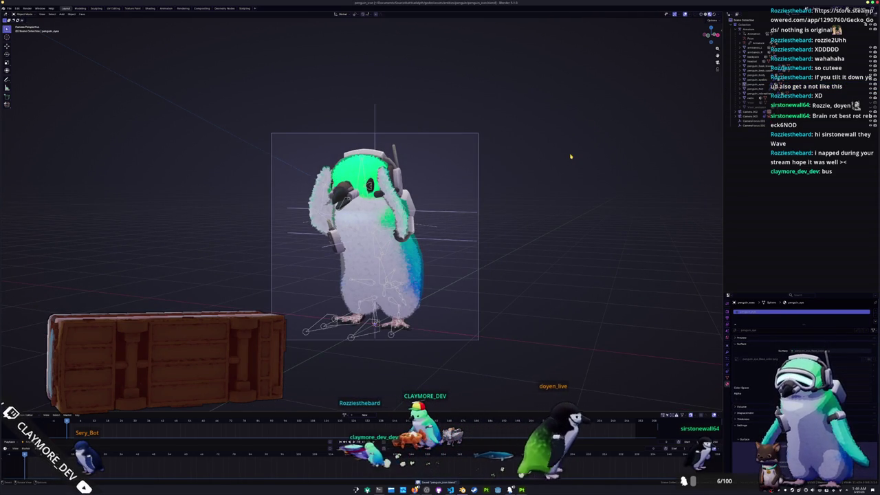
{"action": "left_click", "coordinate": [201, 8]}
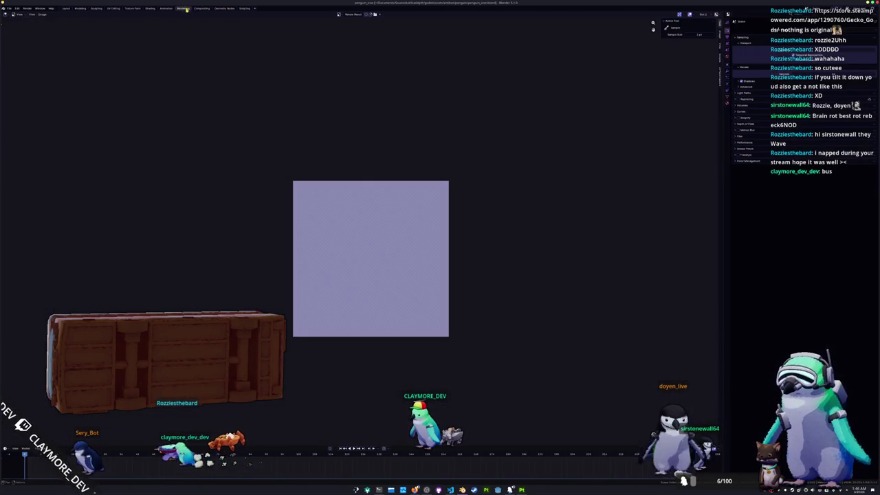
- Render the penguin with F12 and set the viewport to always preview the compositor result
{"action": "left_click", "coordinate": [182, 9]}
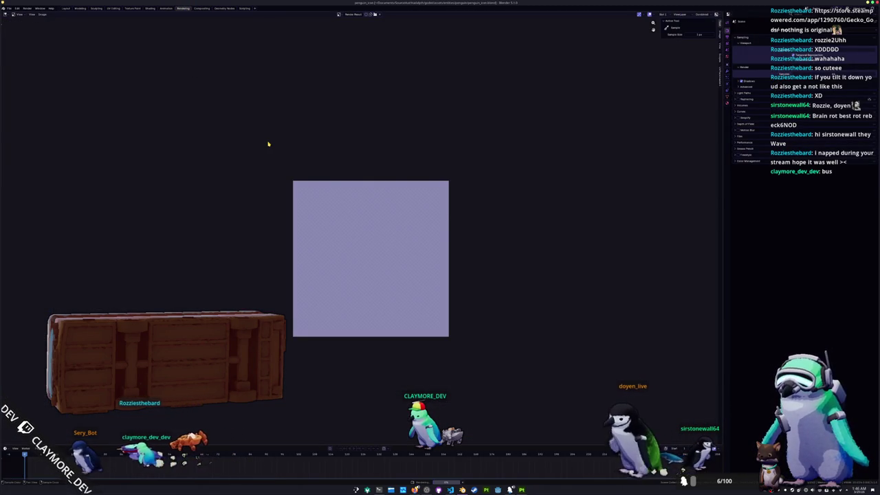
{"action": "key", "text": "F12"}
{"action": "scroll", "coordinate": [294, 186], "scroll_direction": "up", "scroll_amount": 2}
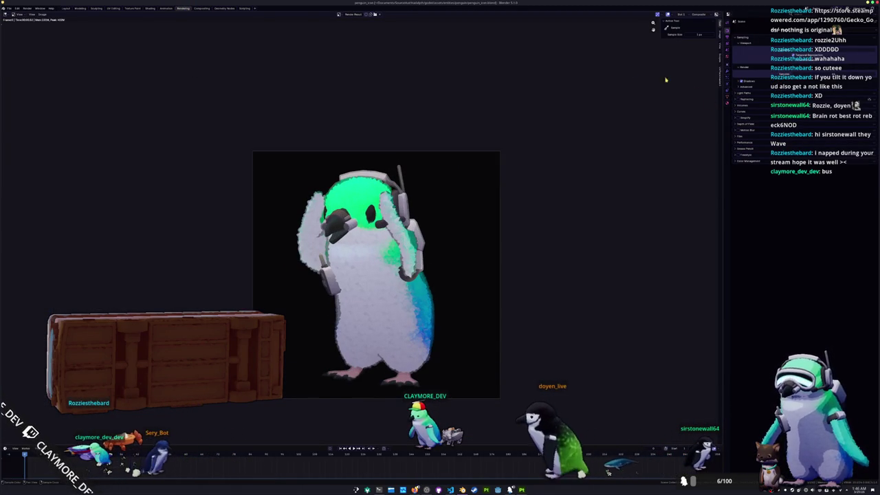
{"action": "key", "text": "ctrl+Page_Down"}
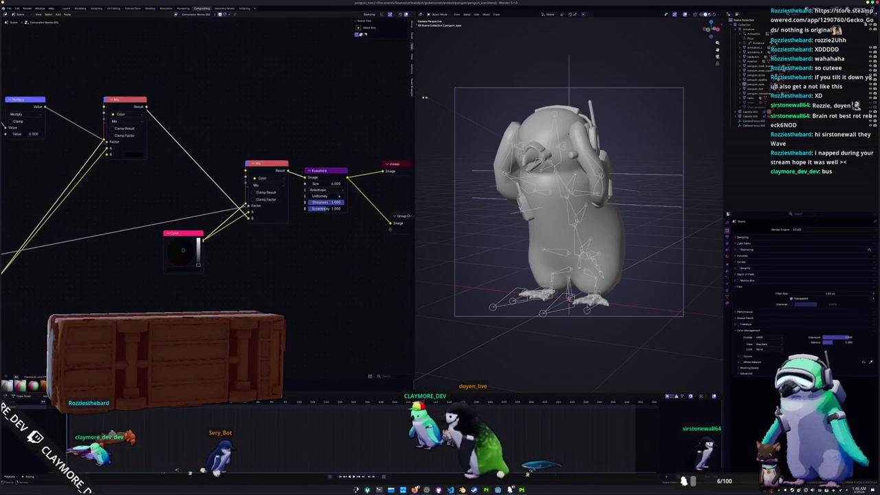
{"action": "left_click", "coordinate": [720, 14]}
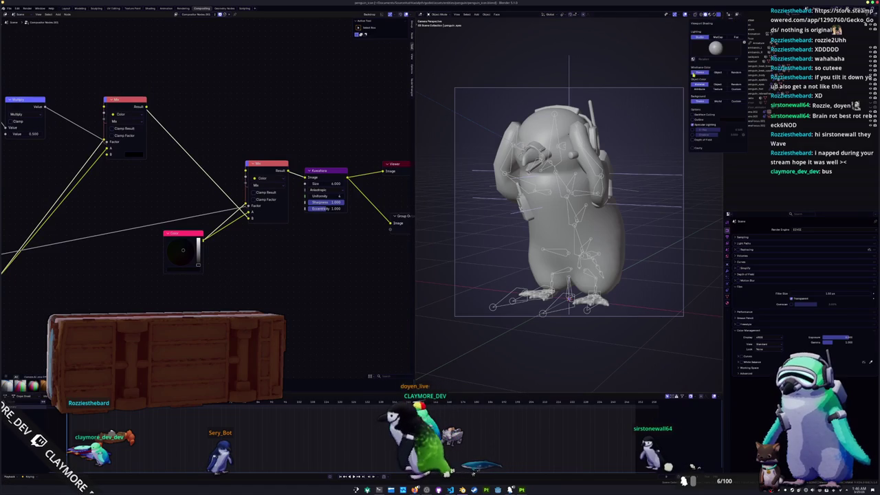
{"action": "left_click", "coordinate": [716, 14]}
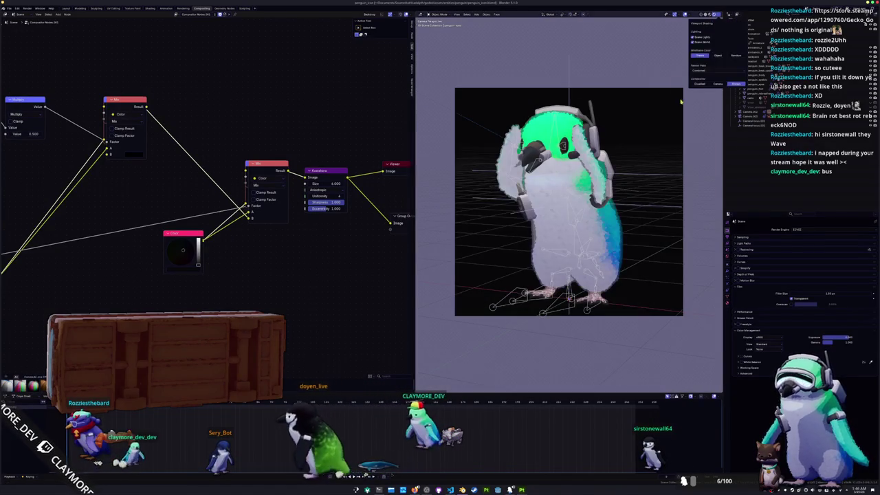
- Rearrange the Mix and Blur nodes and change the Filter node type to show a white outline
{"action": "left_click_drag", "start_coordinate": [278, 172], "coordinate": [278, 230]}
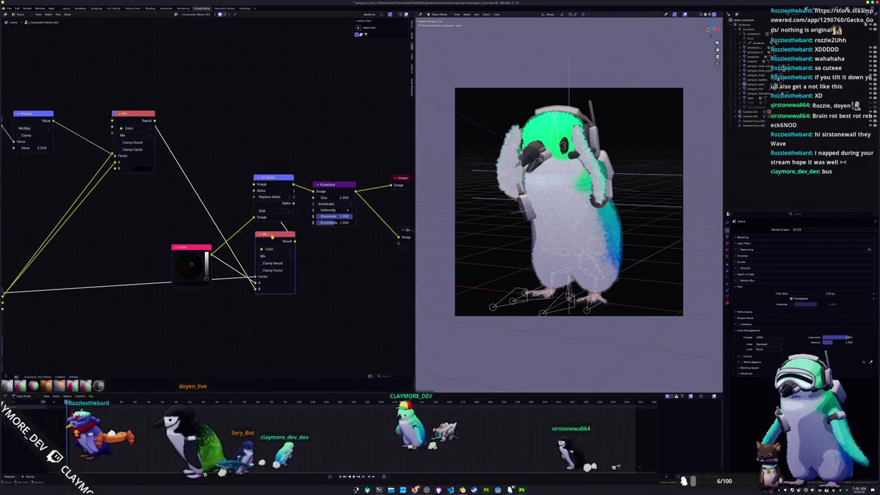
{"action": "scroll", "coordinate": [271, 236], "scroll_direction": "down", "scroll_amount": 3}
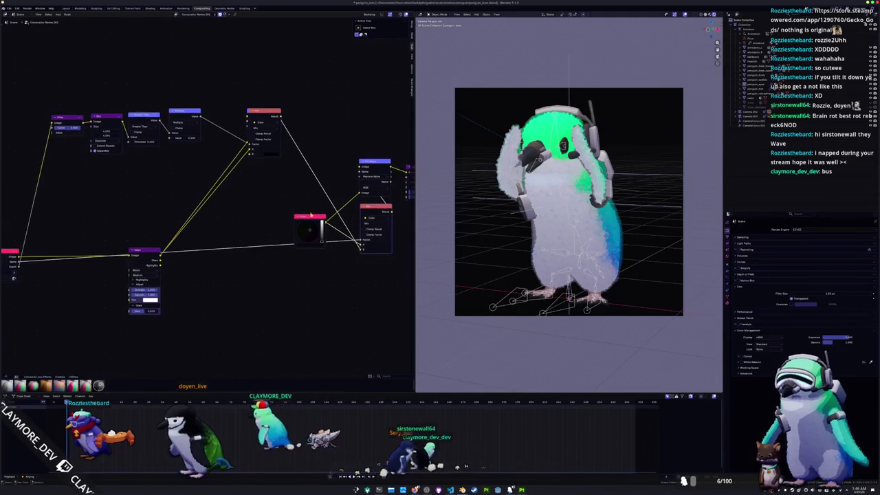
{"action": "left_click_drag", "start_coordinate": [259, 110], "coordinate": [289, 110]}
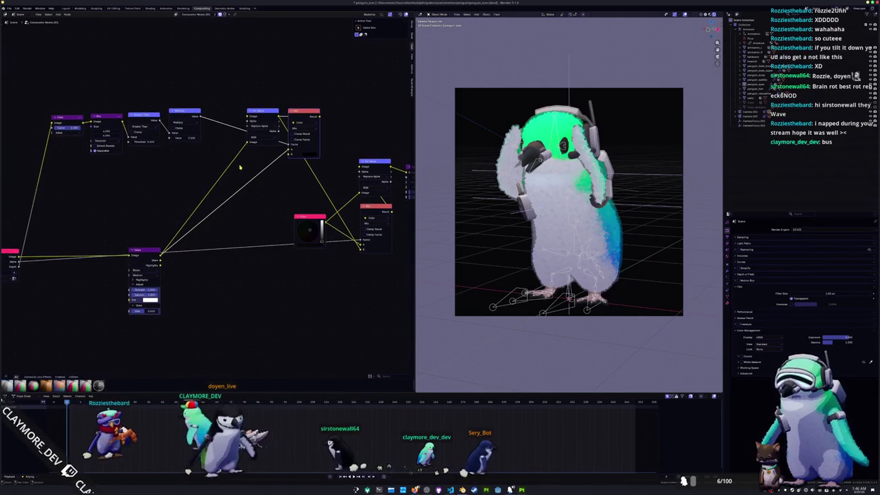
{"action": "left_click_drag", "start_coordinate": [99, 157], "coordinate": [175, 156]}
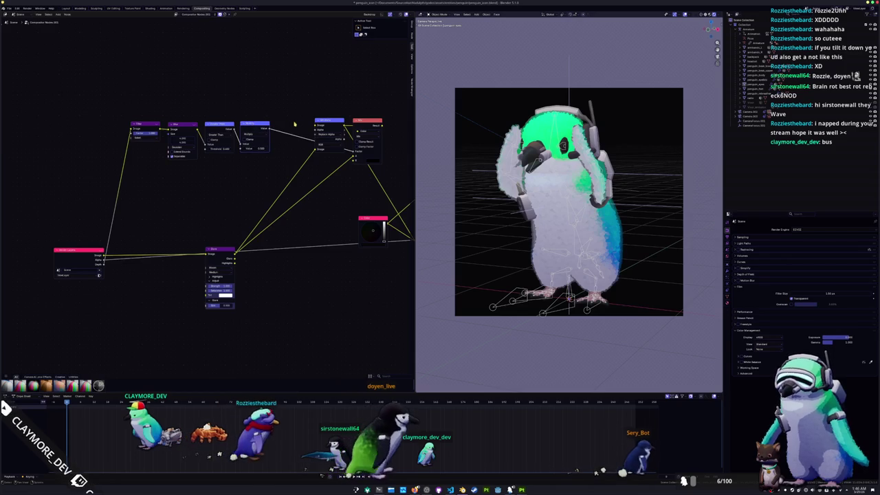
{"action": "left_click_drag", "start_coordinate": [215, 251], "coordinate": [217, 286]}
{"action": "left_click", "coordinate": [145, 138]}
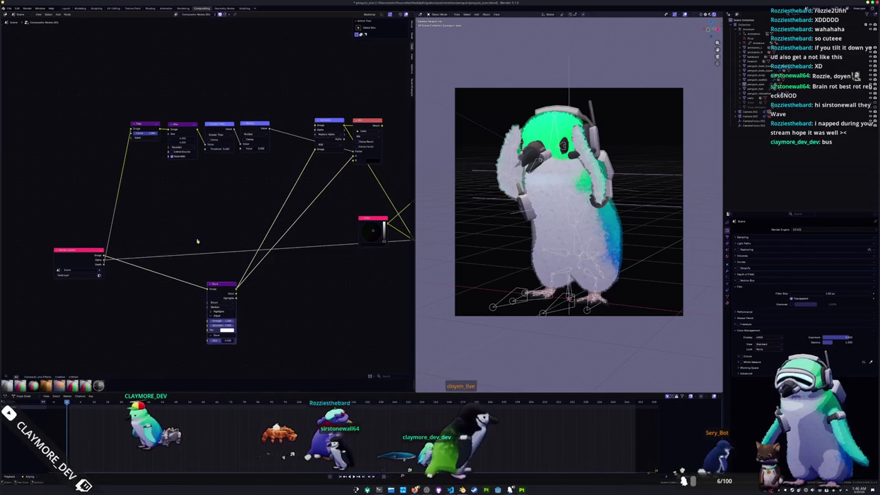
{"action": "left_click", "coordinate": [141, 169]}
{"action": "left_click_drag", "start_coordinate": [175, 178], "coordinate": [161, 190]}
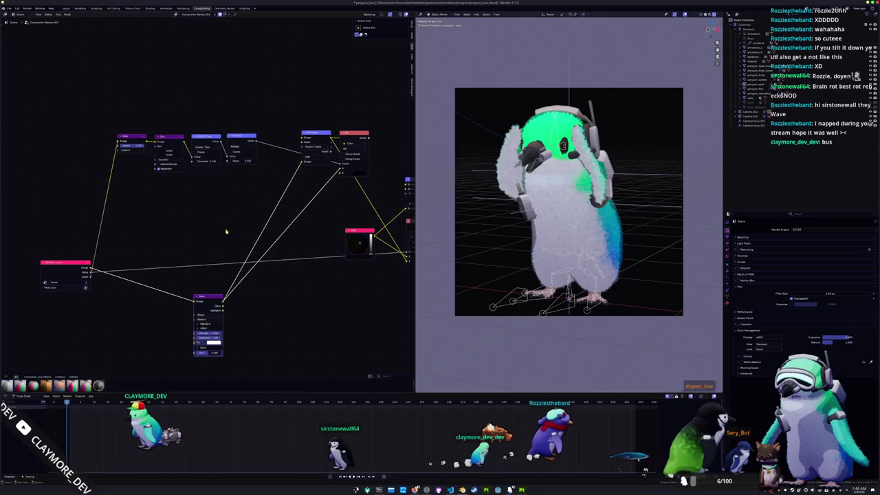
{"action": "left_click_drag", "start_coordinate": [240, 214], "coordinate": [216, 225]}
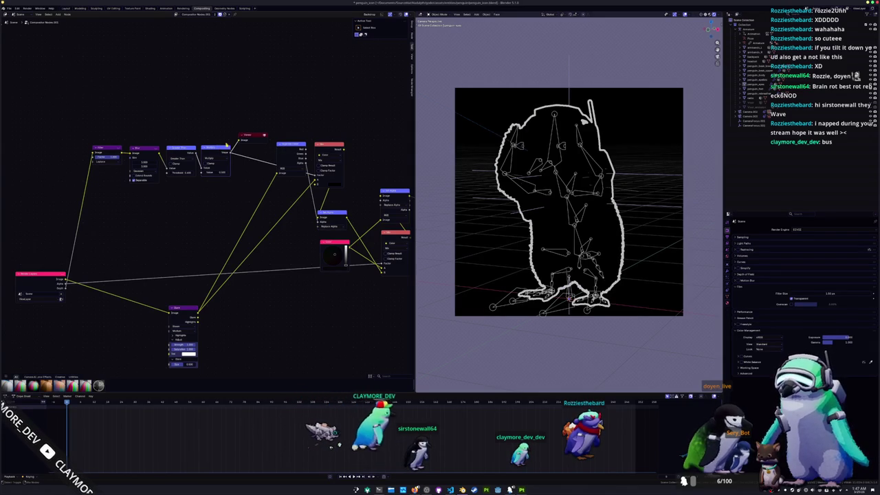
- Connect the Mix result to the group output and spread out the node chain
{"action": "scroll", "coordinate": [202, 169], "scroll_direction": "right", "scroll_amount": 5}
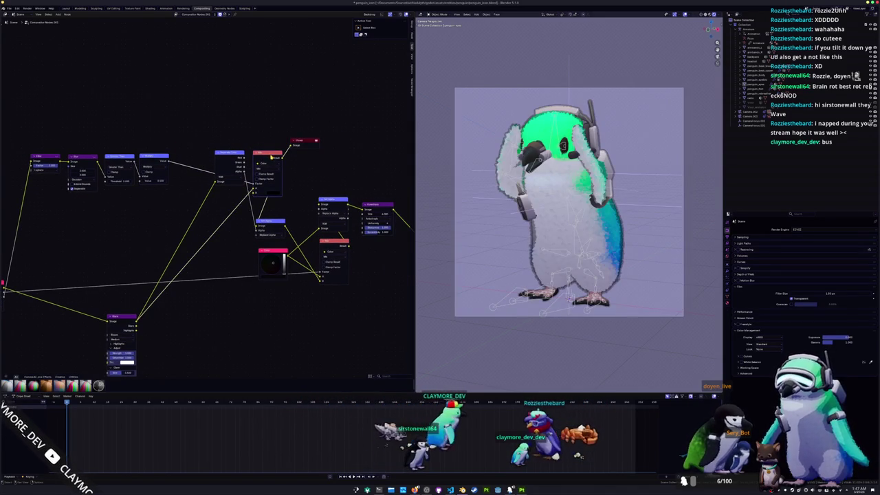
{"action": "scroll", "coordinate": [258, 152], "scroll_direction": "right", "scroll_amount": 5}
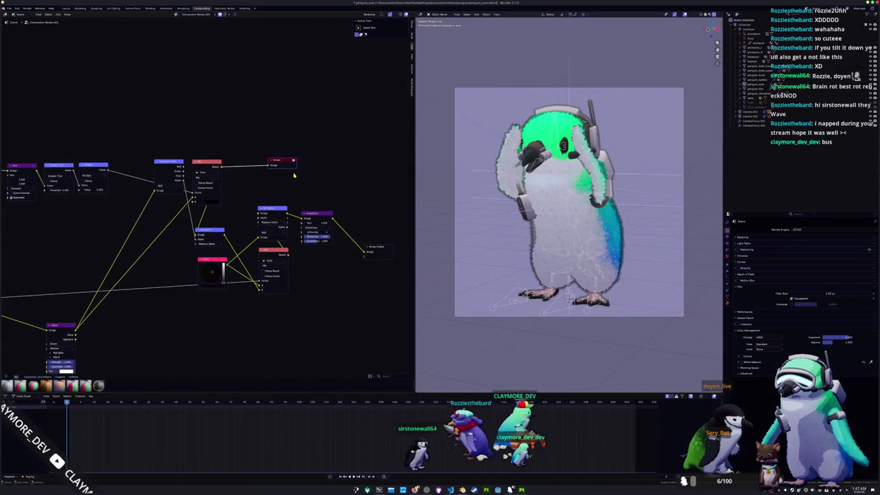
{"action": "left_click_drag", "start_coordinate": [217, 165], "coordinate": [363, 250]}
{"action": "left_click_drag", "start_coordinate": [317, 214], "coordinate": [313, 284]}
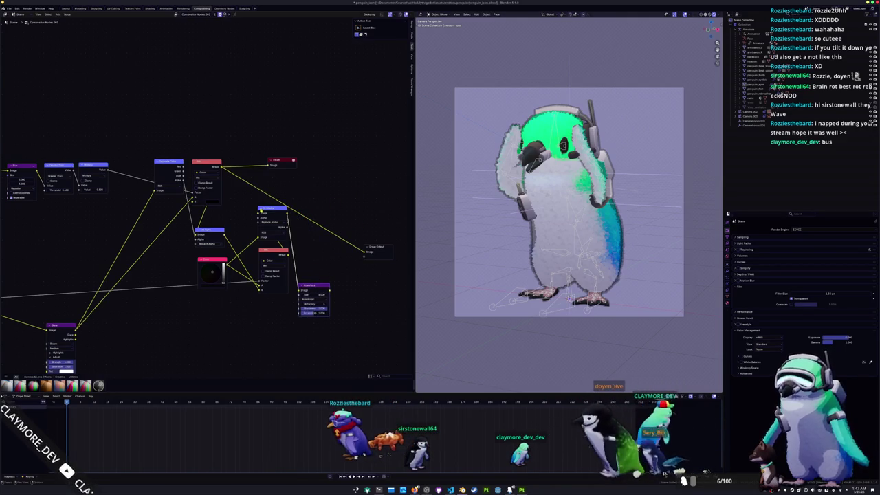
{"action": "left_click_drag", "start_coordinate": [275, 320], "coordinate": [196, 213]}
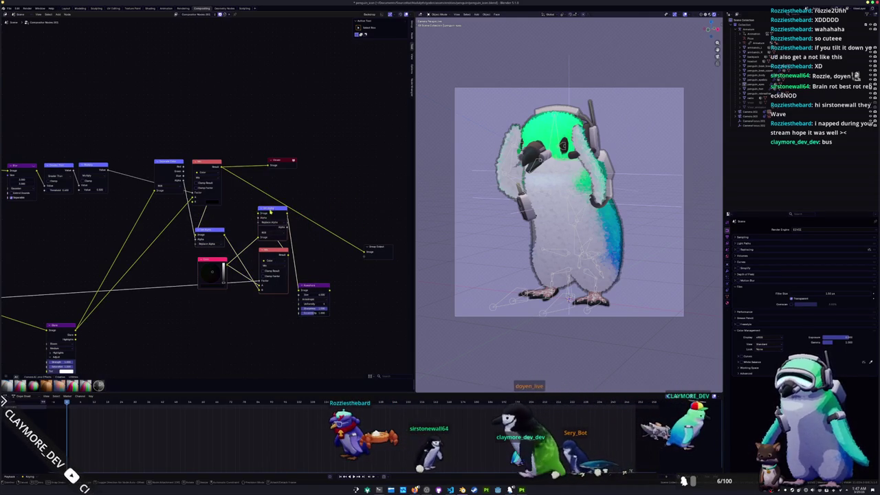
{"action": "left_click_drag", "start_coordinate": [271, 211], "coordinate": [226, 297]}
- Insert a duplicated Kuwahara node before the Viewer, set to Anisotropic, and view the render
{"action": "key", "text": "shift+d"}
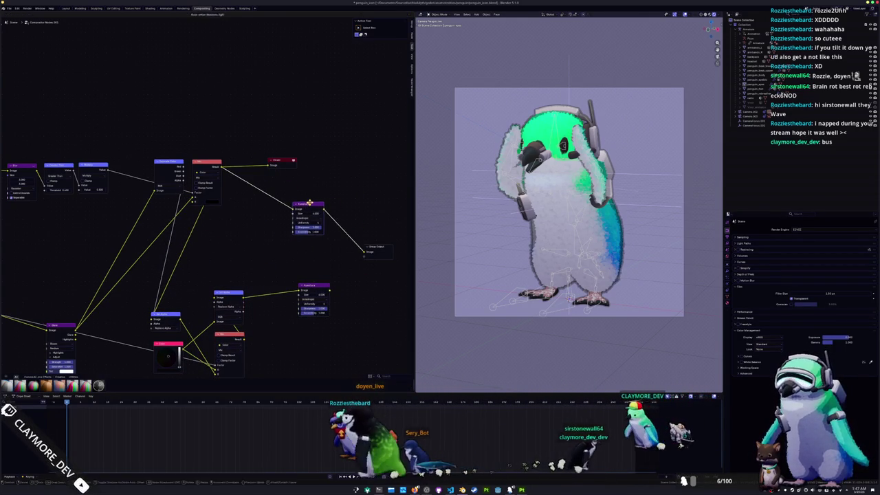
{"action": "left_click", "coordinate": [310, 204]}
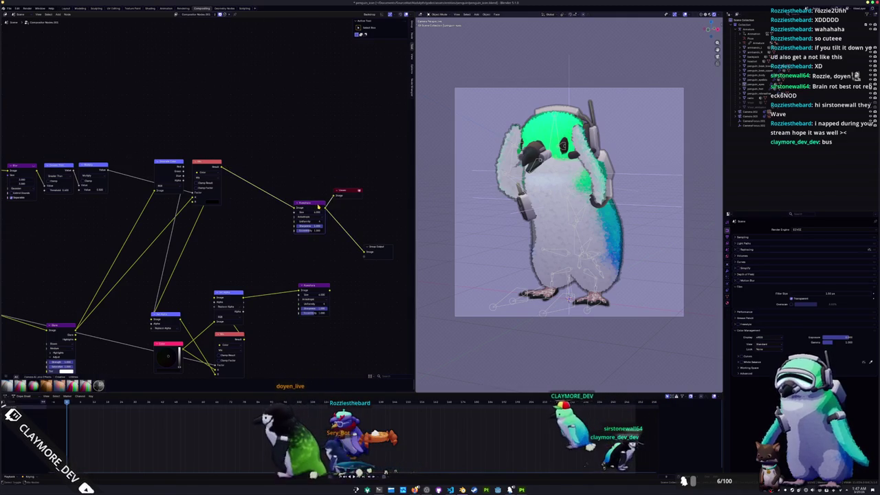
{"action": "scroll", "coordinate": [312, 210], "scroll_direction": "up", "scroll_amount": 1}
{"action": "scroll", "coordinate": [296, 220], "scroll_direction": "up", "scroll_amount": 2}
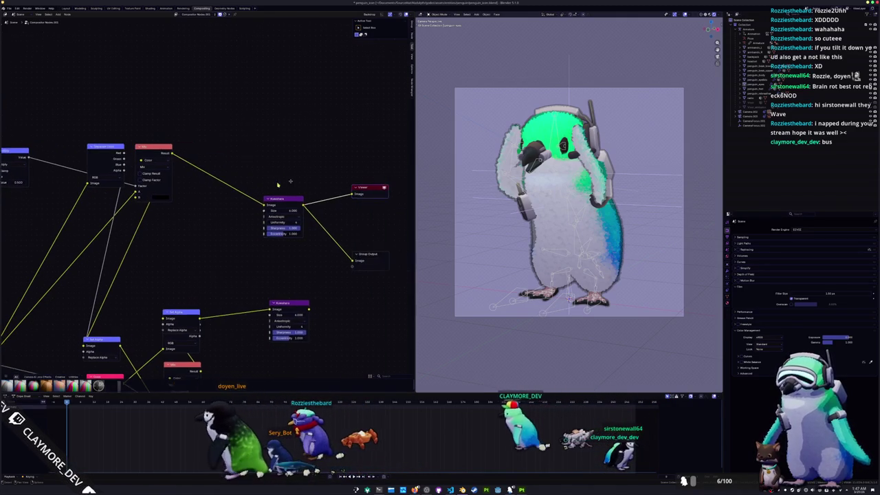
{"action": "left_click", "coordinate": [278, 217]}
{"action": "left_click", "coordinate": [278, 211]}
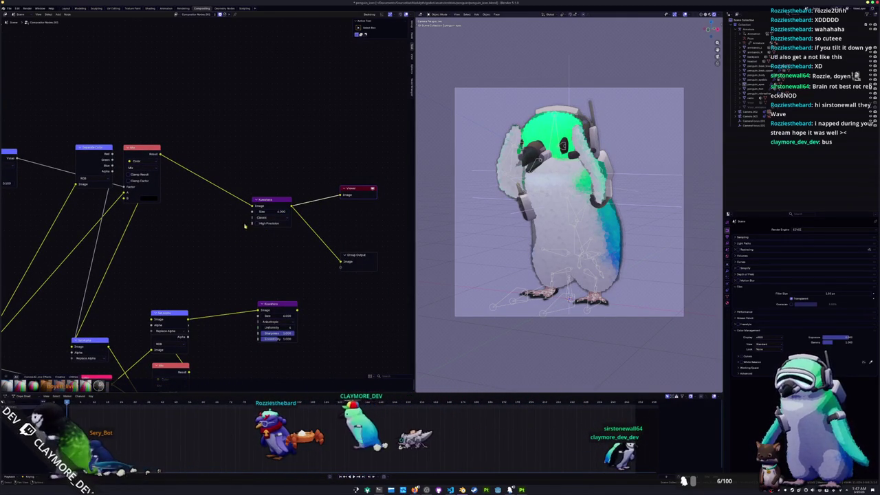
{"action": "left_click", "coordinate": [264, 236]}
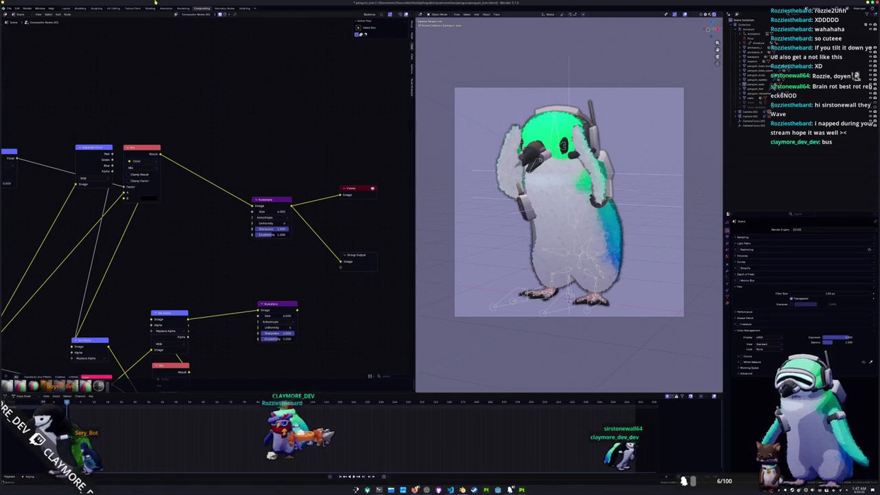
{"action": "left_click", "coordinate": [184, 9]}
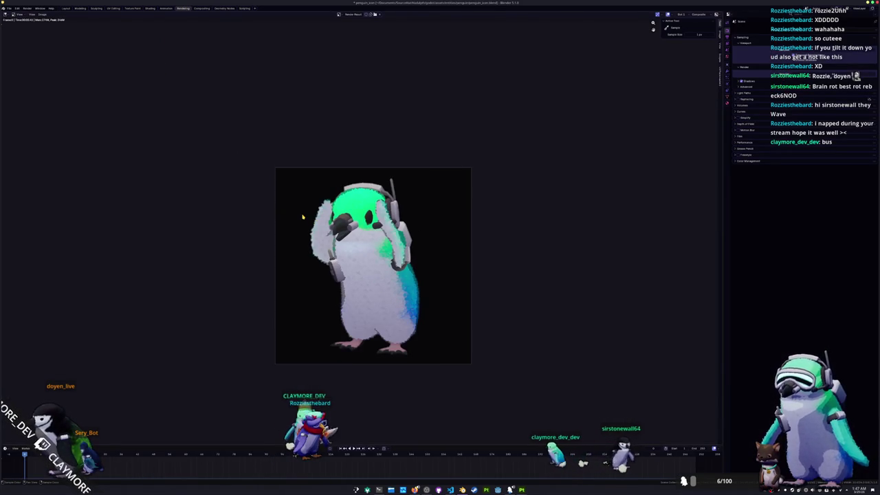
- Return to the Compositing workspace and pan to the Filter, Blur and Multiply nodes
{"action": "scroll", "coordinate": [401, 276], "scroll_direction": "up", "scroll_amount": 4}
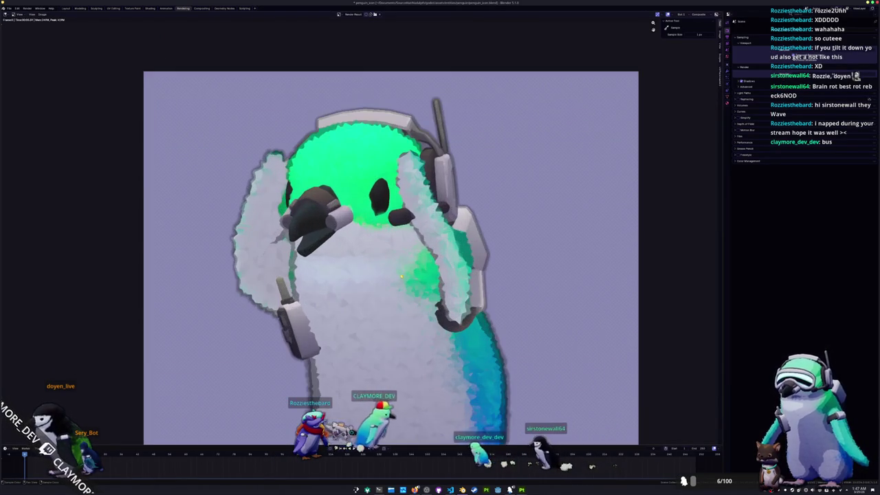
{"action": "scroll", "coordinate": [405, 278], "scroll_direction": "up", "scroll_amount": 5}
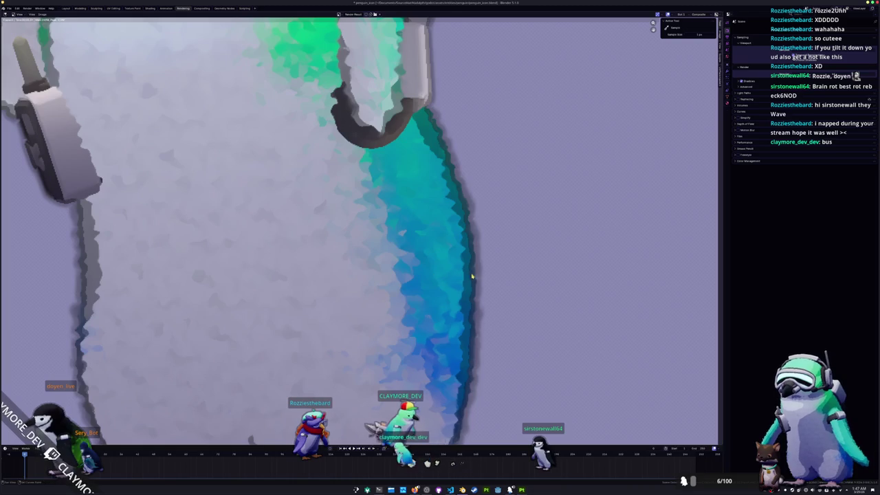
{"action": "scroll", "coordinate": [471, 277], "scroll_direction": "down", "scroll_amount": 3}
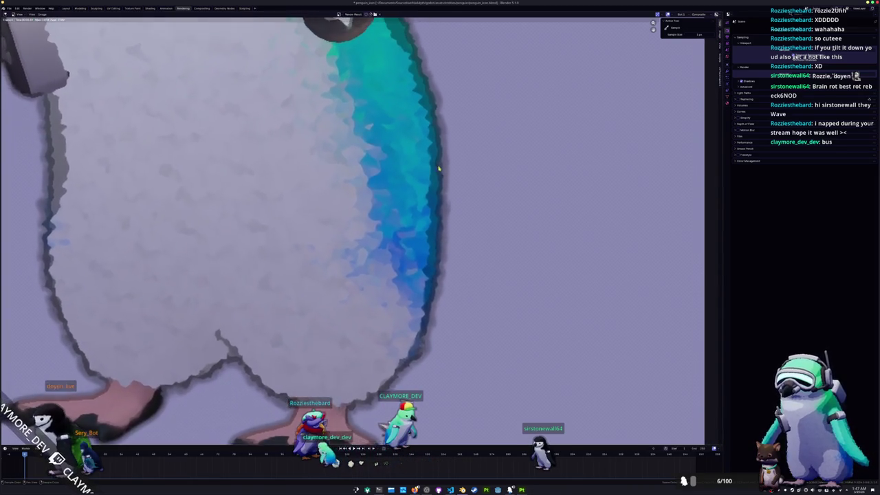
{"action": "scroll", "coordinate": [435, 175], "scroll_direction": "down", "scroll_amount": 4}
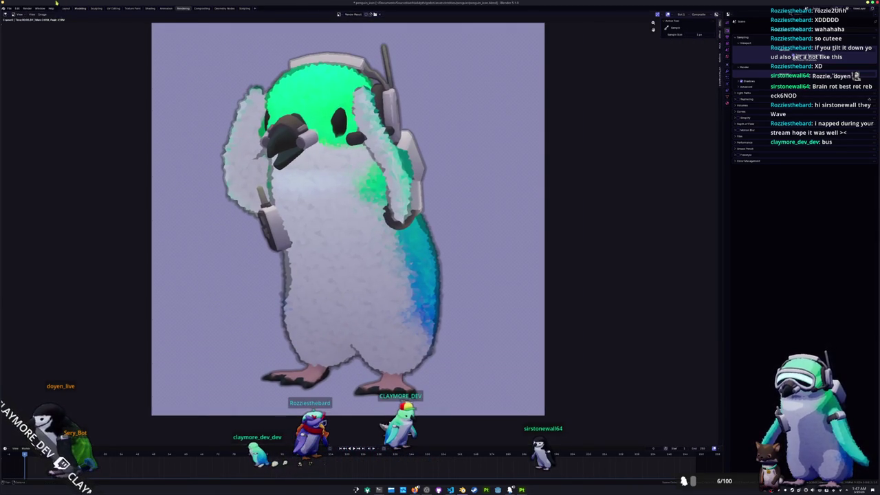
{"action": "left_click", "coordinate": [66, 9]}
{"action": "left_click", "coordinate": [132, 8]}
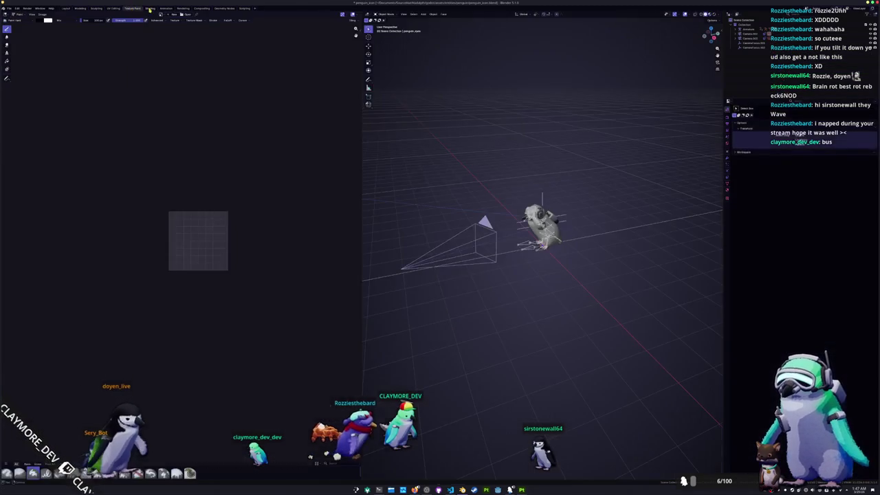
{"action": "left_click", "coordinate": [150, 9]}
{"action": "left_click", "coordinate": [166, 9]}
{"action": "left_click", "coordinate": [183, 9]}
{"action": "left_click", "coordinate": [201, 8]}
{"action": "scroll", "coordinate": [144, 229], "scroll_direction": "left", "scroll_amount": 5}
{"action": "mouse_move", "coordinate": [145, 229]}
{"action": "left_mouse_down"}
{"action": "mouse_move", "coordinate": [259, 195]}
{"action": "mouse_move", "coordinate": [257, 176]}
{"action": "mouse_move", "coordinate": [282, 175]}
{"action": "mouse_move", "coordinate": [255, 187]}
{"action": "left_mouse_up"}
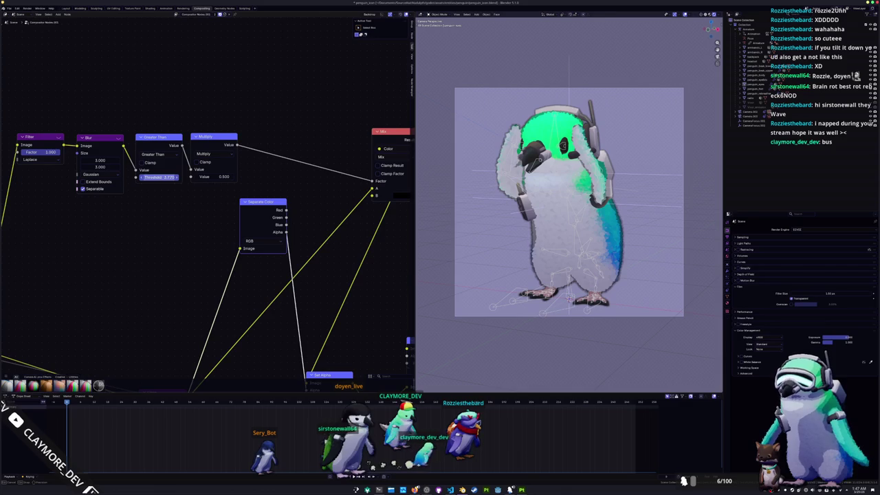
- Set the Multiply node's Value to 1 and check the solid black outline in the render
{"action": "left_click_drag", "start_coordinate": [310, 191], "coordinate": [180, 182]}
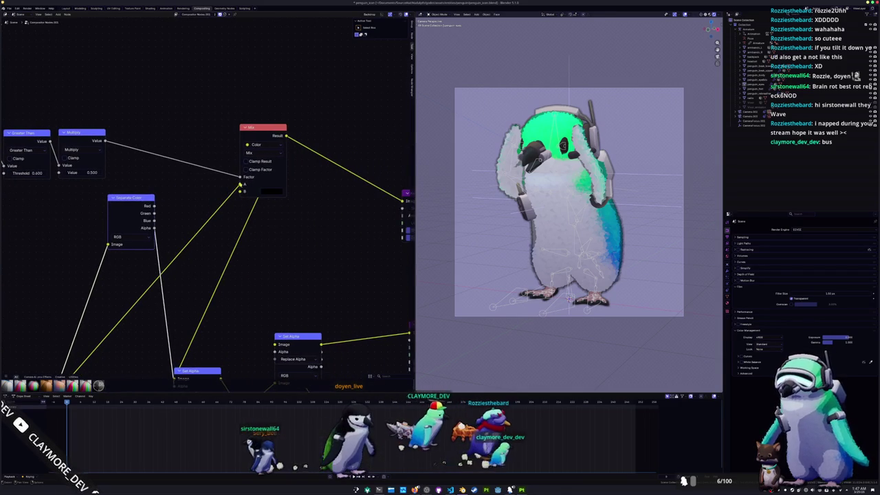
{"action": "left_click", "coordinate": [79, 173]}
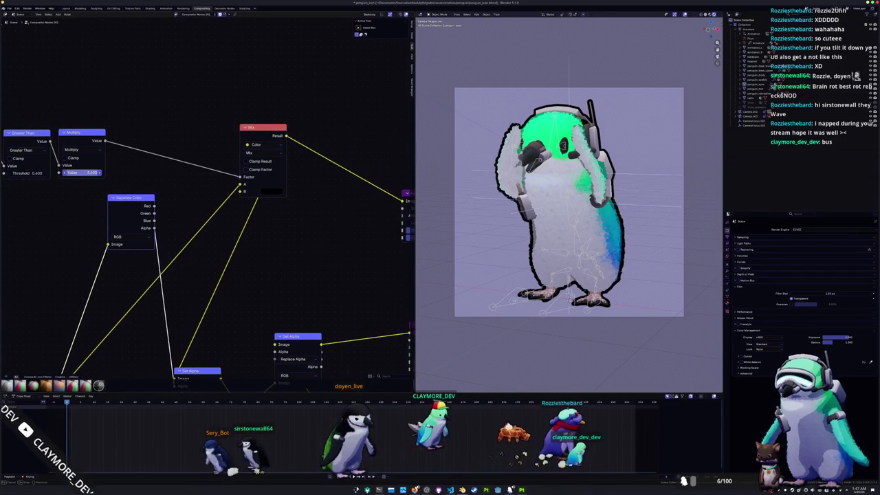
{"action": "type", "text": "1"}
{"action": "key", "text": "Return"}
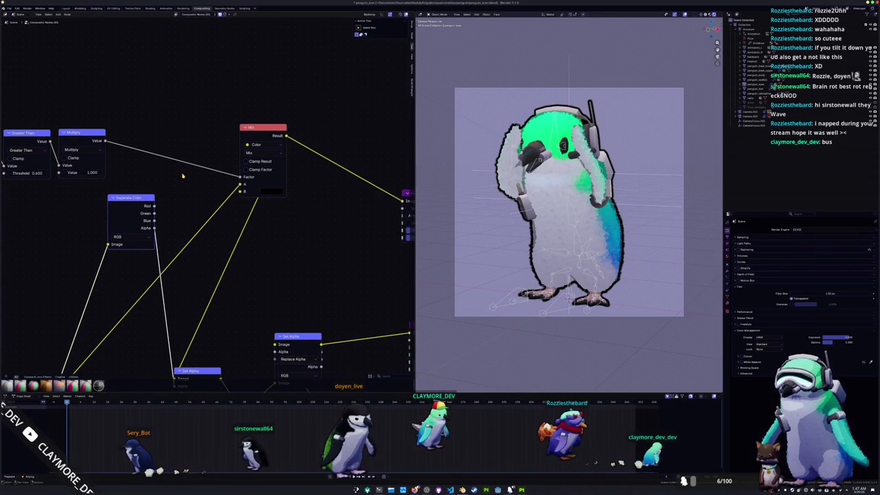
{"action": "scroll", "coordinate": [532, 207], "scroll_direction": "up", "scroll_amount": 10}
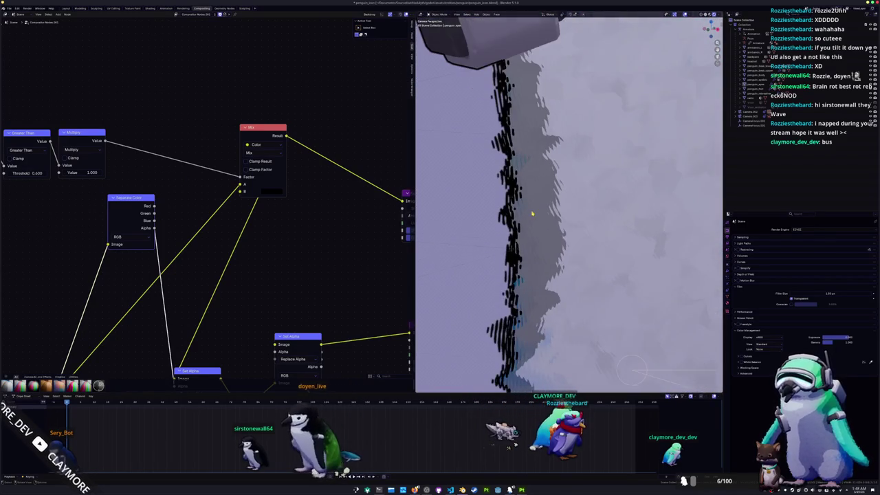
{"action": "scroll", "coordinate": [532, 213], "scroll_direction": "down", "scroll_amount": 10}
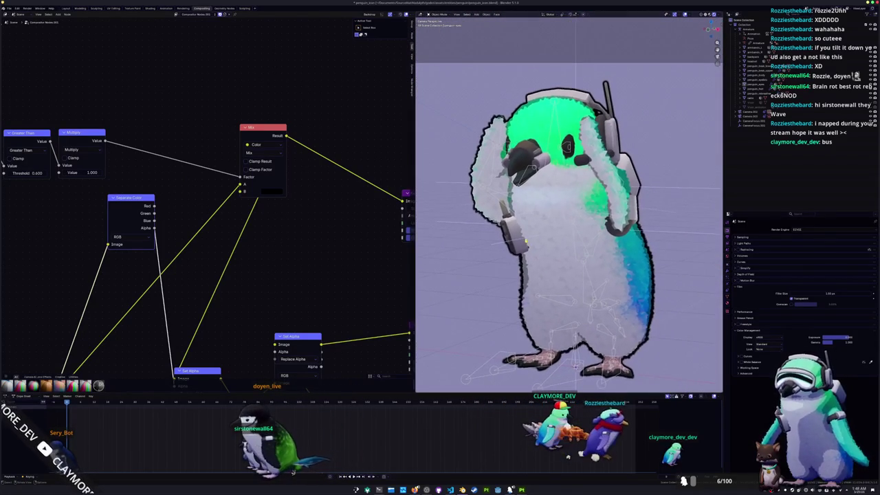
{"action": "scroll", "coordinate": [532, 214], "scroll_direction": "down", "scroll_amount": 2}
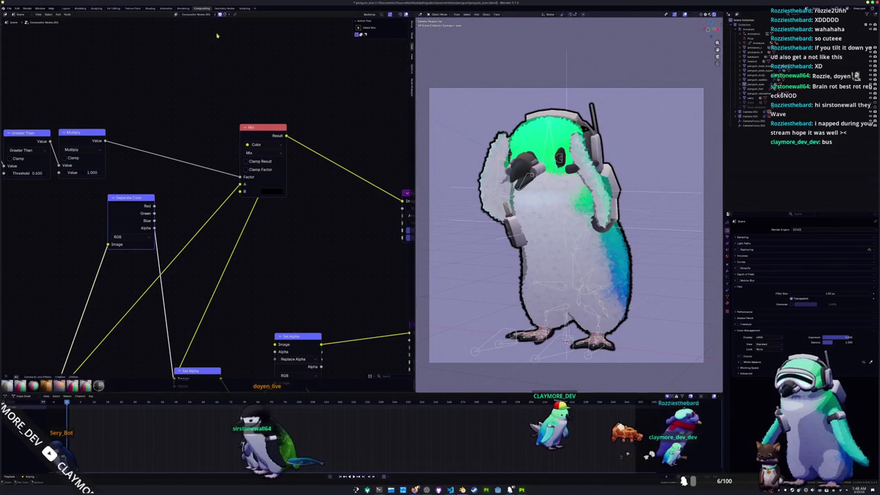
{"action": "left_click", "coordinate": [182, 9]}
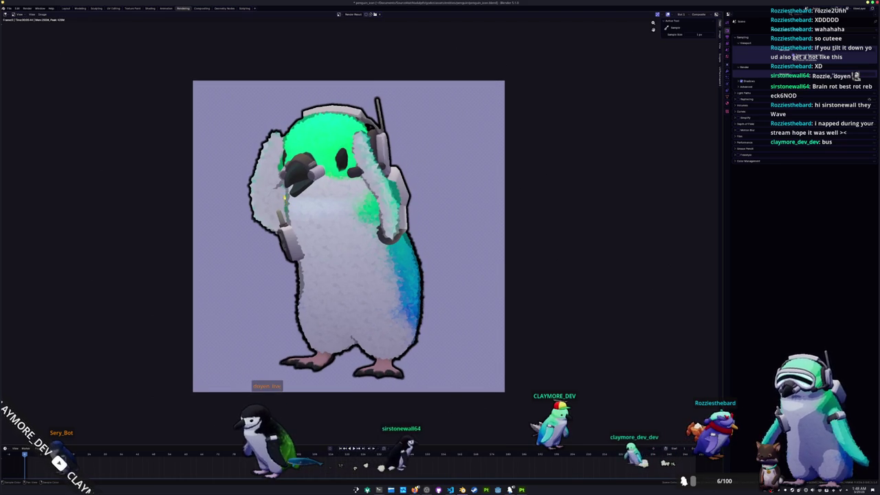
- Save the render via Image > Save As into the folder of PNG images
{"action": "scroll", "coordinate": [285, 199], "scroll_direction": "up", "scroll_amount": 10}
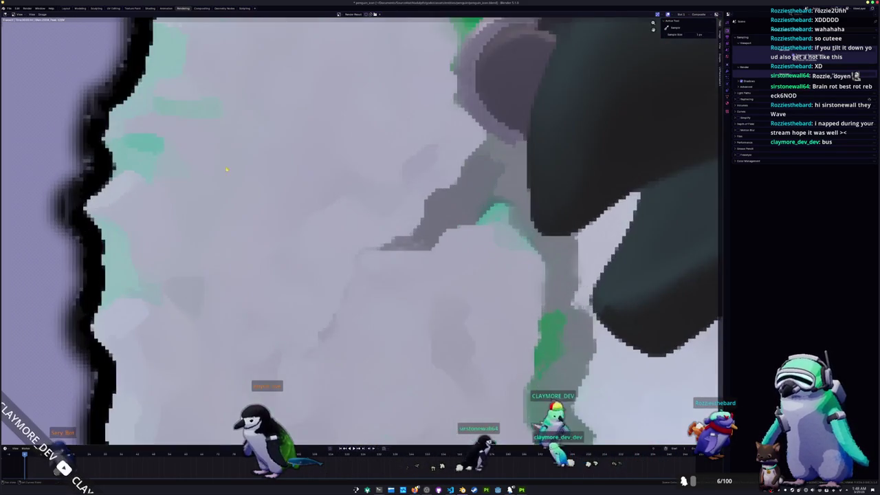
{"action": "scroll", "coordinate": [233, 171], "scroll_direction": "up", "scroll_amount": 8}
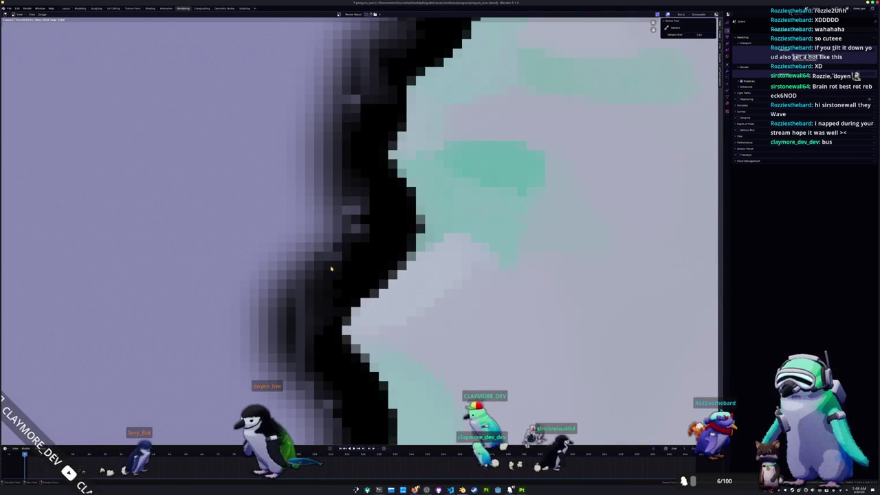
{"action": "scroll", "coordinate": [302, 299], "scroll_direction": "down", "scroll_amount": 10}
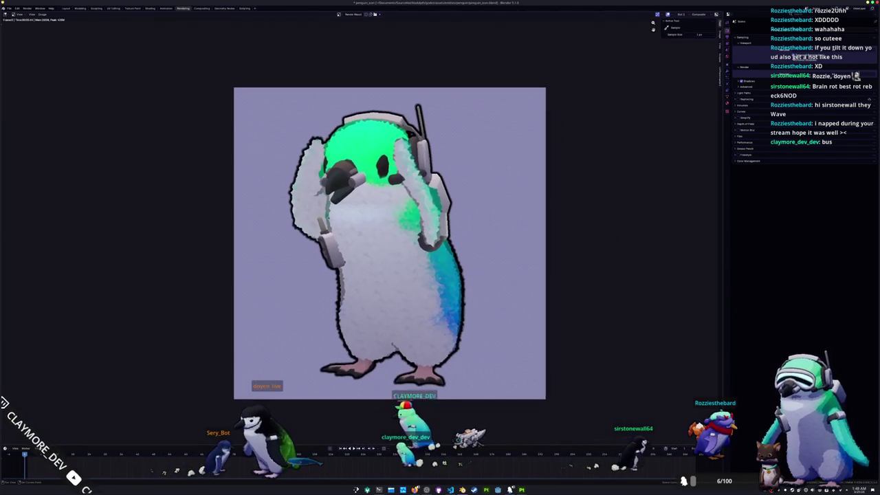
{"action": "left_click", "coordinate": [41, 14]}
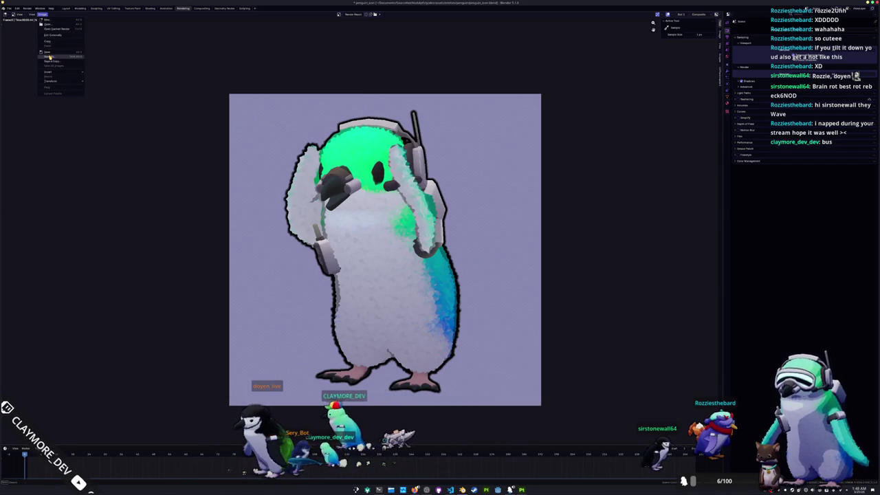
{"action": "left_click", "coordinate": [49, 57]}
{"action": "mouse_move", "coordinate": [301, 64]}
{"action": "left_mouse_down"}
{"action": "mouse_move", "coordinate": [474, 93]}
{"action": "mouse_move", "coordinate": [510, 109]}
{"action": "left_mouse_up"}
{"action": "left_click", "coordinate": [509, 109]}
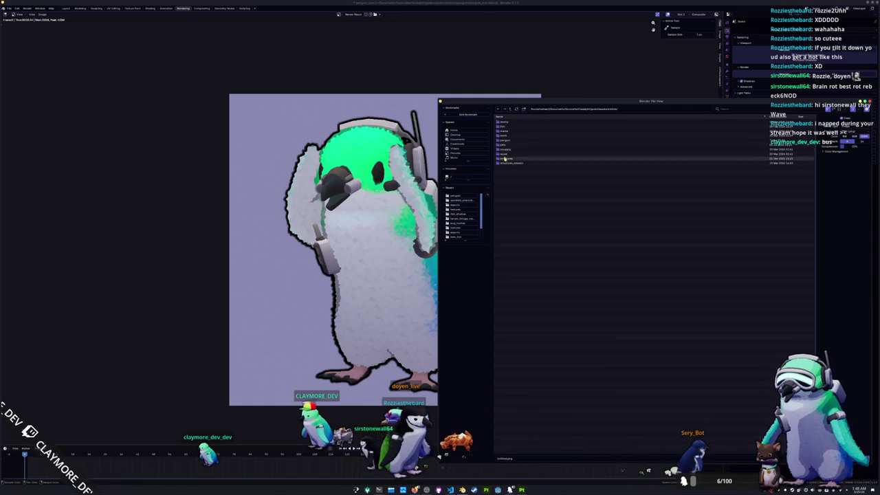
{"action": "left_click", "coordinate": [510, 110]}
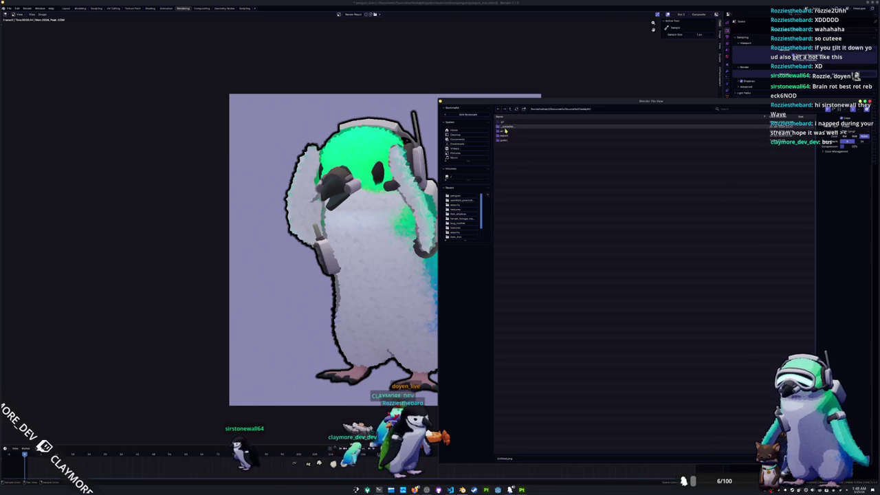
{"action": "double_click", "coordinate": [504, 146]}
{"action": "left_click", "coordinate": [525, 457]}
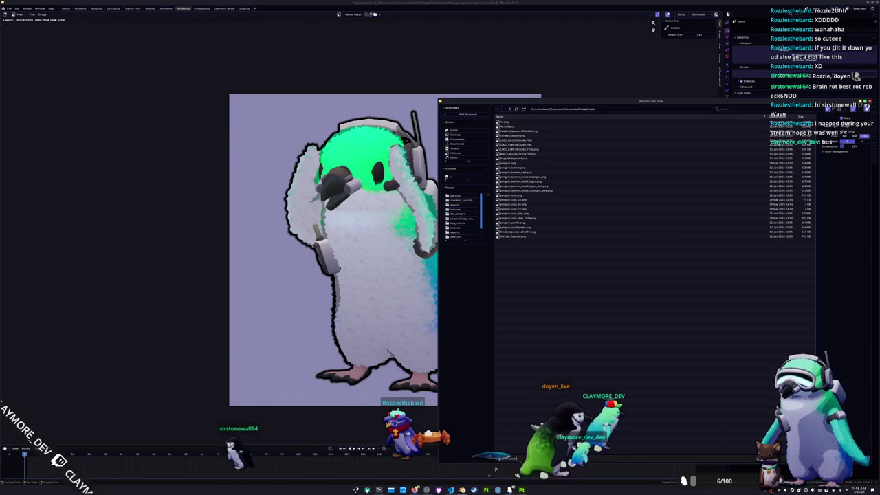
{"action": "key", "text": "Escape"}
{"action": "key", "text": "Escape"}
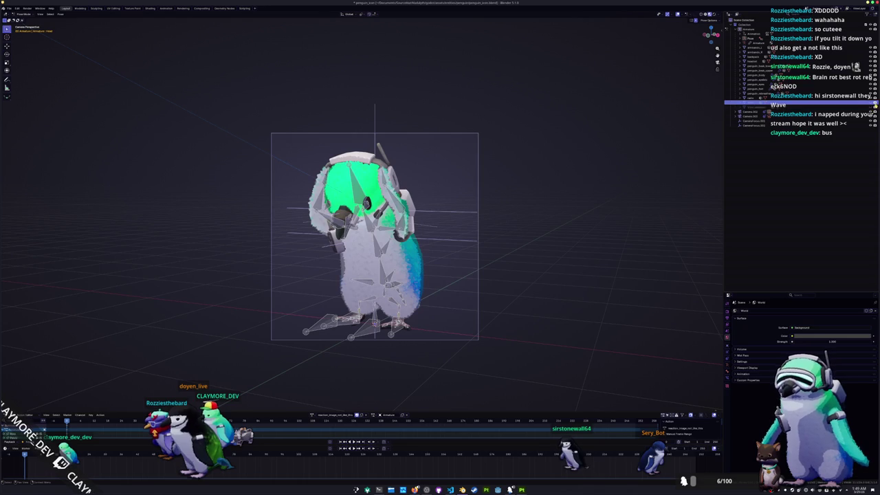
- Select the penguin's Armature and assign it the idle_pose action
{"action": "left_click", "coordinate": [749, 29]}
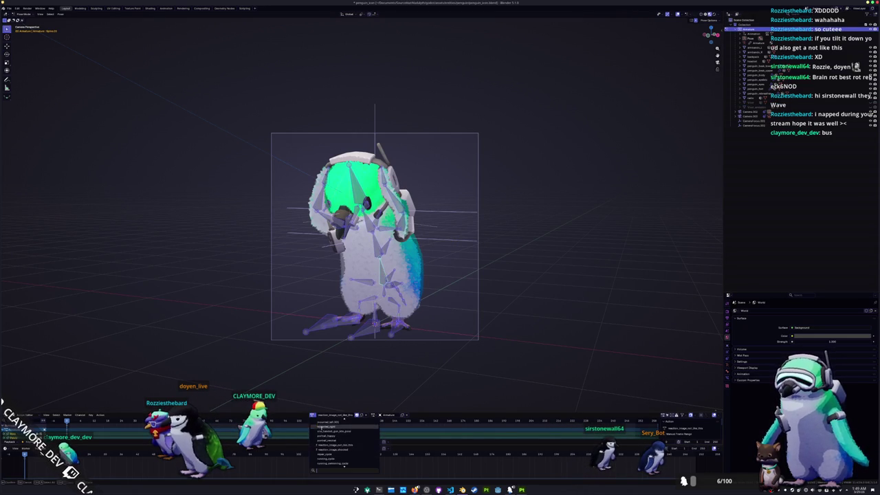
{"action": "type", "text": "idle_pos"}
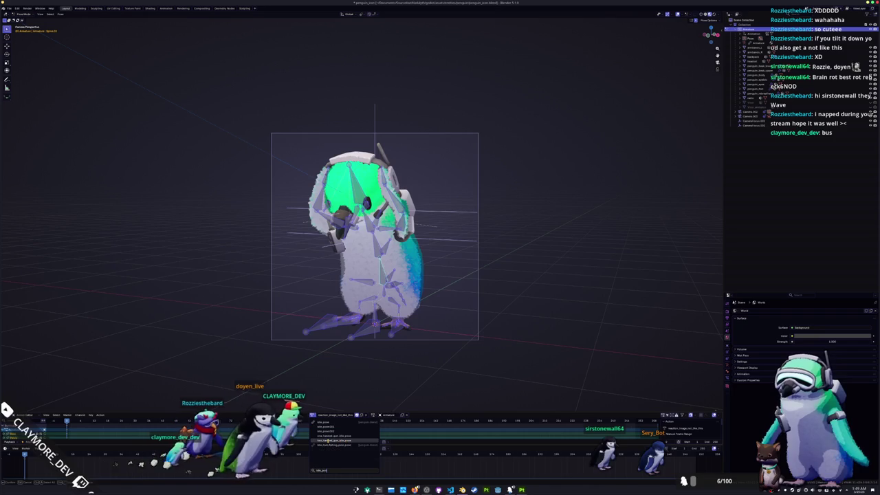
{"action": "key", "text": "Return"}
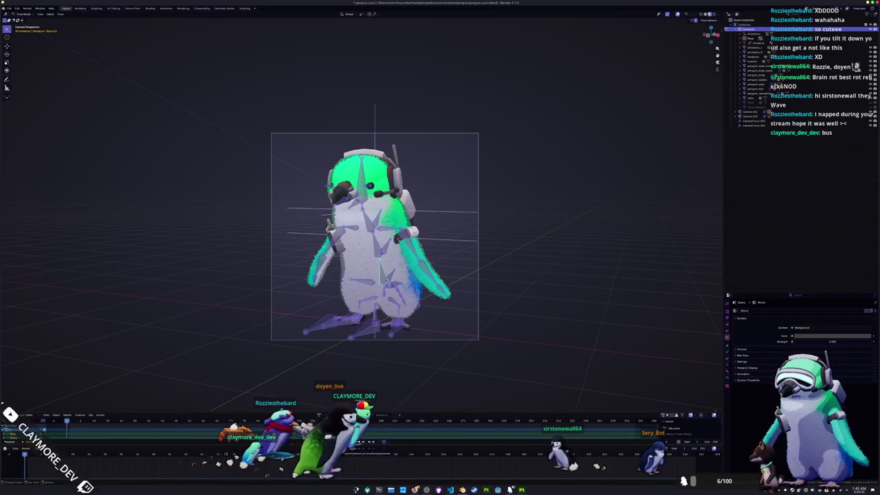
{"action": "left_click_drag", "start_coordinate": [544, 295], "coordinate": [522, 322]}
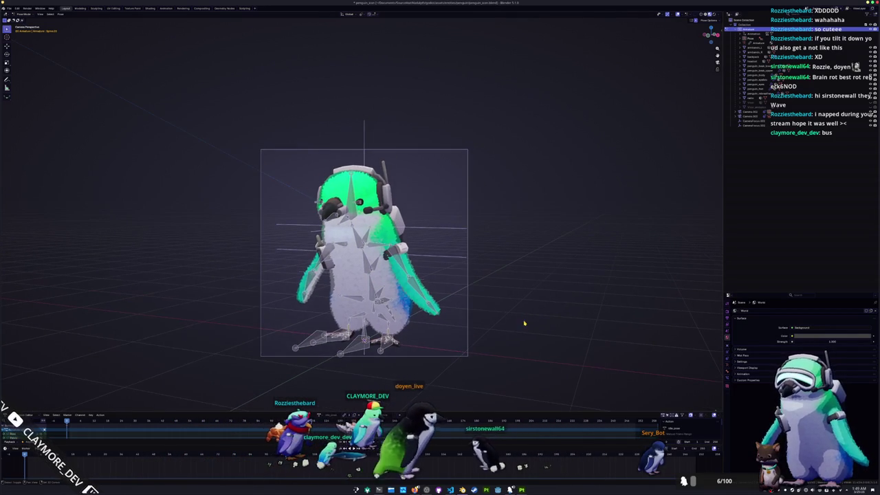
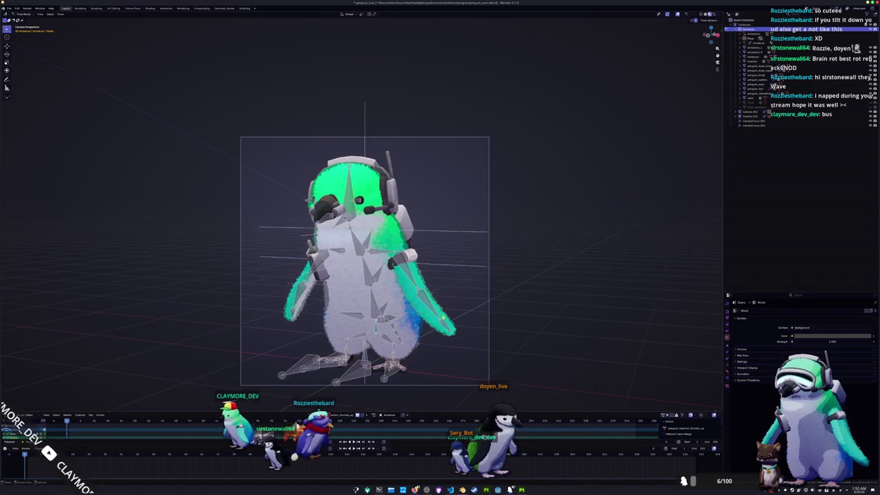
- Turn the penguin rig around the vertical Z axis, cancelling a second trial turn
{"action": "key", "text": "r"}
{"action": "key", "text": "z"}
{"action": "key", "text": "Return"}
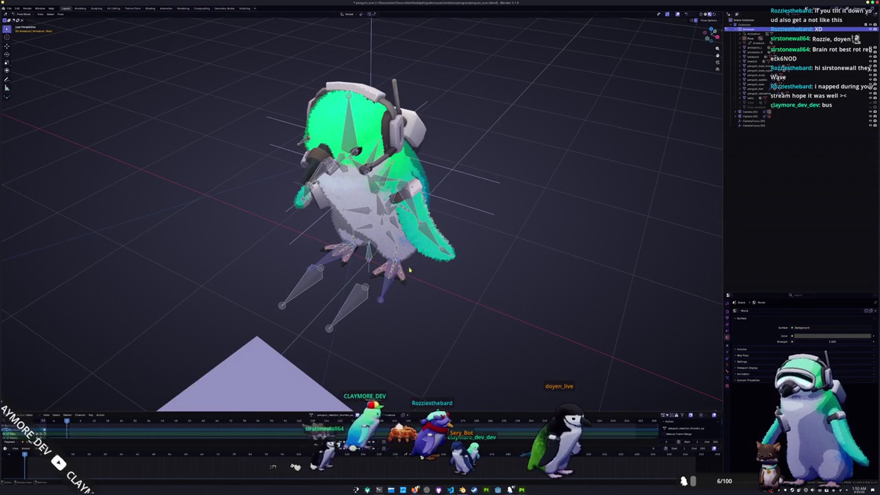
{"action": "key", "text": "r"}
{"action": "key", "text": "z"}
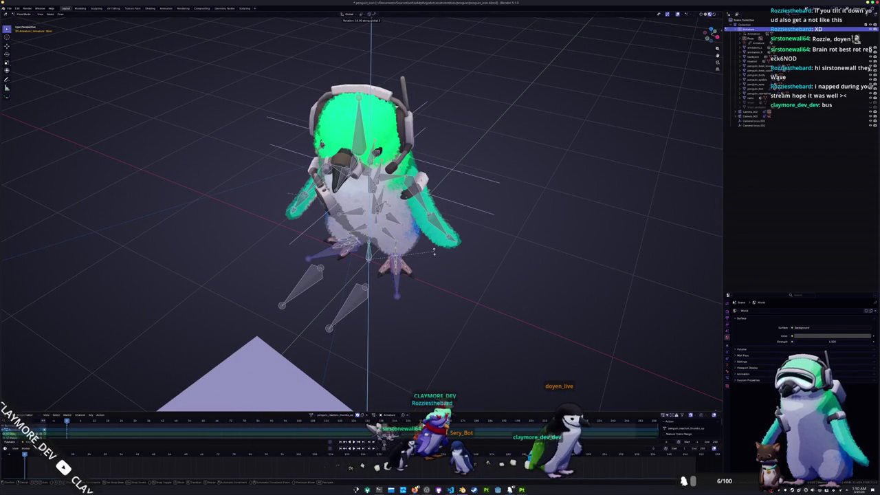
{"action": "key", "text": "Escape"}
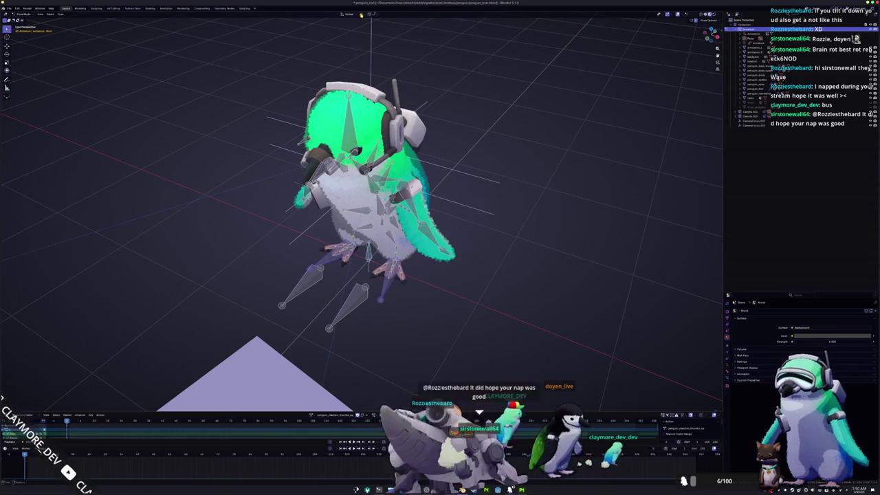
- Set the pivot point to Active Element and rotate the selected bones around Z
{"action": "left_click", "coordinate": [362, 13]}
{"action": "left_click", "coordinate": [377, 45]}
{"action": "left_click", "coordinate": [362, 14]}
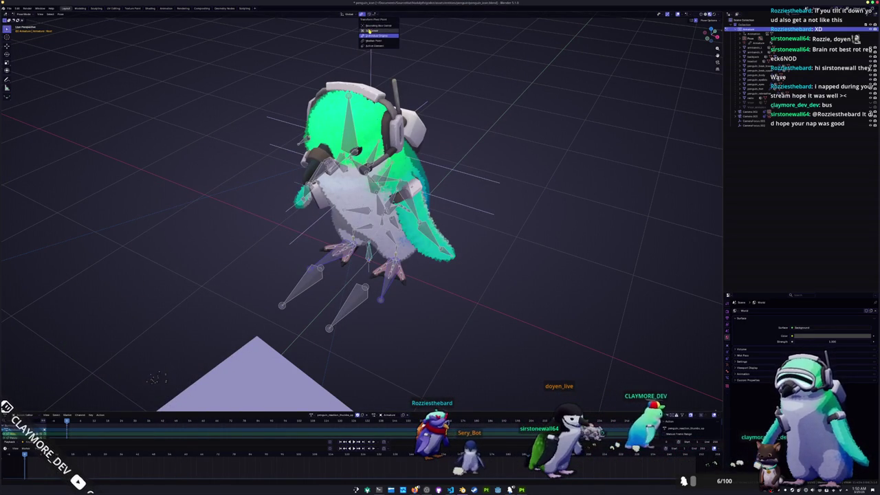
{"action": "left_click", "coordinate": [375, 45]}
{"action": "key", "text": "r"}
{"action": "key", "text": "z"}
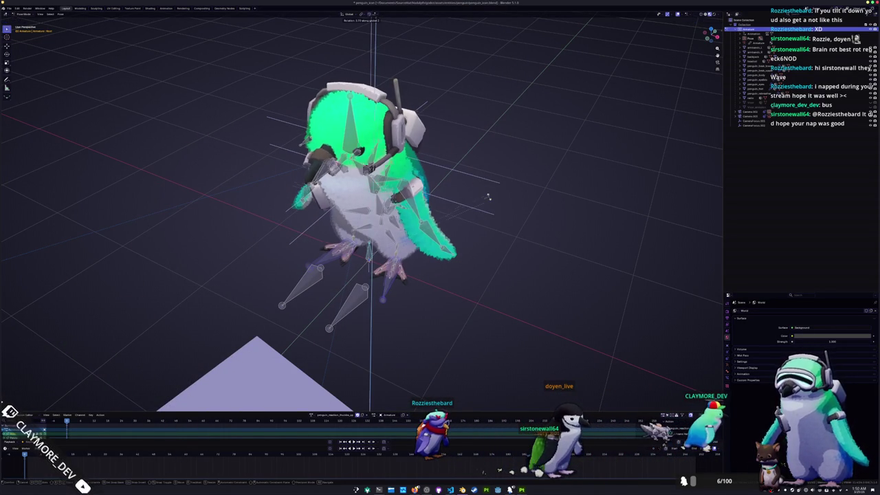
{"action": "left_click", "coordinate": [443, 227]}
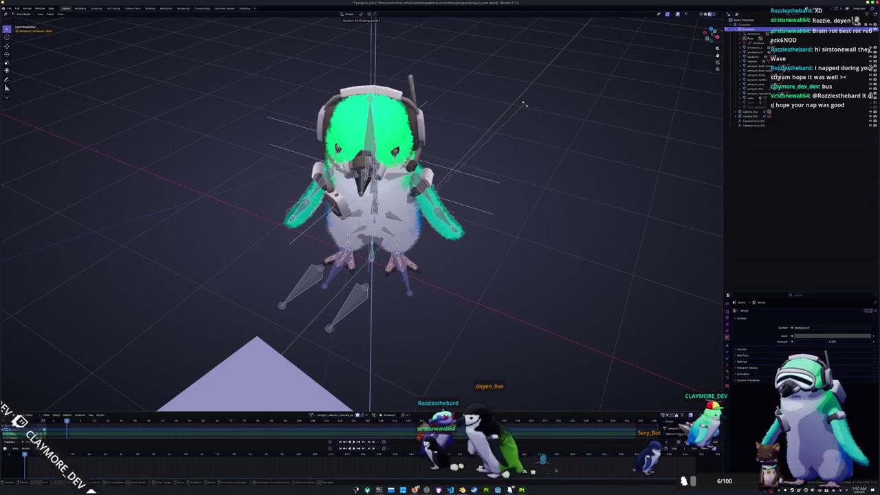
- From a frontal view, raise the left flipper outward by 23°
{"action": "key", "text": "KP_1"}
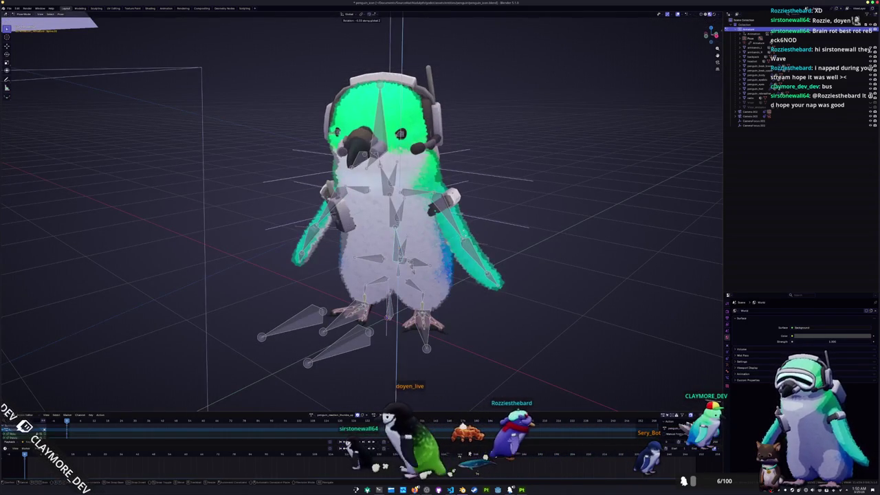
{"action": "key", "text": "KP_4"}
{"action": "key", "text": "KP_4"}
{"action": "key", "text": "KP_4"}
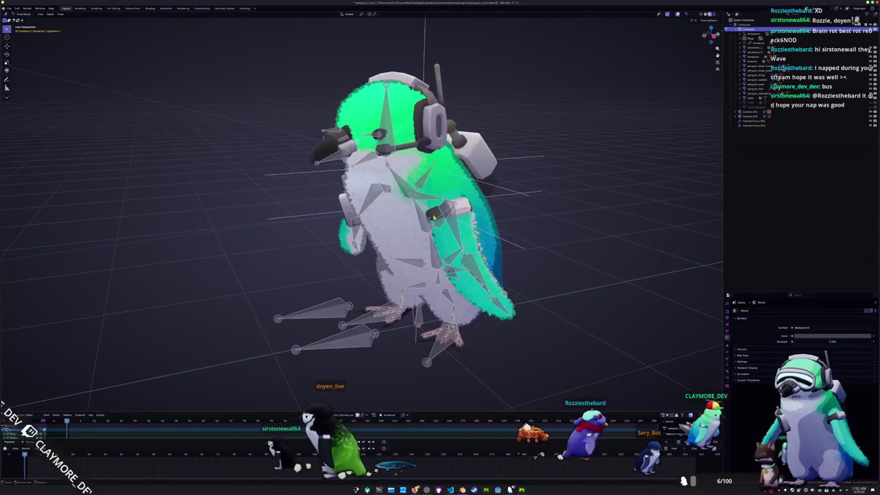
{"action": "key", "text": "KP_8"}
{"action": "key", "text": "KP_6"}
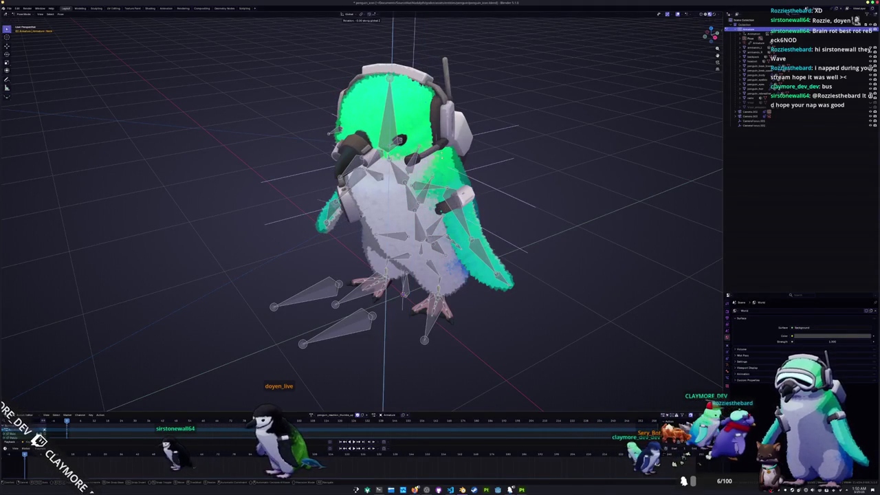
{"action": "type", "text": "23r"}
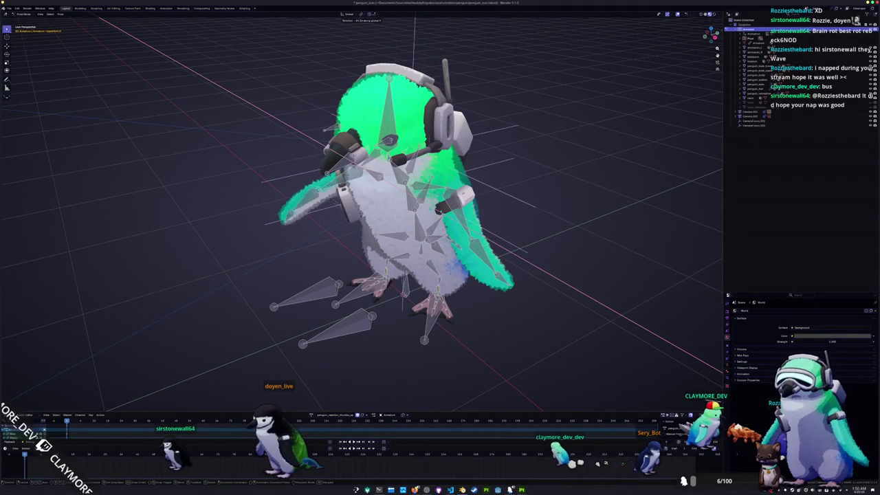
{"action": "left_click", "coordinate": [297, 215]}
{"action": "key", "text": "KP_2"}
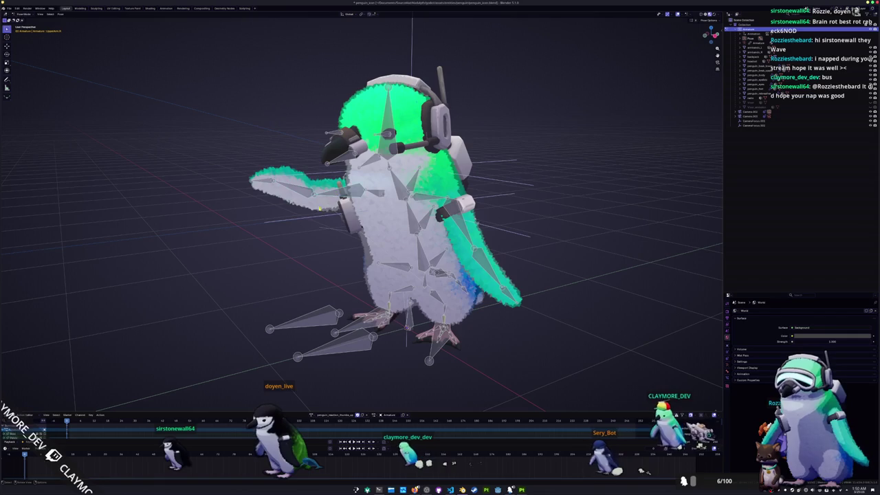
- Switch to the camera view and rotate the raised left flipper down to hang
{"action": "key", "text": "r"}
{"action": "key", "text": "KP_0"}
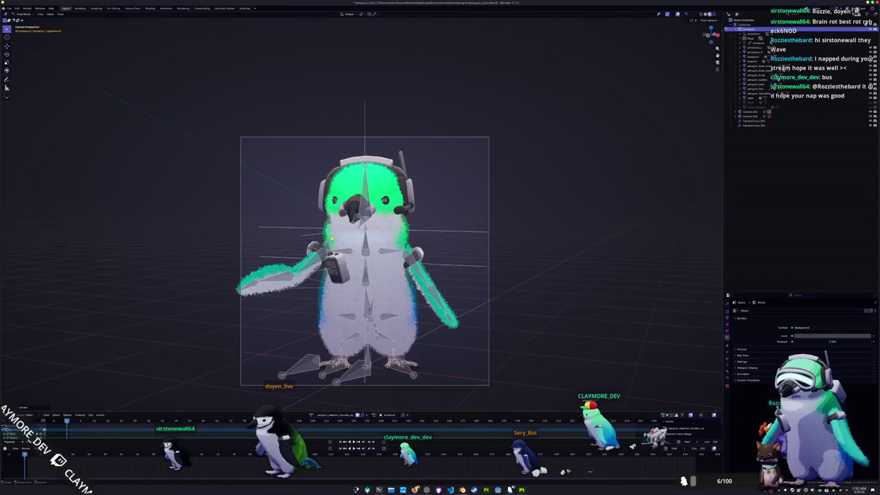
{"action": "key", "text": "KP_0"}
{"action": "key", "text": "KP_0"}
{"action": "key", "text": "r"}
{"action": "key", "text": "z"}
{"action": "key", "text": "Return"}
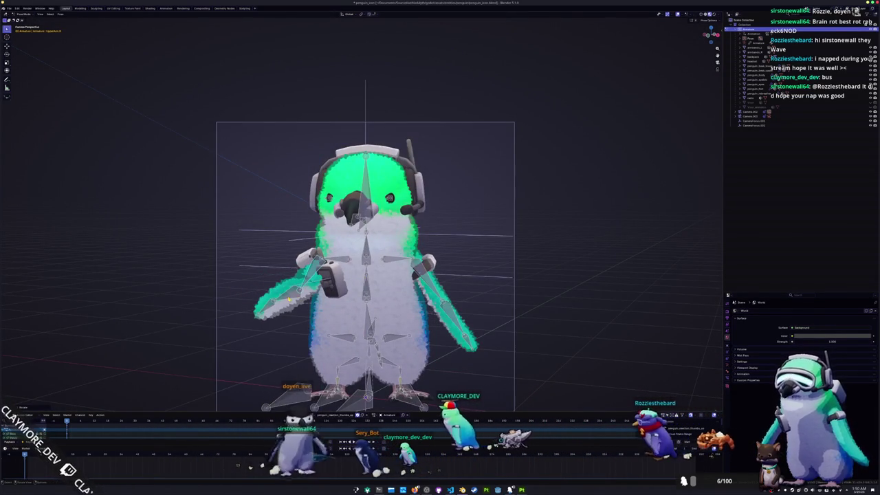
{"action": "key", "text": "r"}
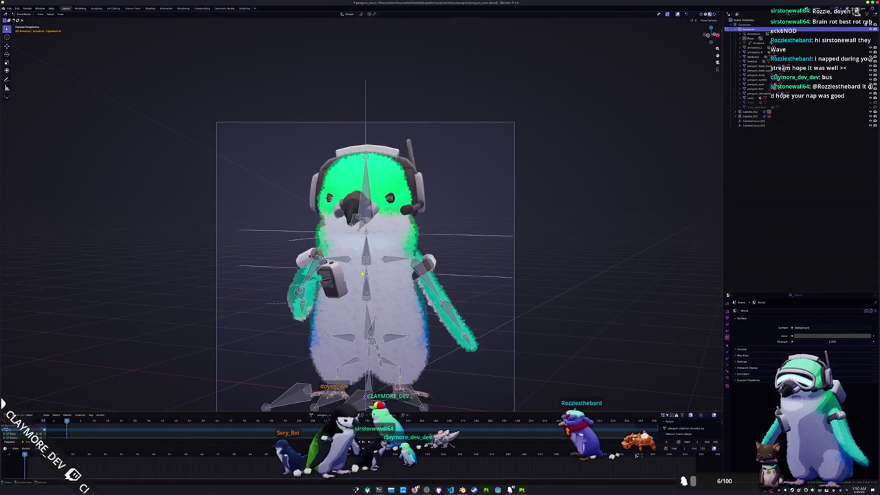
{"action": "scroll", "coordinate": [365, 262], "scroll_direction": "down", "scroll_amount": 1}
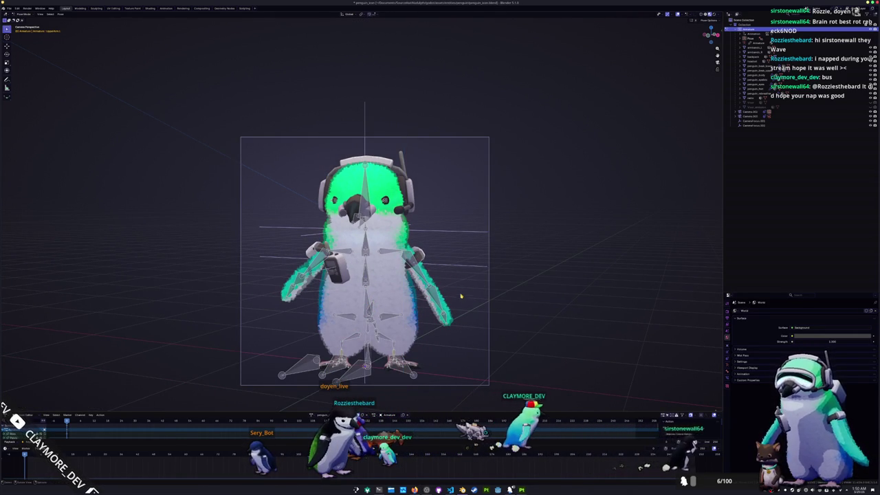
{"action": "scroll", "coordinate": [459, 291], "scroll_direction": "down", "scroll_amount": 1}
- Tilt the head bone around the X axis and select all the rig's bones
{"action": "key", "text": "r"}
{"action": "key", "text": "x"}
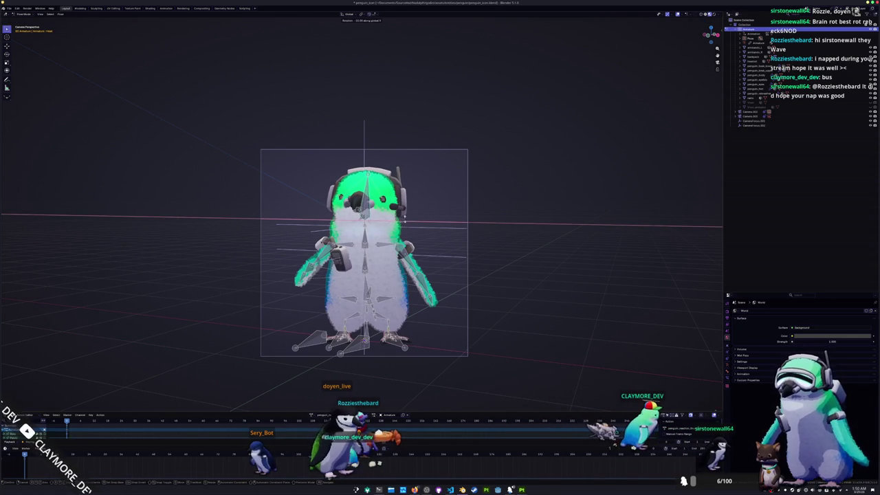
{"action": "left_click", "coordinate": [415, 237]}
{"action": "scroll", "coordinate": [443, 236], "scroll_direction": "down", "scroll_amount": 1}
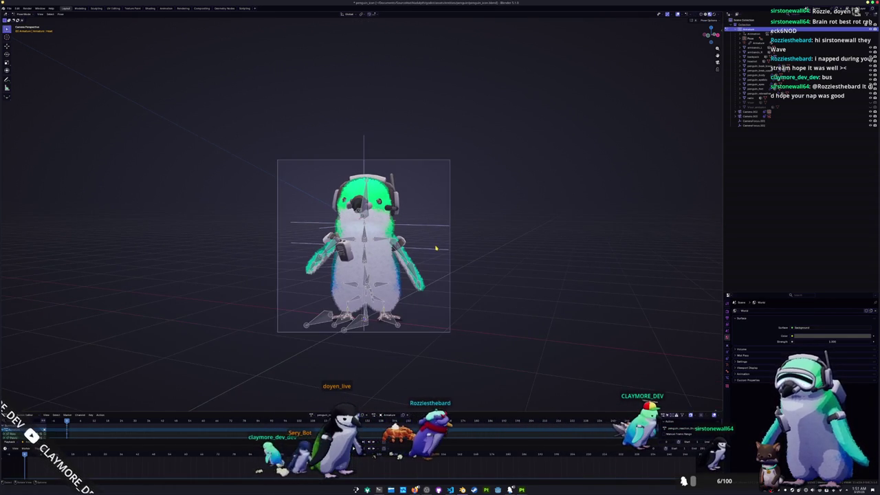
{"action": "key", "text": "a"}
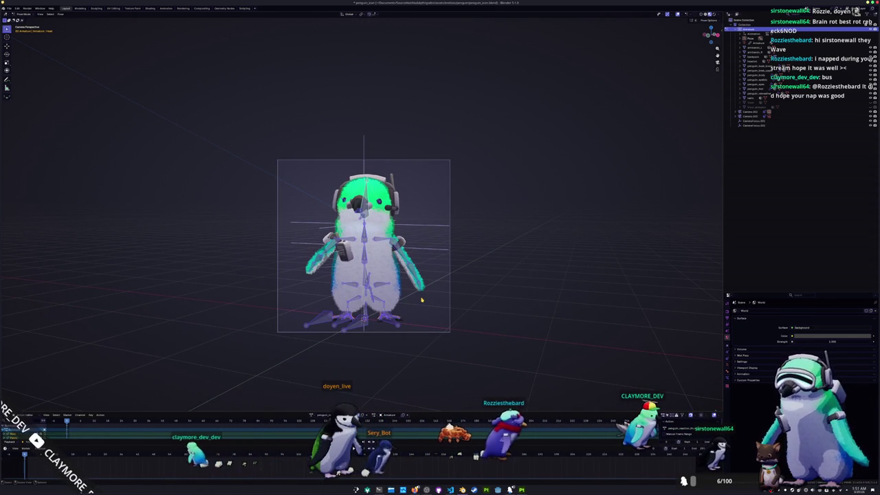
{"action": "left_click", "coordinate": [183, 8]}
- Render the posed penguin with F12 and save it as penguin_reaction_thumbs_up.png
{"action": "key", "text": "F12"}
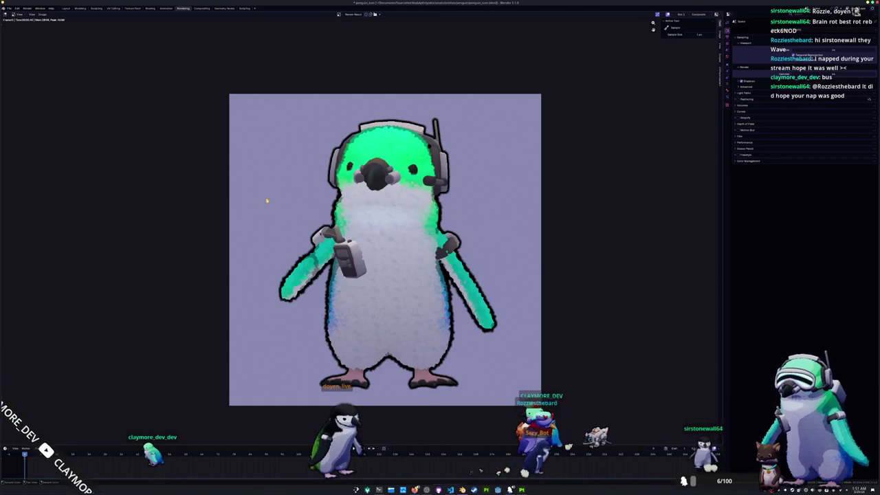
{"action": "left_click", "coordinate": [43, 14]}
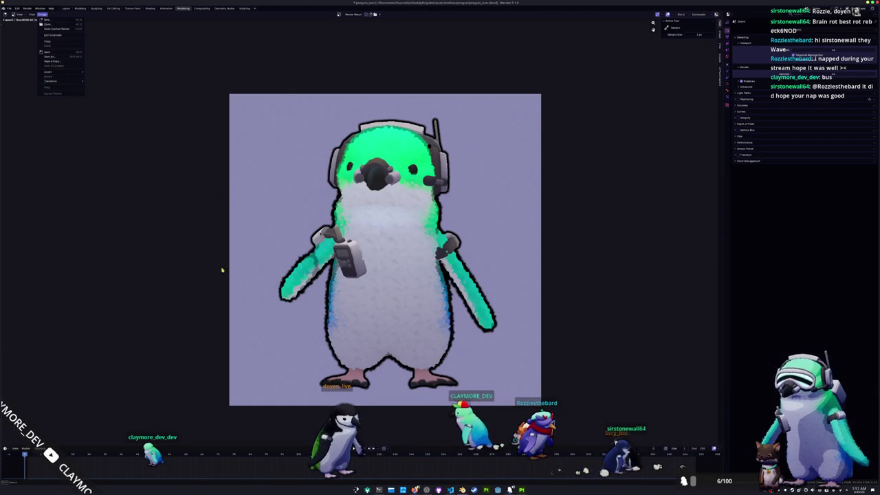
{"action": "left_click", "coordinate": [51, 57]}
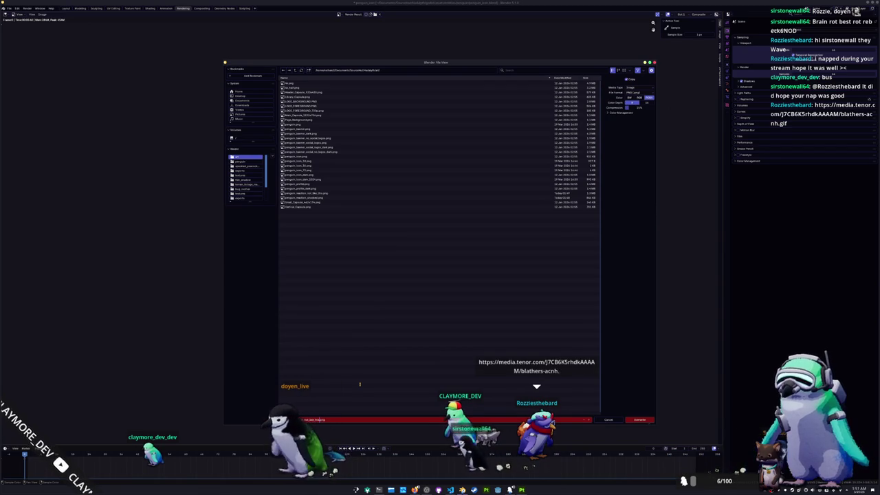
{"action": "key", "text": "BackSpace"}
{"action": "key", "text": "BackSpace"}
{"action": "key", "text": "BackSpace"}
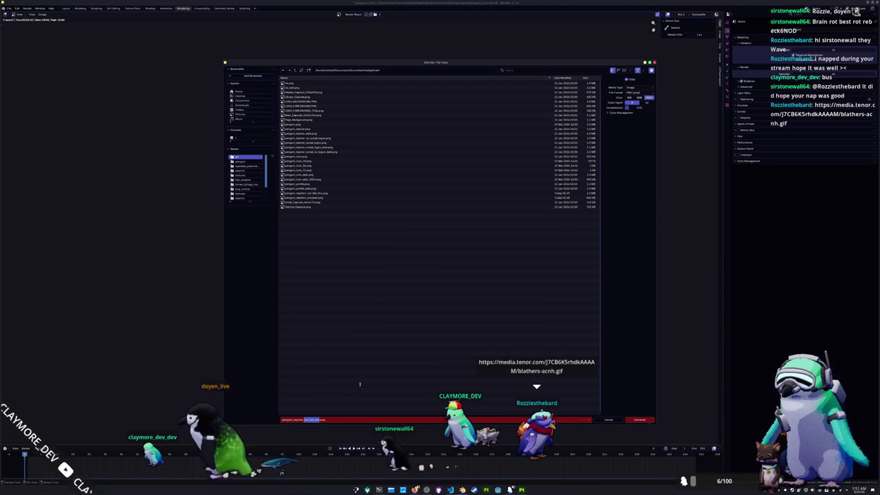
{"action": "type", "text": "thumbs_up"}
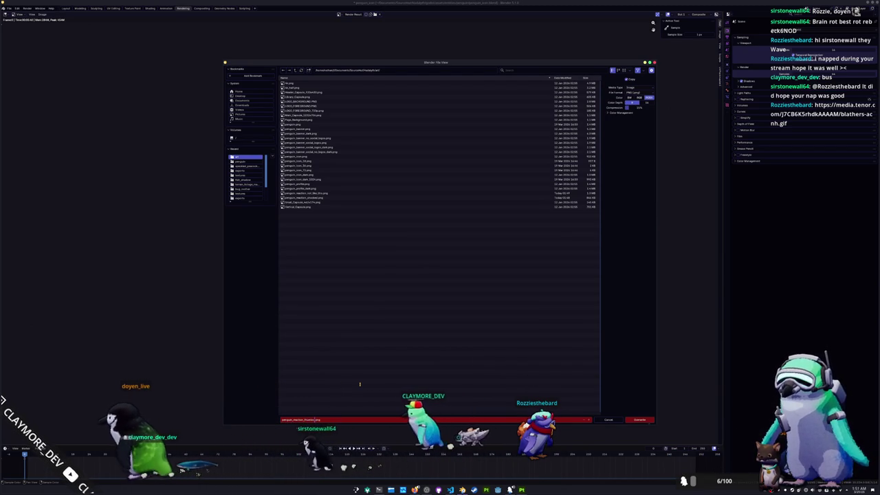
{"action": "key", "text": "Return"}
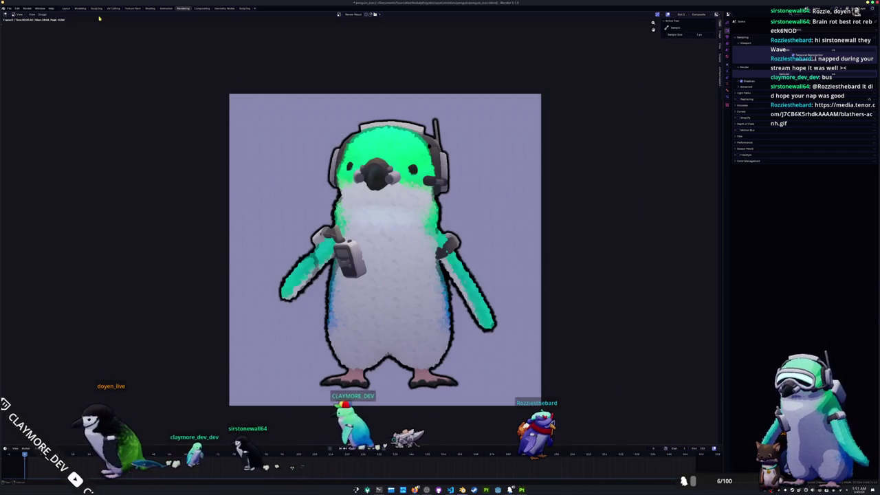
{"action": "left_click", "coordinate": [68, 9]}
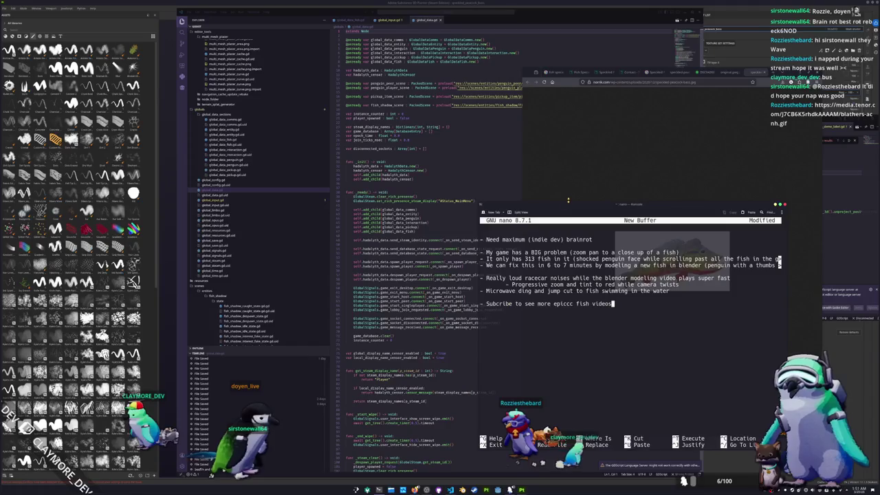
- Launch Kdenlive from the launcher search and start a Vertical HD project
{"action": "left_click_drag", "start_coordinate": [568, 200], "coordinate": [524, 202]}
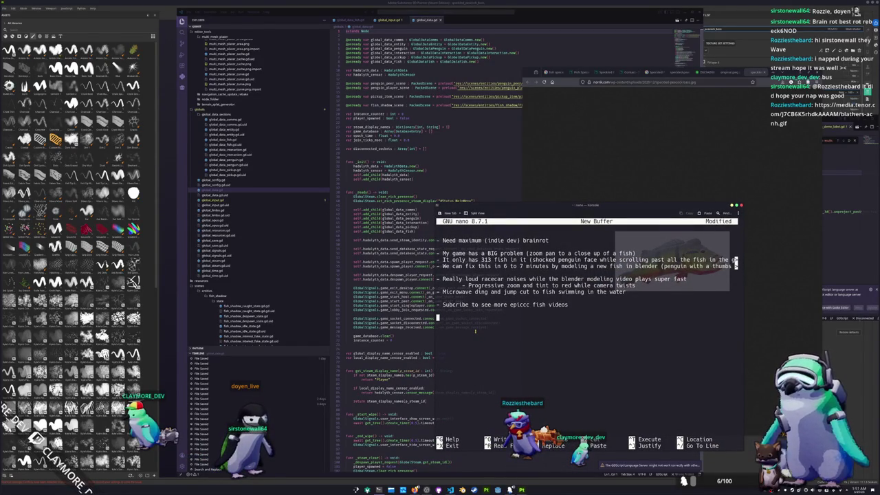
{"action": "key", "text": "super"}
{"action": "type", "text": "k"}
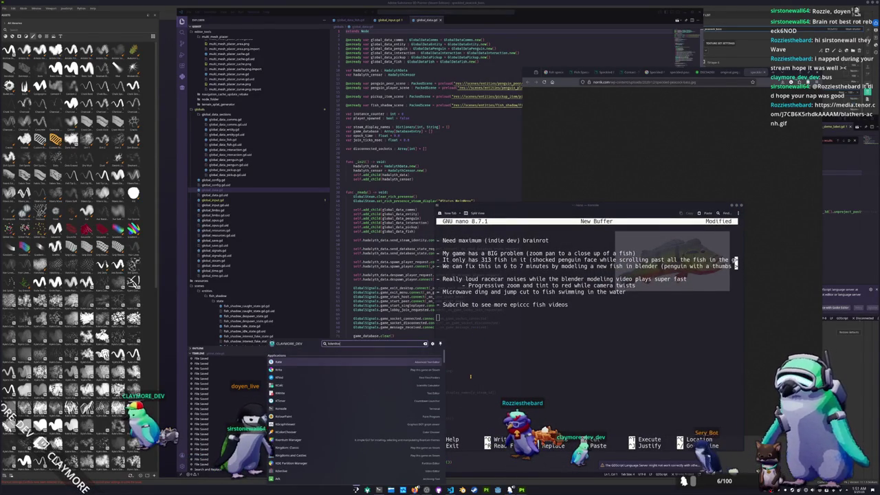
{"action": "key", "text": "Return"}
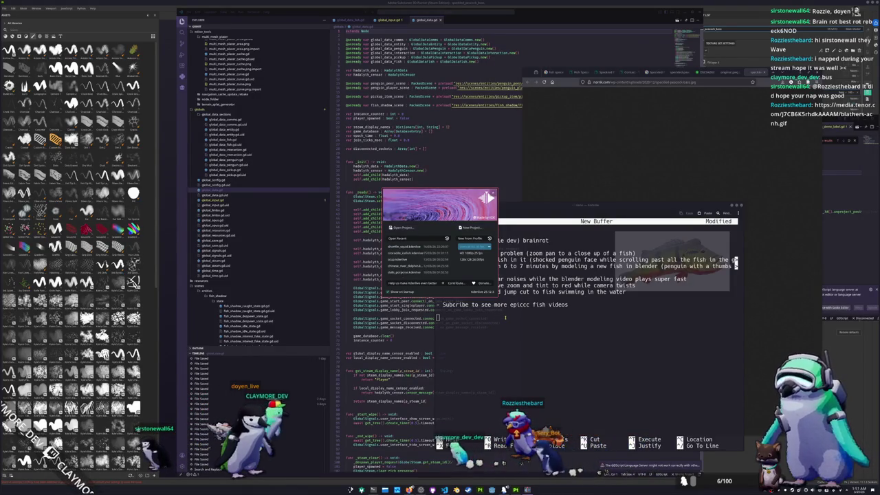
{"action": "left_click", "coordinate": [470, 227]}
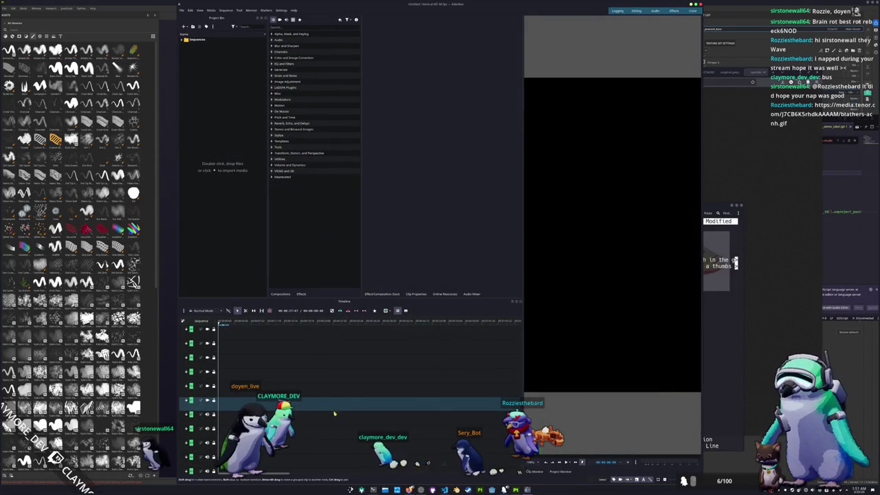
{"action": "double_click", "coordinate": [222, 138]}
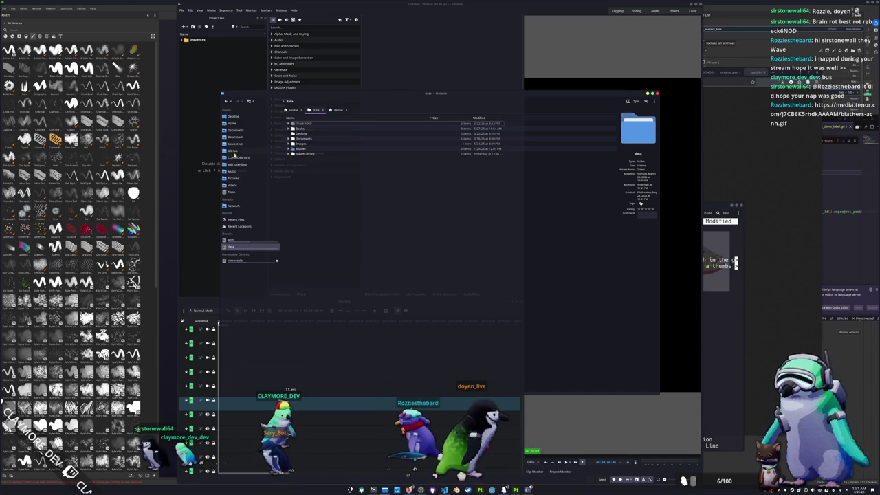
{"action": "left_click", "coordinate": [232, 184]}
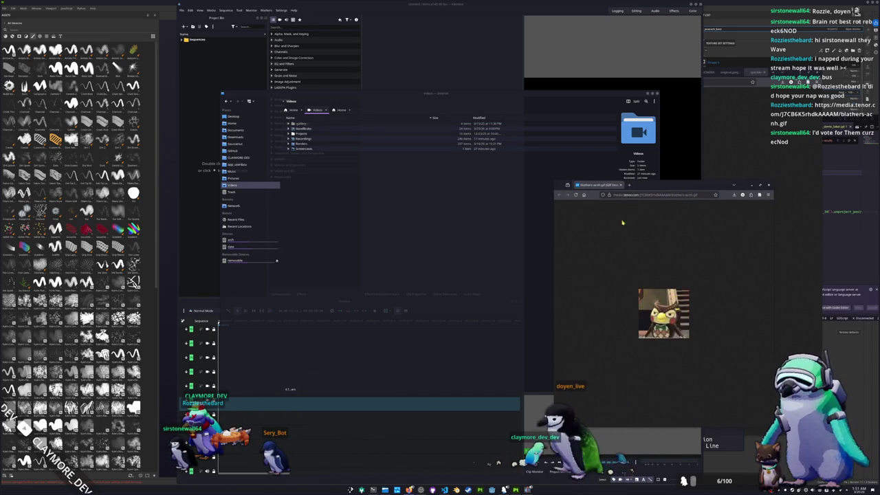
{"action": "left_click", "coordinate": [619, 185]}
{"action": "left_click", "coordinate": [288, 138]}
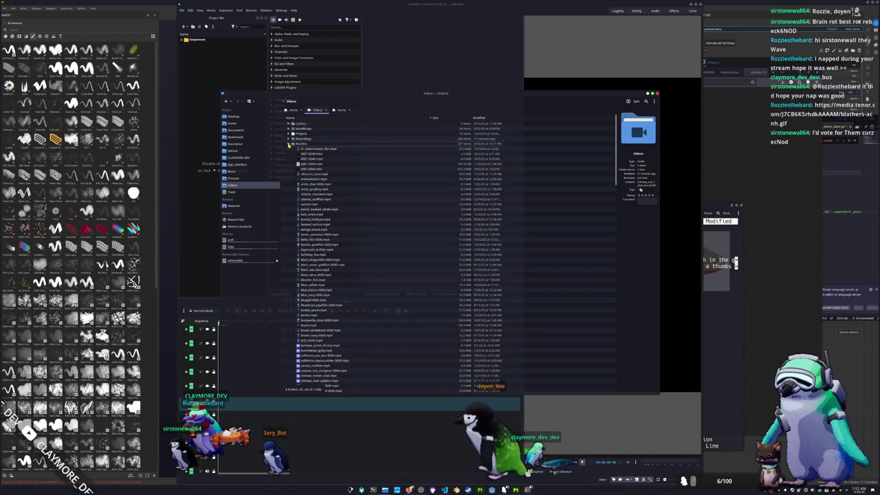
{"action": "scroll", "coordinate": [309, 227], "scroll_direction": "down", "scroll_amount": 15}
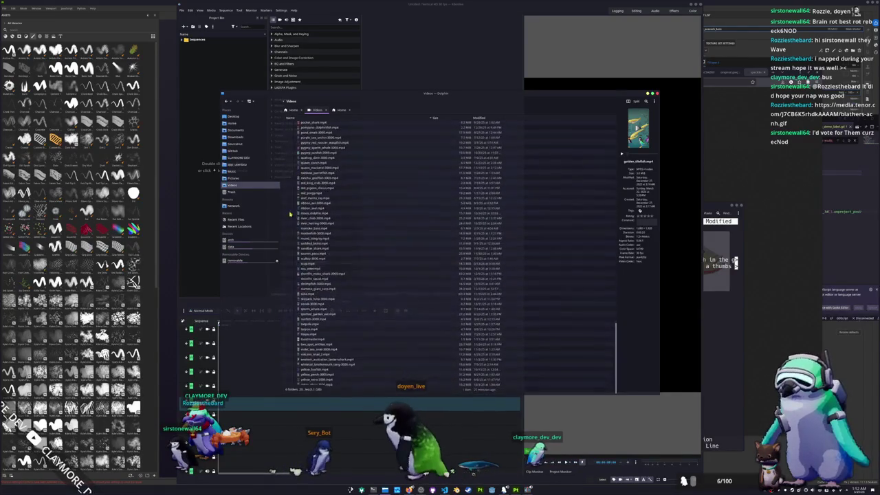
{"action": "left_click_drag", "start_coordinate": [340, 96], "coordinate": [453, 86]}
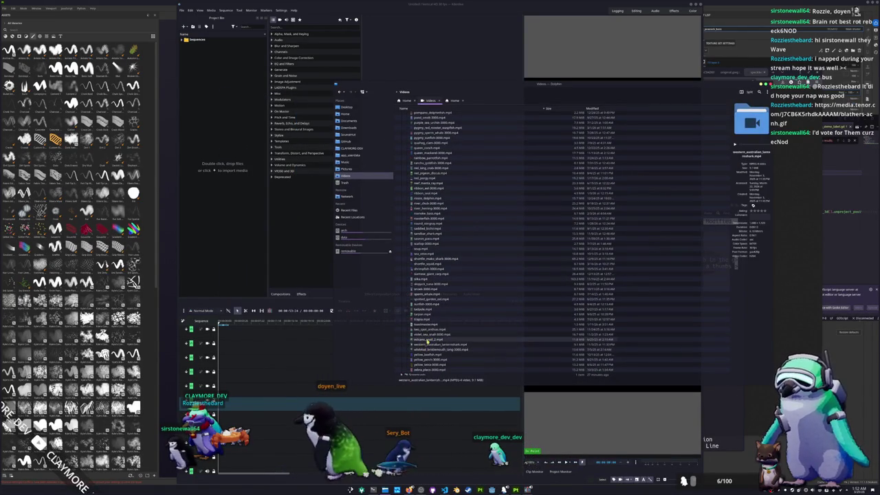
{"action": "scroll", "coordinate": [431, 332], "scroll_direction": "up", "scroll_amount": 15}
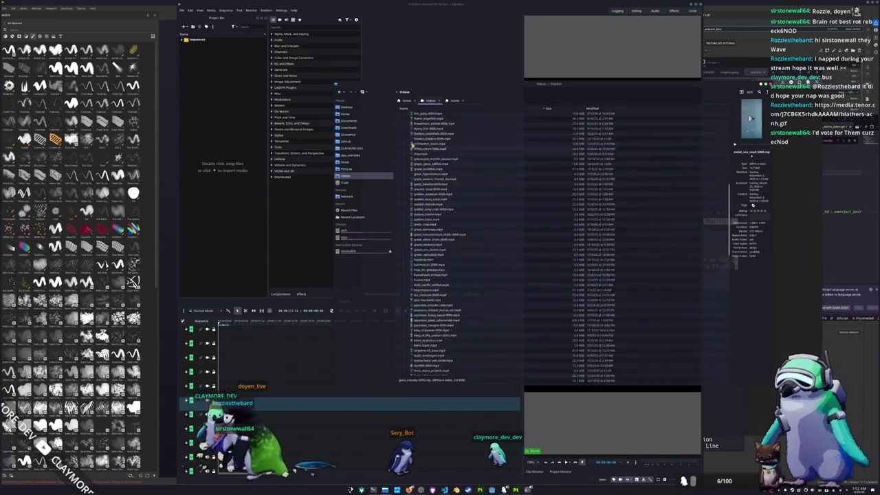
{"action": "scroll", "coordinate": [411, 173], "scroll_direction": "up", "scroll_amount": 10}
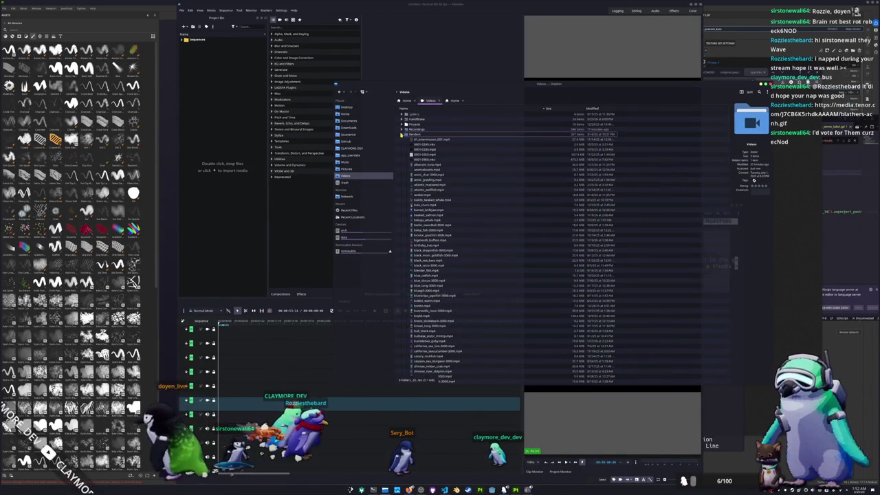
{"action": "left_click", "coordinate": [402, 133]}
{"action": "scroll", "coordinate": [415, 223], "scroll_direction": "down", "scroll_amount": 10}
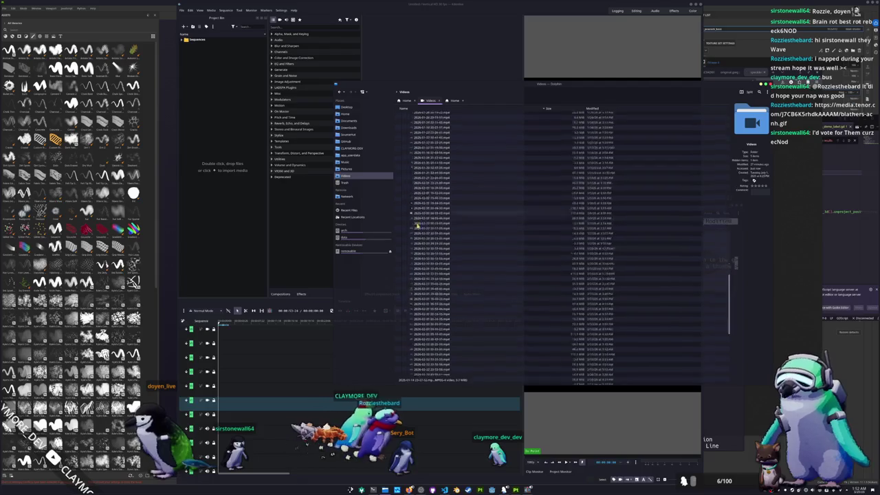
{"action": "scroll", "coordinate": [415, 227], "scroll_direction": "down", "scroll_amount": 8}
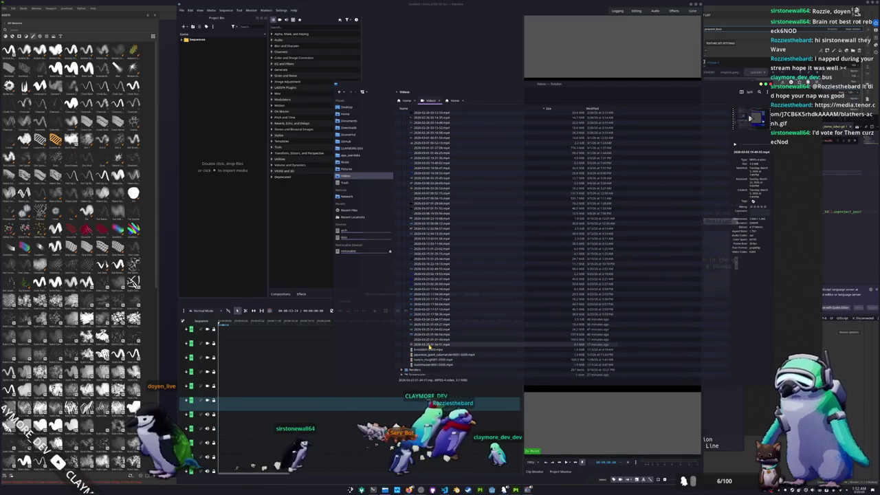
{"action": "mouse_move", "coordinate": [430, 347]}
{"action": "left_mouse_down"}
{"action": "mouse_move", "coordinate": [238, 232]}
{"action": "mouse_move", "coordinate": [218, 172]}
{"action": "left_mouse_up"}
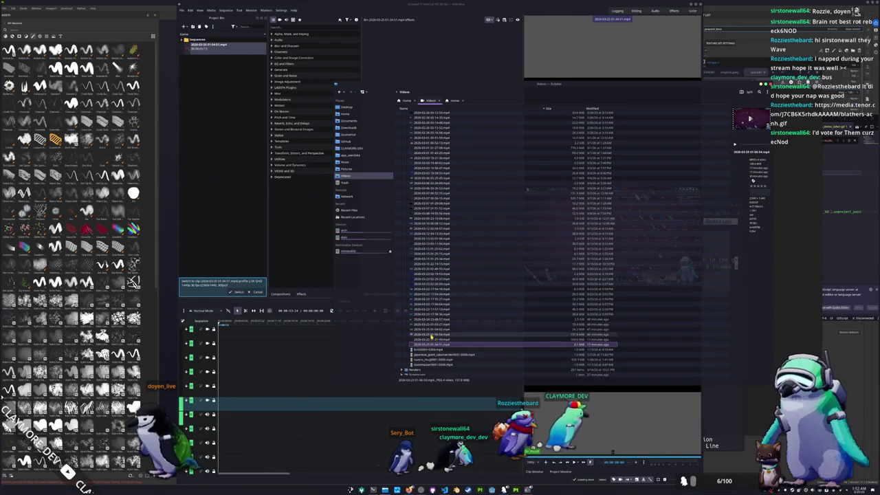
- Drag two more MP4 recordings from Dolphin into the Project Bin
{"action": "key", "text": "ctrl+q"}
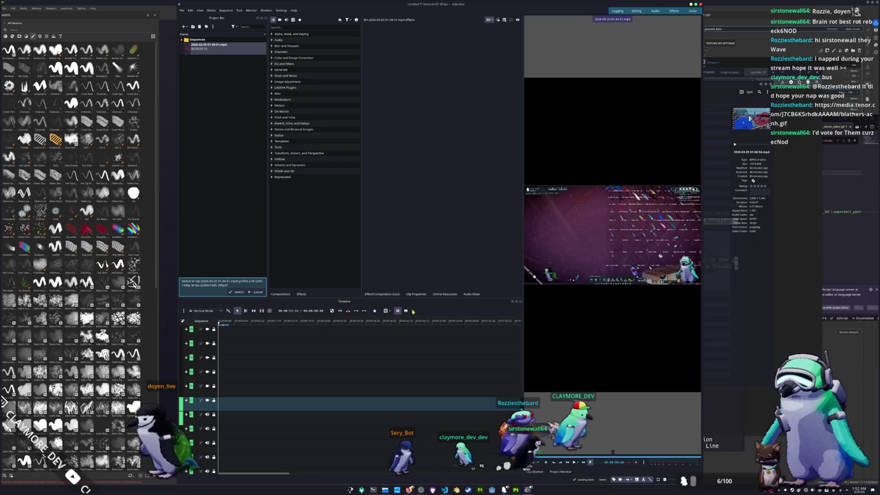
{"action": "key", "text": "super+e"}
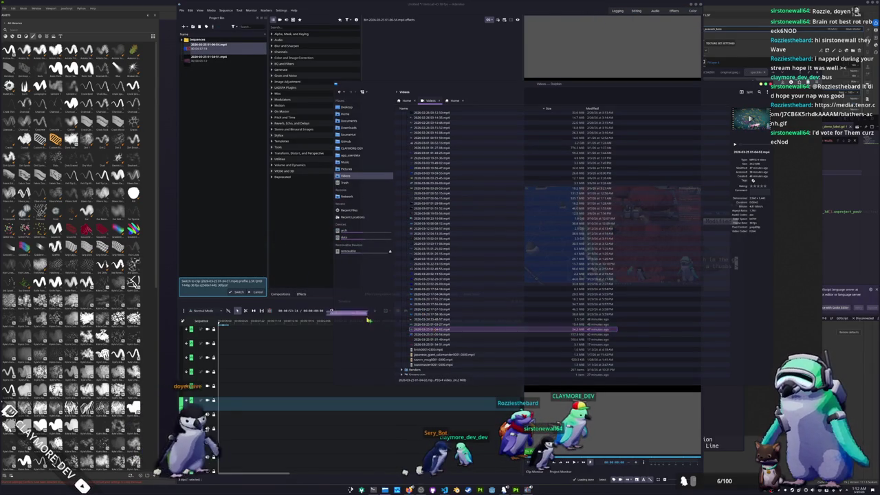
{"action": "key", "text": "ctrl+q"}
{"action": "key", "text": "super+e"}
{"action": "left_click_drag", "start_coordinate": [440, 323], "coordinate": [245, 227]}
{"action": "key", "text": "super+e"}
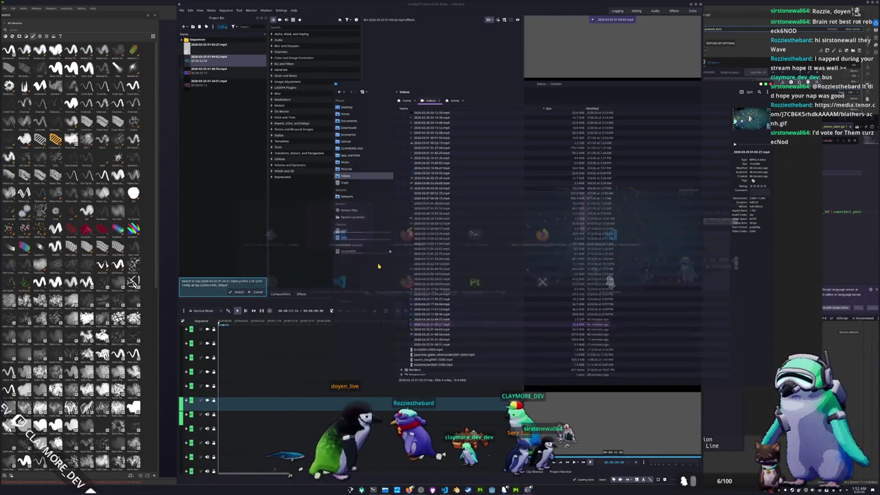
{"action": "left_click", "coordinate": [429, 318]}
{"action": "mouse_move", "coordinate": [428, 318]}
{"action": "left_mouse_down"}
{"action": "mouse_move", "coordinate": [273, 255]}
{"action": "mouse_move", "coordinate": [224, 204]}
{"action": "left_mouse_up"}
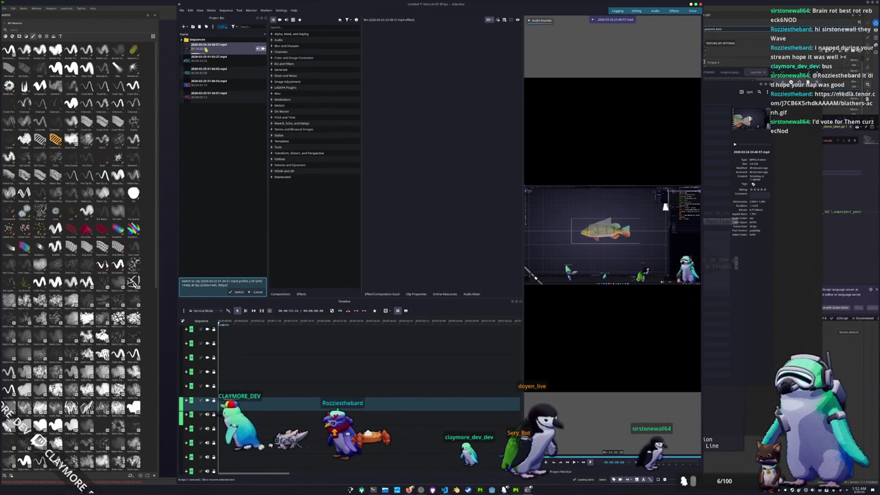
{"action": "left_click", "coordinate": [207, 99]}
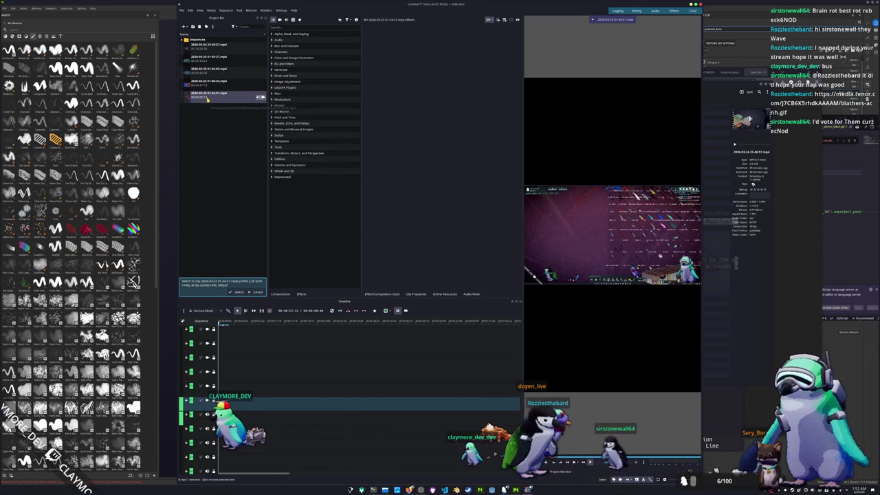
- Preview the bin clips and drag the fourth one onto the timeline track
{"action": "key", "text": "Up"}
{"action": "key", "text": "Up"}
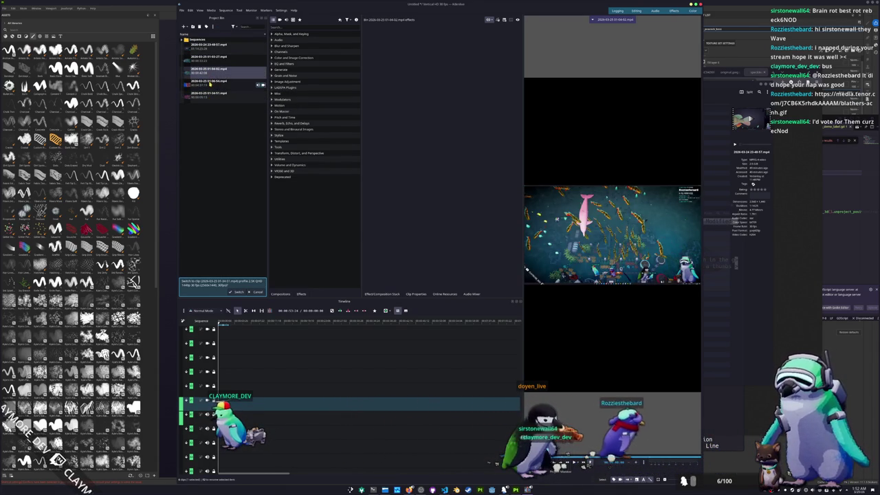
{"action": "key", "text": "Up"}
{"action": "key", "text": "Down"}
{"action": "key", "text": "Up"}
{"action": "left_click", "coordinate": [214, 53]}
{"action": "left_click", "coordinate": [212, 81]}
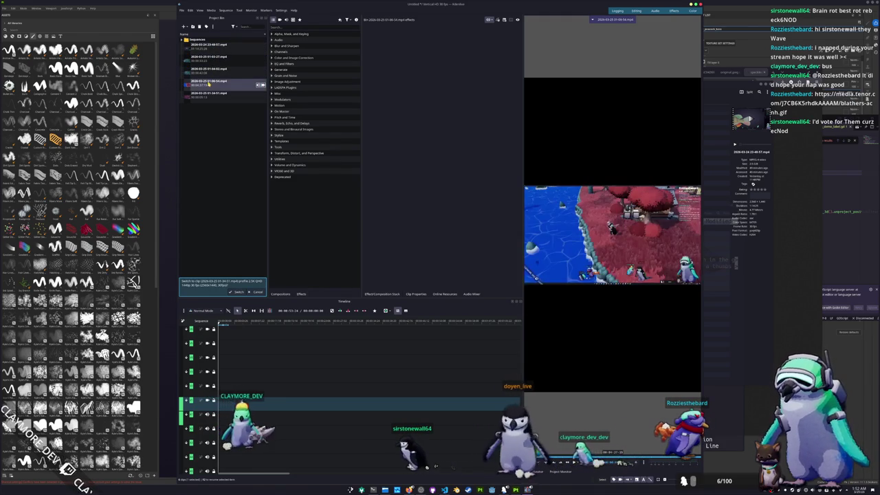
{"action": "mouse_move", "coordinate": [318, 269]}
{"action": "left_mouse_down"}
{"action": "mouse_move", "coordinate": [234, 404]}
{"action": "mouse_move", "coordinate": [259, 406]}
{"action": "mouse_move", "coordinate": [216, 405]}
{"action": "left_mouse_up"}
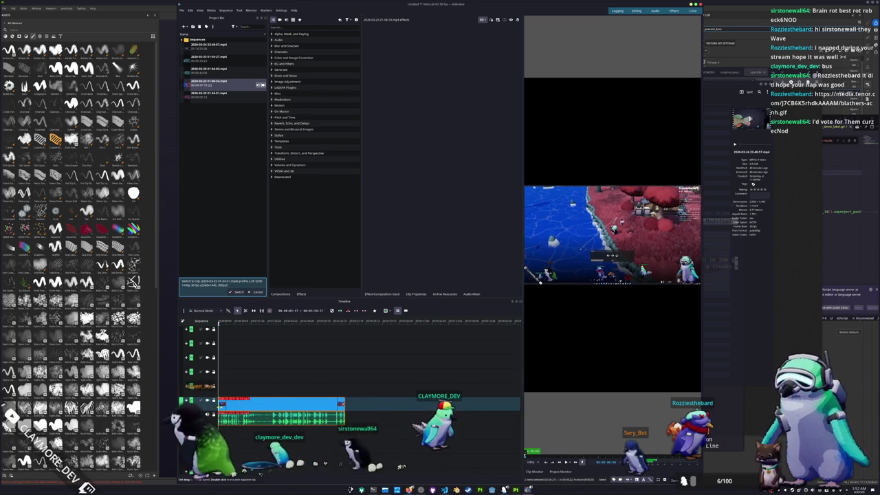
{"action": "mouse_move", "coordinate": [220, 321]}
{"action": "left_mouse_down"}
{"action": "mouse_move", "coordinate": [262, 321]}
{"action": "mouse_move", "coordinate": [237, 332]}
{"action": "mouse_move", "coordinate": [222, 323]}
{"action": "mouse_move", "coordinate": [279, 335]}
{"action": "mouse_move", "coordinate": [251, 335]}
{"action": "left_mouse_up"}
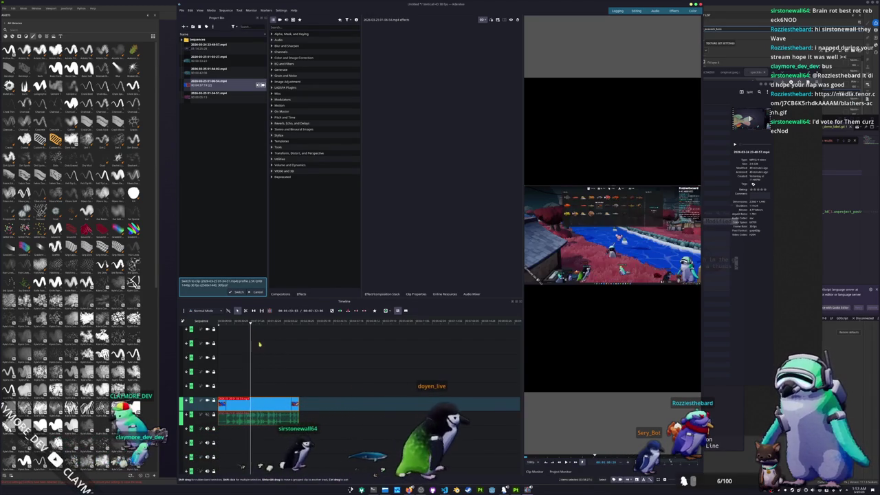
- Scrub back to about 00:00:25, then drag the clip's right edge left to trim it
{"action": "left_click", "coordinate": [242, 325]}
{"action": "left_click", "coordinate": [240, 325]}
{"action": "left_click", "coordinate": [238, 325]}
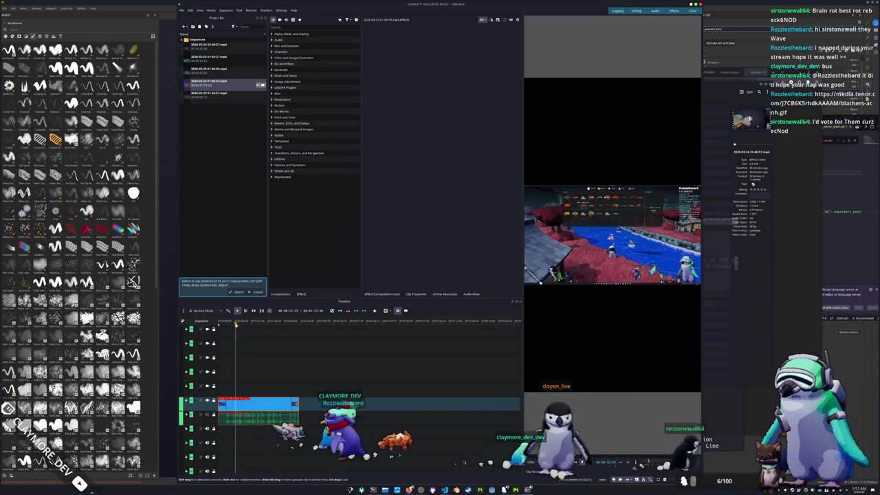
{"action": "left_click", "coordinate": [234, 325]}
{"action": "left_click_drag", "start_coordinate": [233, 325], "coordinate": [230, 324]}
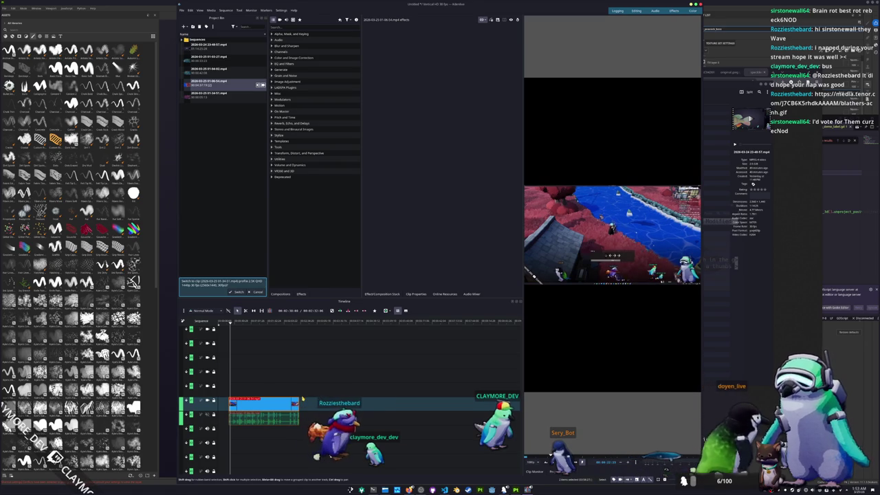
{"action": "scroll", "coordinate": [386, 376], "scroll_direction": "up", "scroll_amount": 5}
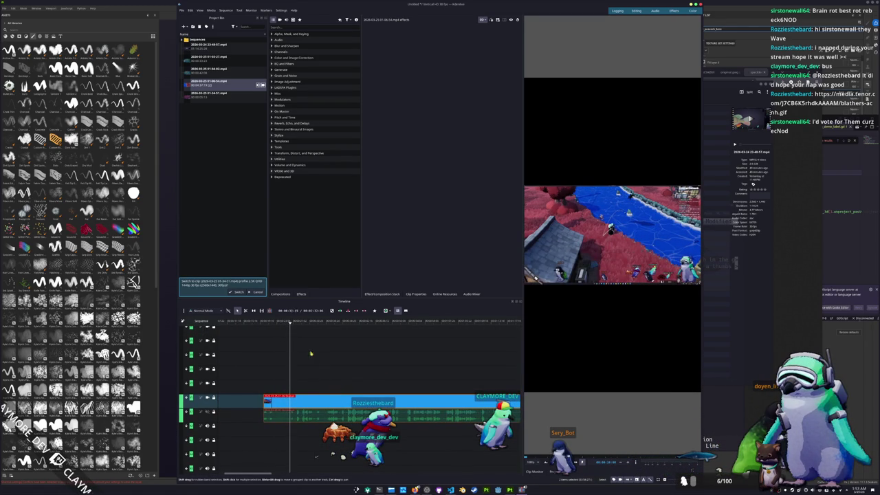
{"action": "left_click_drag", "start_coordinate": [287, 325], "coordinate": [281, 325]}
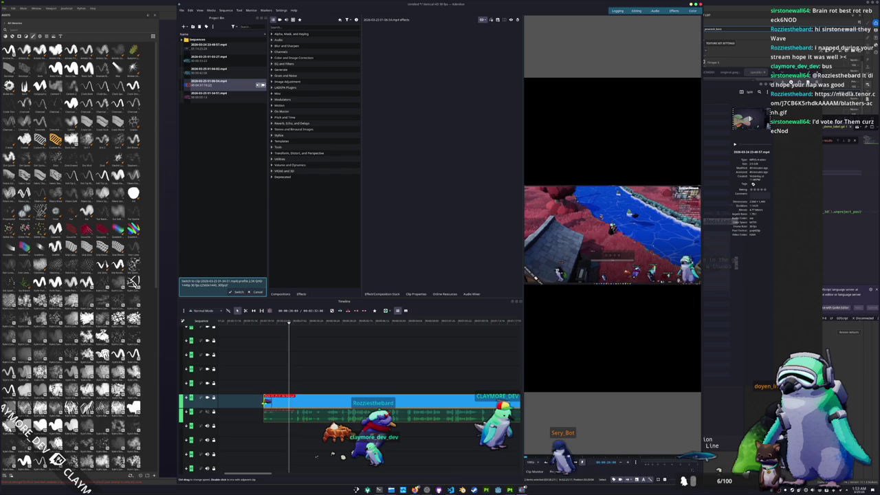
{"action": "scroll", "coordinate": [263, 383], "scroll_direction": "down", "scroll_amount": 3}
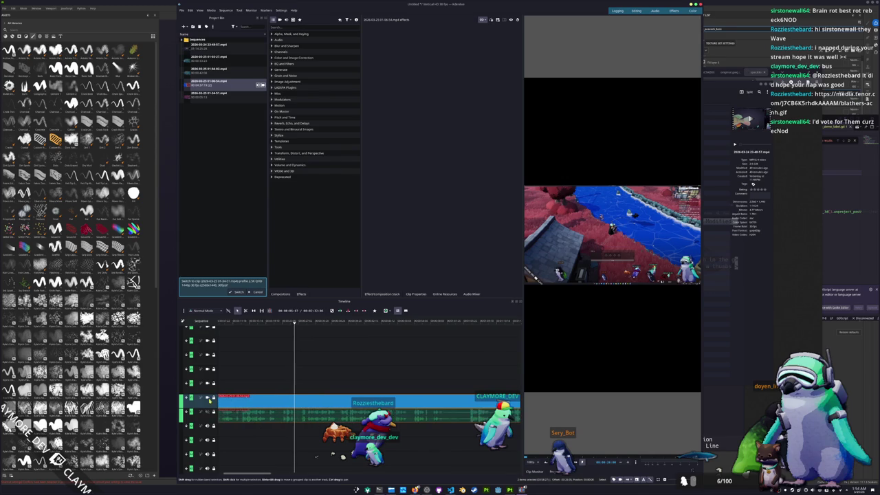
{"action": "scroll", "coordinate": [264, 383], "scroll_direction": "down", "scroll_amount": 2}
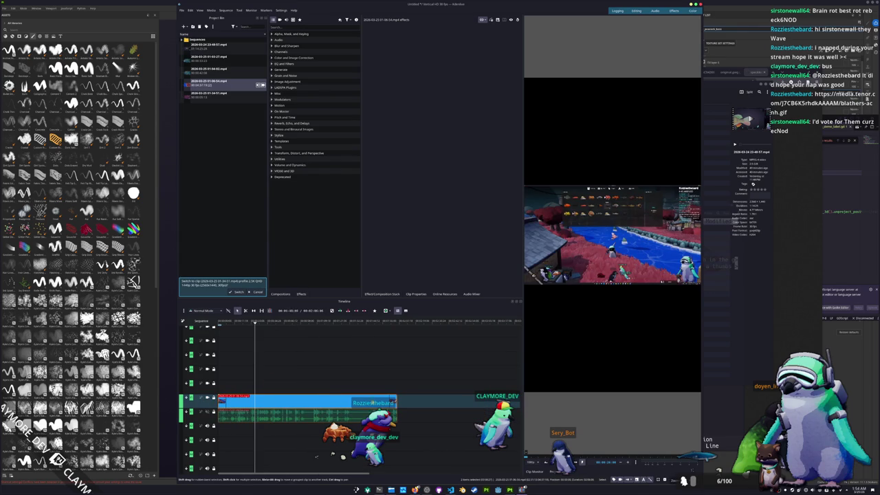
{"action": "left_click_drag", "start_coordinate": [397, 403], "coordinate": [241, 398]}
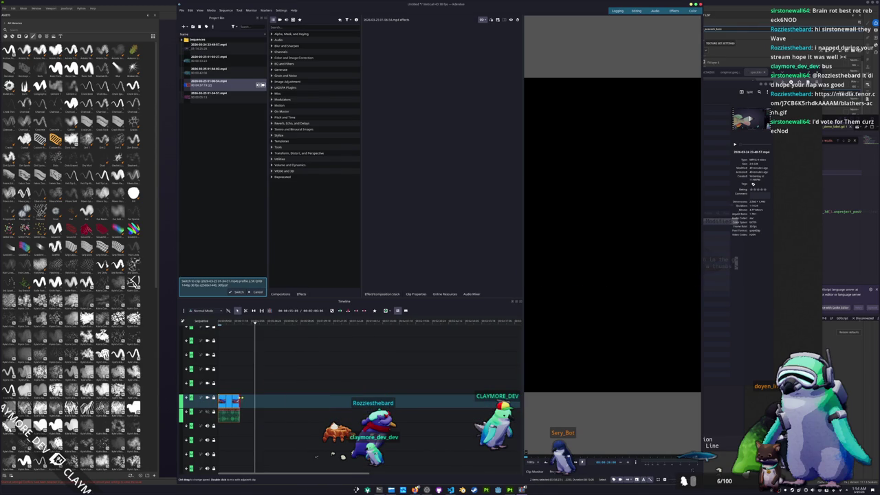
{"action": "left_click", "coordinate": [240, 335]}
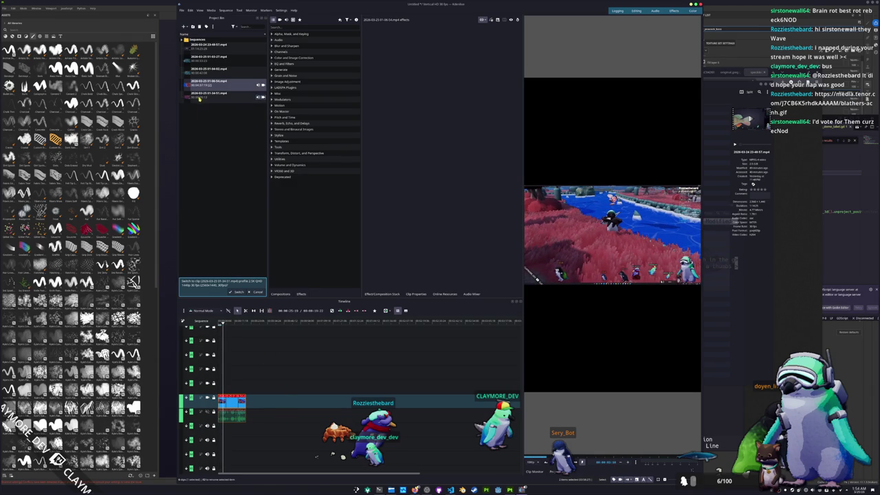
- Preview the bin clips and drag the last one onto the timeline
{"action": "left_click", "coordinate": [203, 60]}
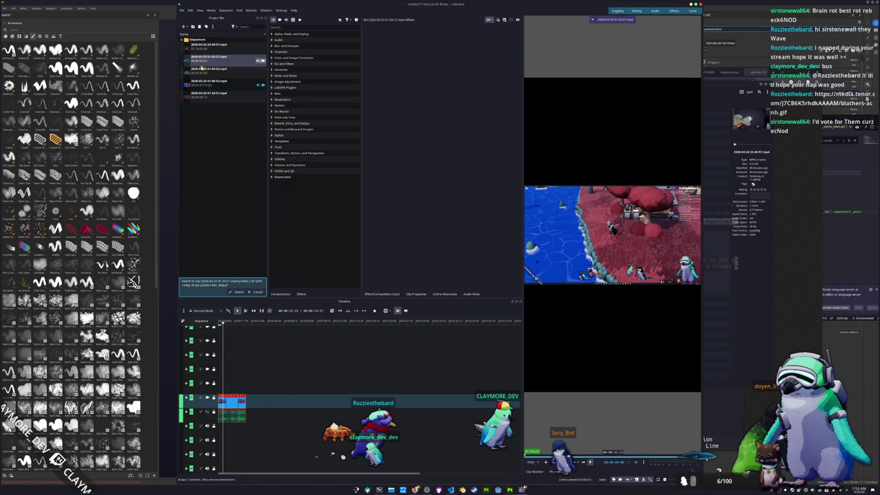
{"action": "left_click", "coordinate": [203, 48]}
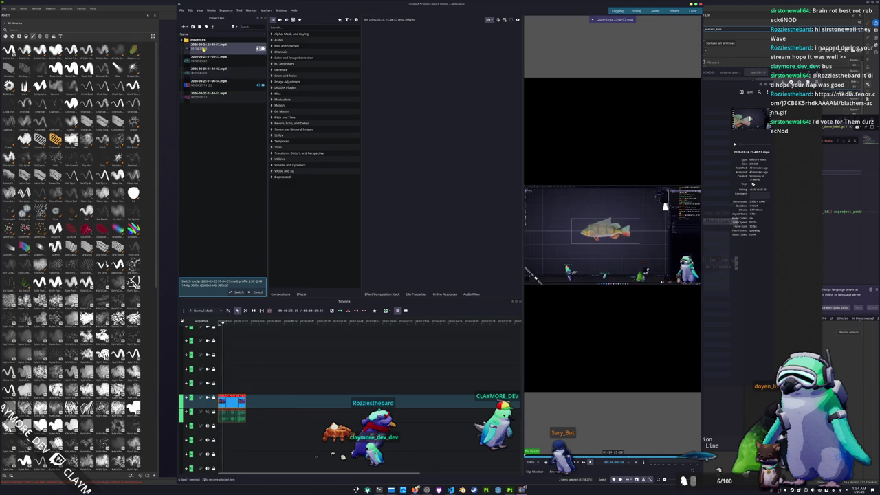
{"action": "left_click", "coordinate": [199, 94]}
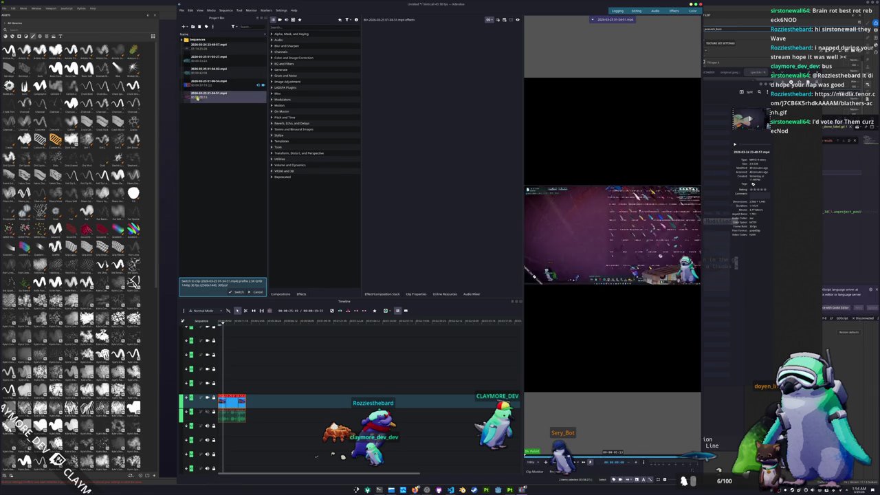
{"action": "left_click_drag", "start_coordinate": [255, 400], "coordinate": [231, 390]}
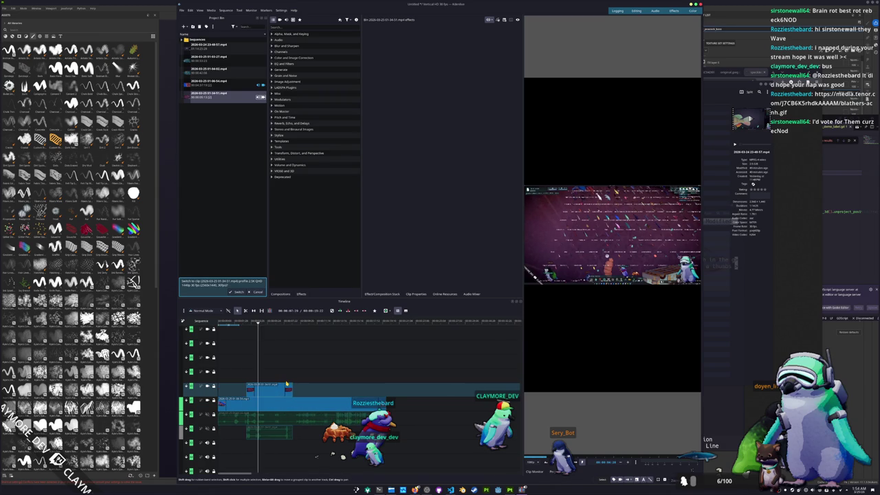
- Review the sequence playback, then insert the fish-modelling recording at the playhead with V
{"action": "key", "text": "Left"}
{"action": "key", "text": "Left"}
{"action": "key", "text": "Left"}
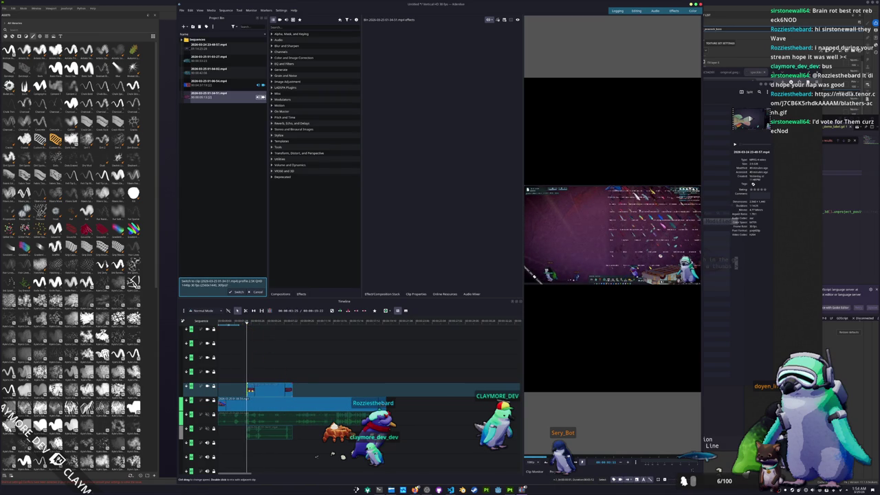
{"action": "key", "text": "Right"}
{"action": "key", "text": "Right"}
{"action": "key", "text": "Right"}
{"action": "key", "text": "space"}
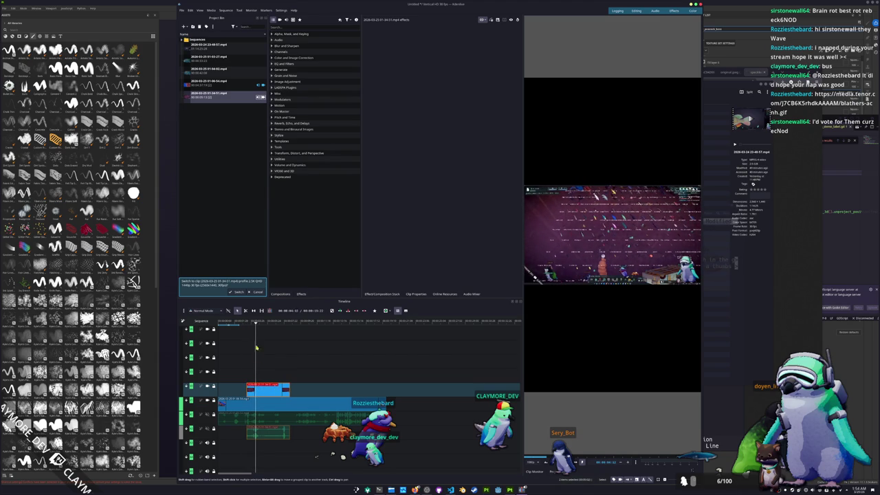
{"action": "key", "text": "Left"}
{"action": "key", "text": "Left"}
{"action": "key", "text": "Left"}
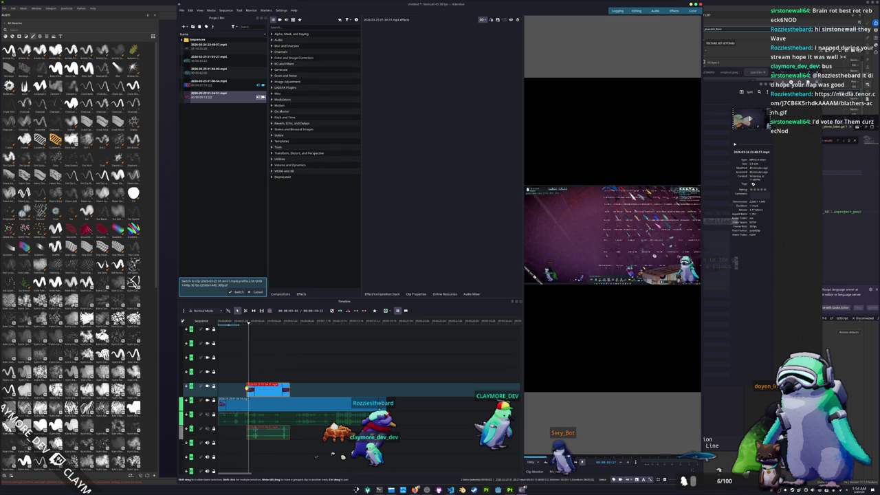
{"action": "key", "text": "space"}
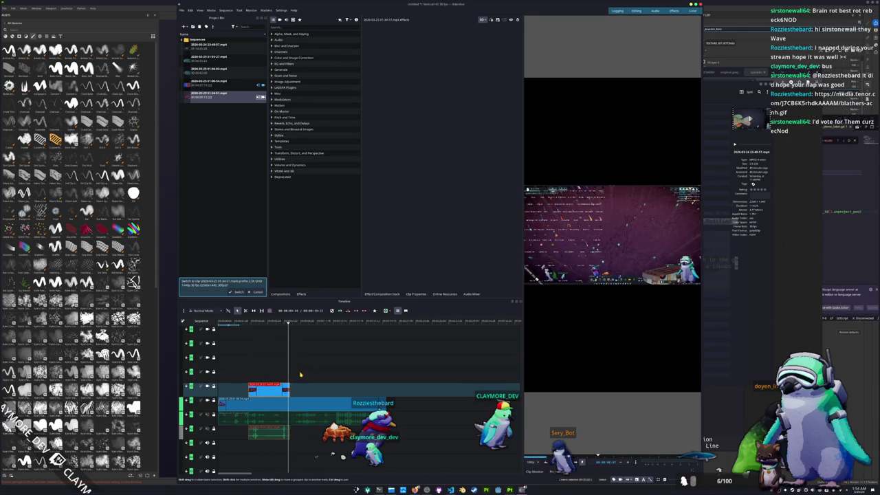
{"action": "key", "text": "Up"}
{"action": "key", "text": "Up"}
{"action": "key", "text": "Up"}
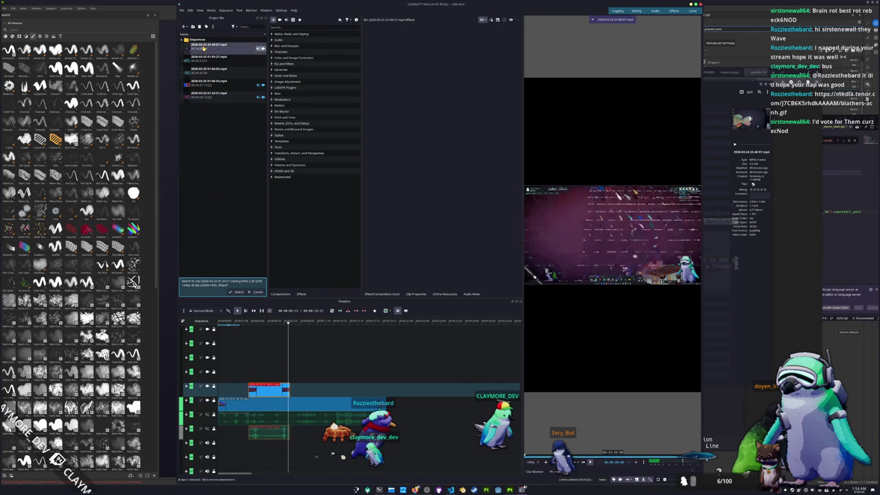
{"action": "key", "text": "v"}
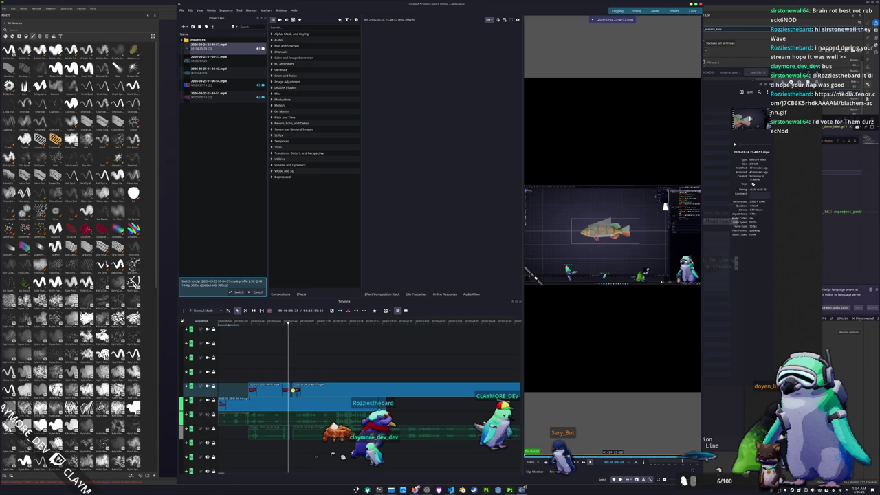
{"action": "right_click", "coordinate": [307, 388]}
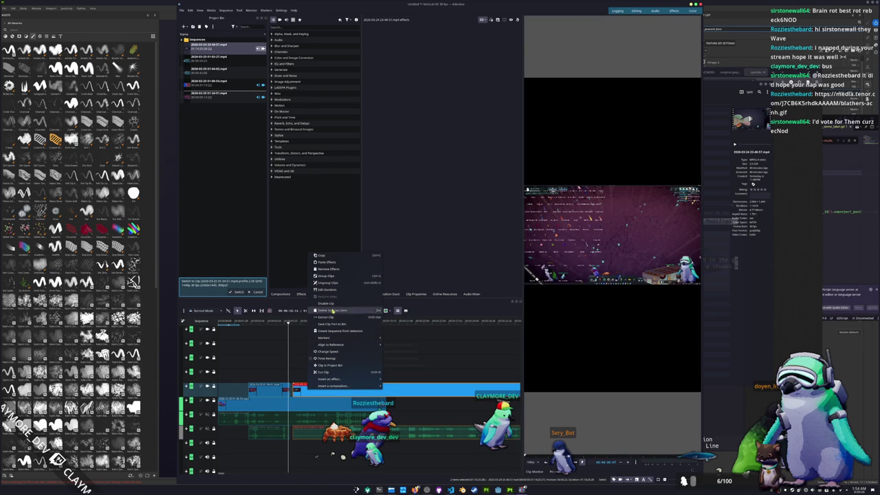
- Use Change Speed to shorten the fish clip's duration to a few seconds
{"action": "left_click", "coordinate": [329, 351]}
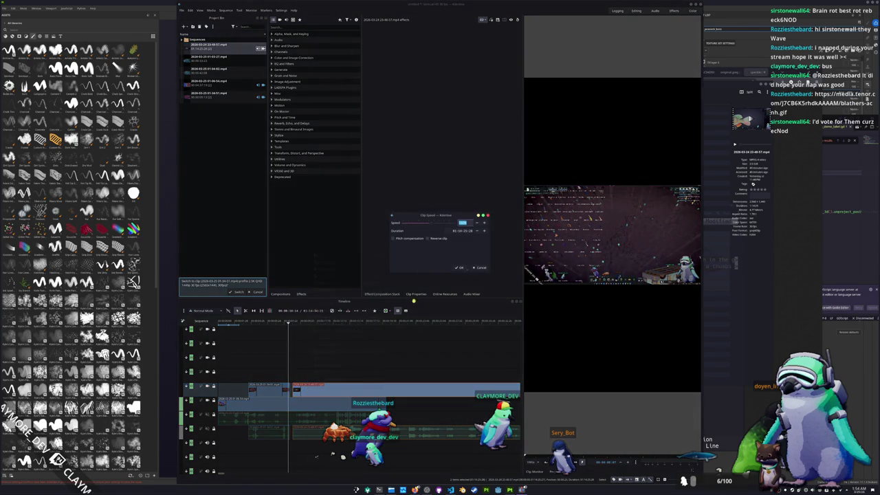
{"action": "left_click", "coordinate": [454, 230]}
{"action": "key", "text": "Right"}
{"action": "key", "text": "Right"}
{"action": "key", "text": "Right"}
{"action": "key", "text": "Left"}
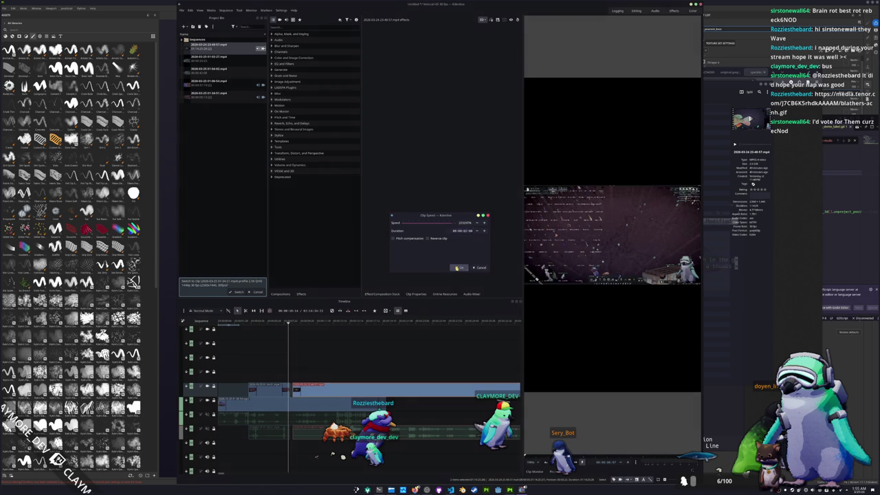
{"action": "left_click", "coordinate": [459, 267]}
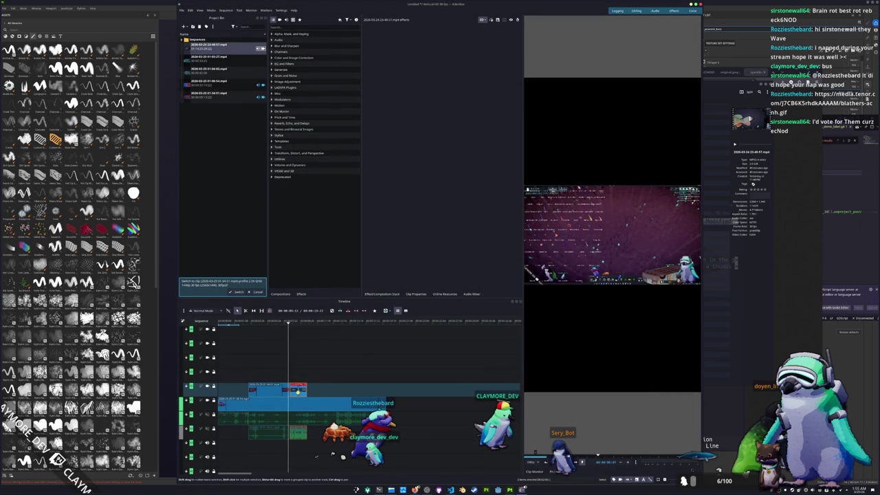
{"action": "left_click_drag", "start_coordinate": [288, 327], "coordinate": [252, 329]}
- Trim the gameplay clip at the playhead and add the Position and Zoom effect to it
{"action": "key", "text": "ctrl+z"}
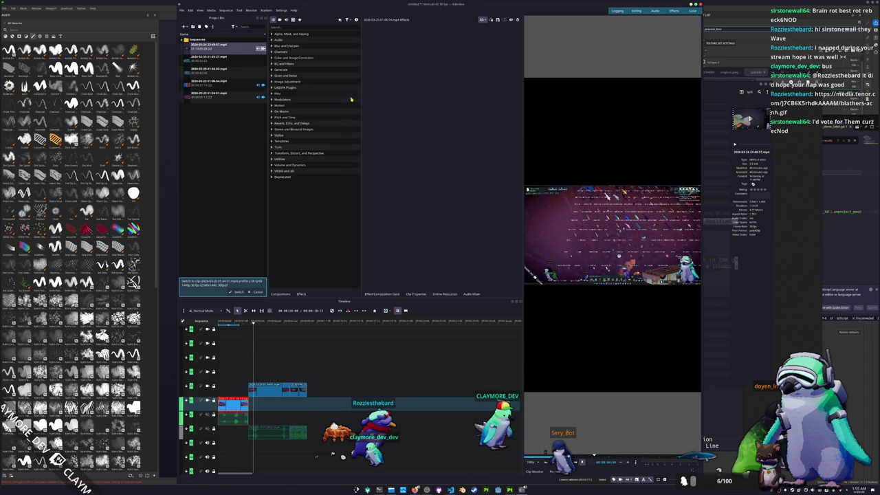
{"action": "left_click", "coordinate": [406, 293]}
{"action": "left_click", "coordinate": [388, 291]}
{"action": "left_click", "coordinate": [295, 27]}
{"action": "type", "text": "zoom"}
{"action": "mouse_move", "coordinate": [296, 40]}
{"action": "left_mouse_down"}
{"action": "mouse_move", "coordinate": [236, 236]}
{"action": "mouse_move", "coordinate": [213, 399]}
{"action": "mouse_move", "coordinate": [227, 404]}
{"action": "left_mouse_up"}
- Scale the gameplay clip up past 300% to about 517% into a penguin close-up, and review it
{"action": "left_click", "coordinate": [234, 328]}
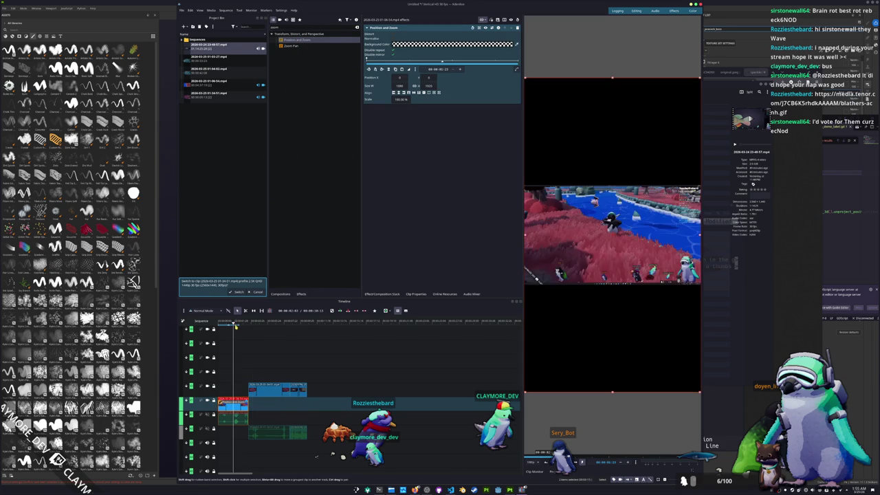
{"action": "left_click_drag", "start_coordinate": [397, 100], "coordinate": [408, 141]}
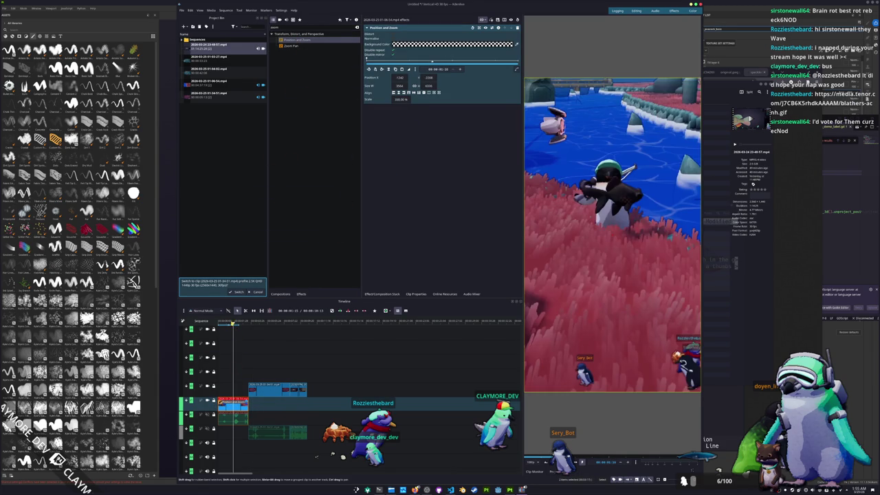
{"action": "key", "text": "Home"}
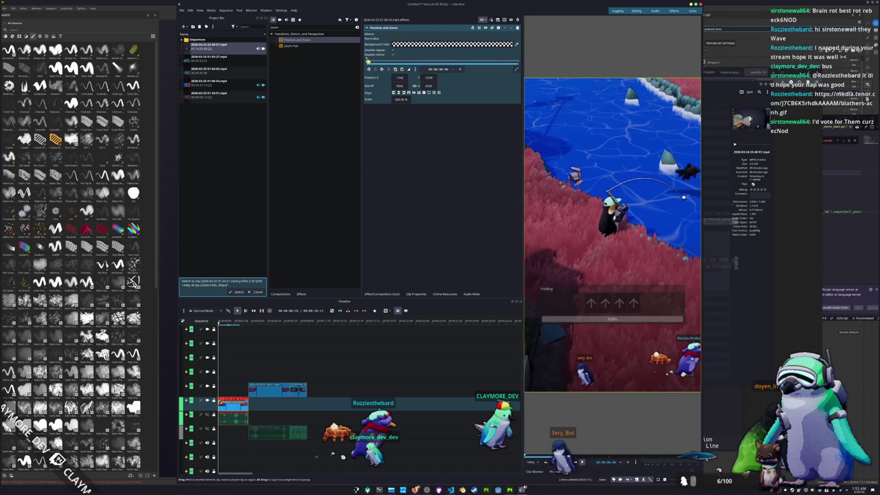
{"action": "key", "text": "space"}
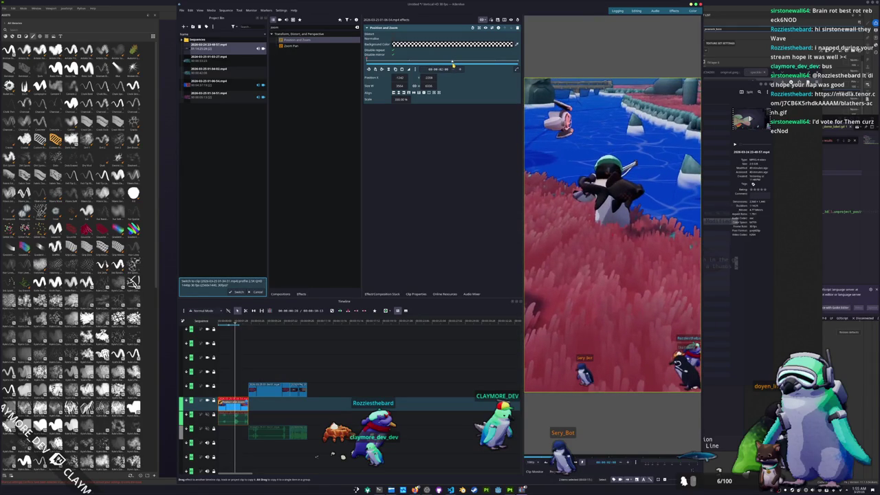
{"action": "left_click", "coordinate": [376, 71]}
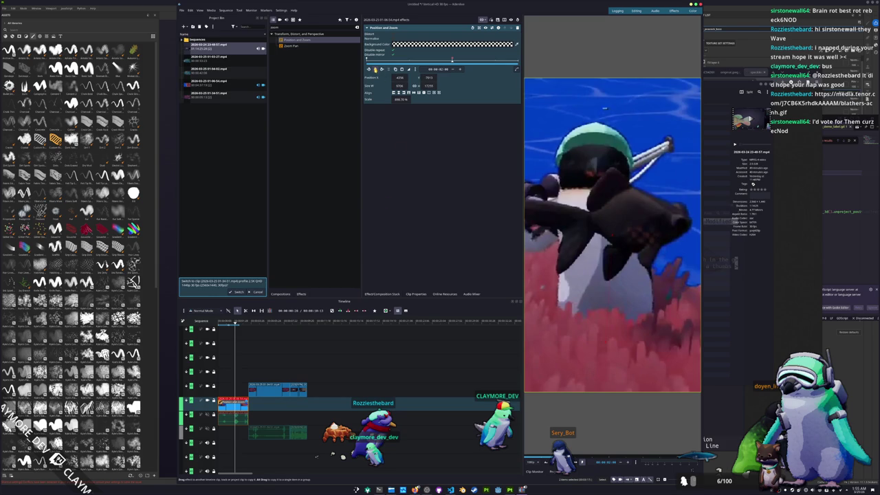
{"action": "left_click_drag", "start_coordinate": [237, 326], "coordinate": [225, 324]}
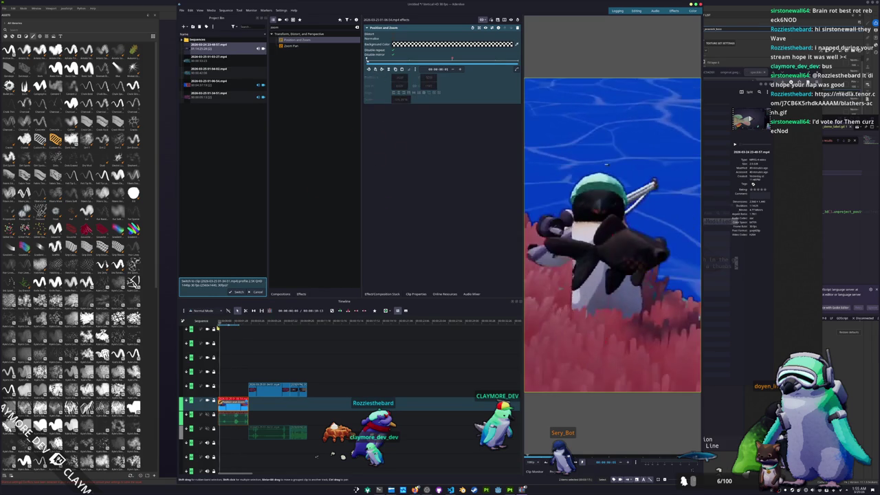
{"action": "key", "text": "space"}
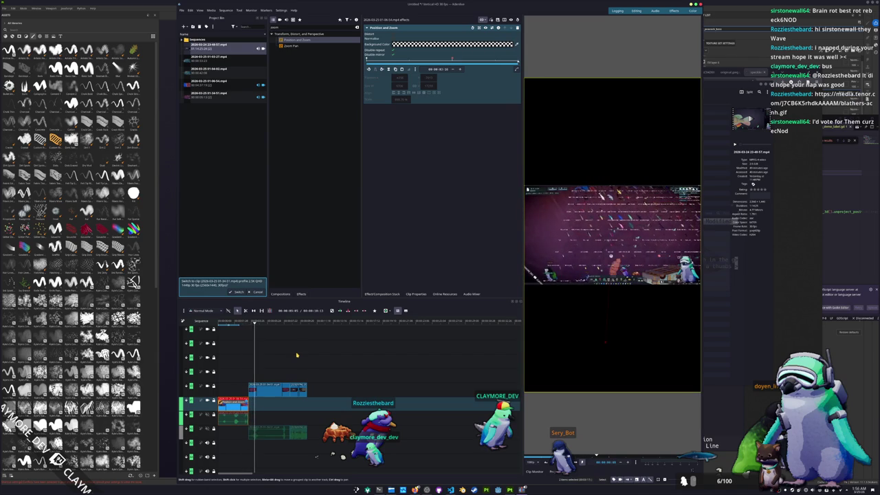
- Select the sped-up top clip, replay from the sequence start, then switch to the nano notes
{"action": "left_click", "coordinate": [273, 390]}
{"action": "key", "text": "Home"}
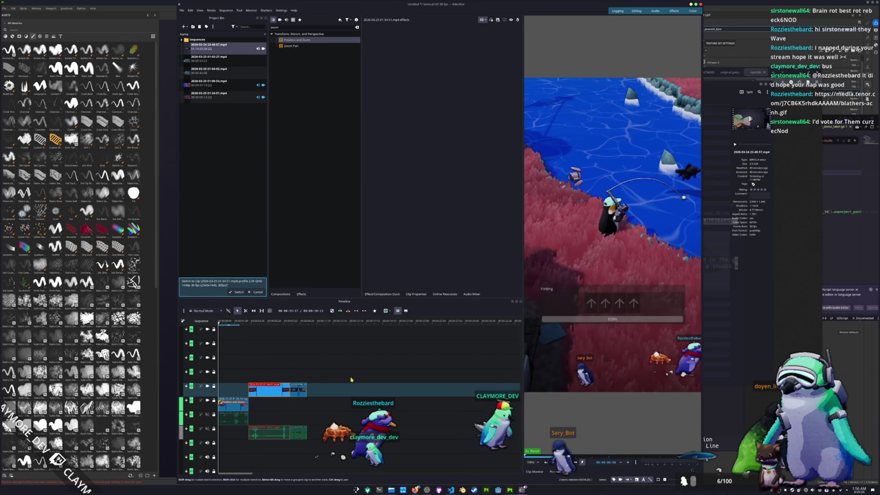
{"action": "left_click", "coordinate": [391, 490]}
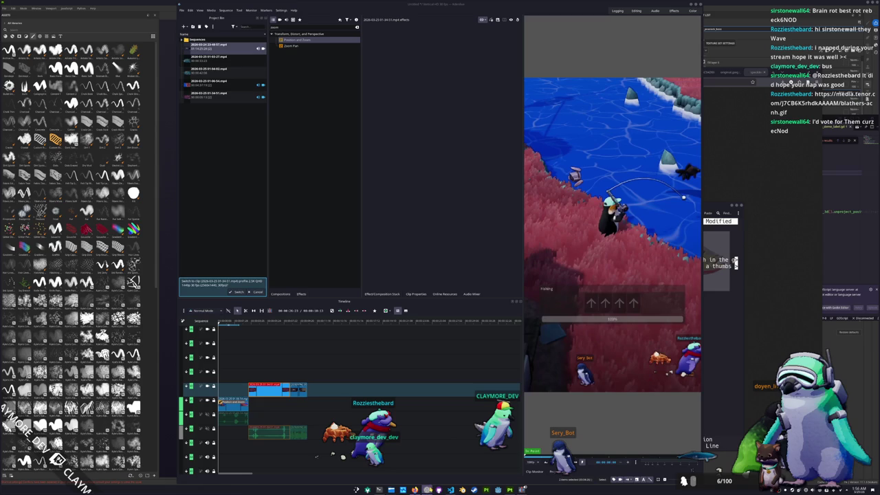
{"action": "left_click", "coordinate": [426, 489]}
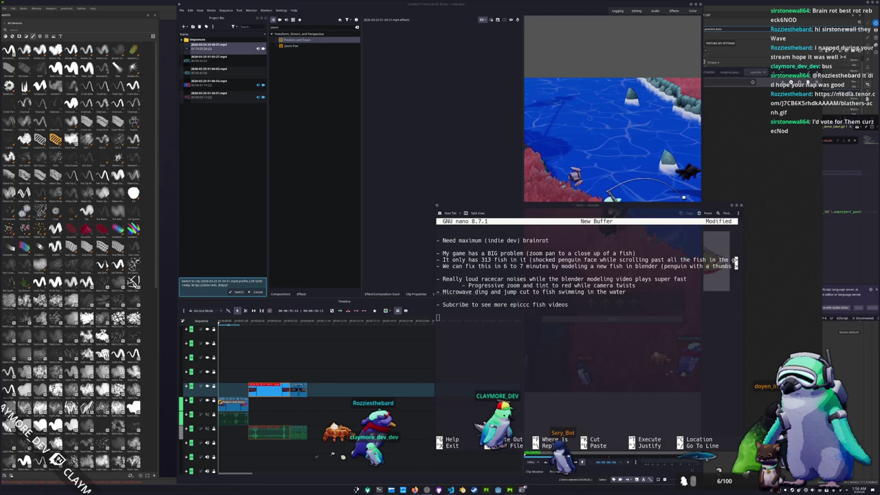
- Drag the nano notes window higher on screen, then switch to the Videos folder
{"action": "left_click_drag", "start_coordinate": [595, 209], "coordinate": [587, 178]}
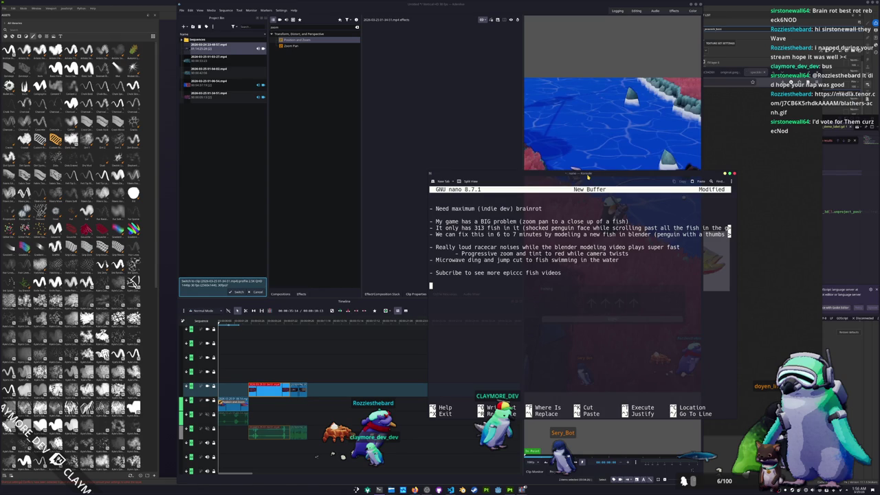
{"action": "left_click_drag", "start_coordinate": [588, 177], "coordinate": [586, 177]}
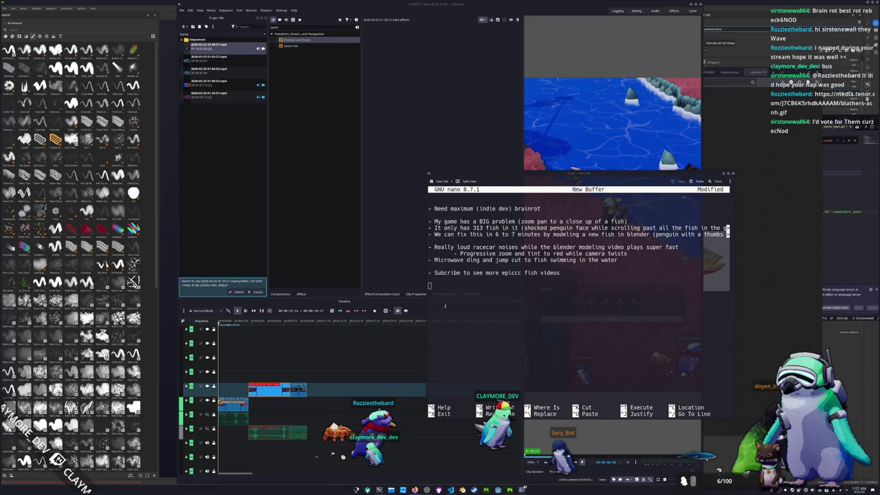
{"action": "left_click", "coordinate": [401, 266]}
{"action": "left_click", "coordinate": [391, 489]}
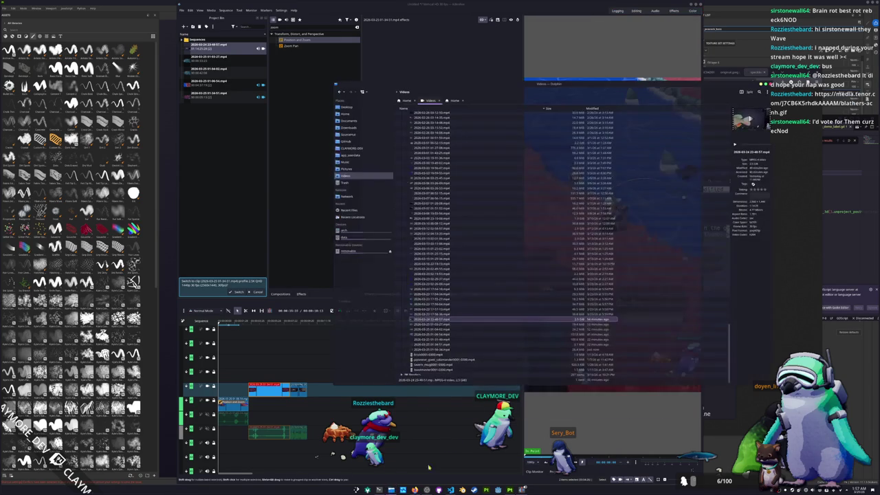
{"action": "left_click", "coordinate": [471, 350]}
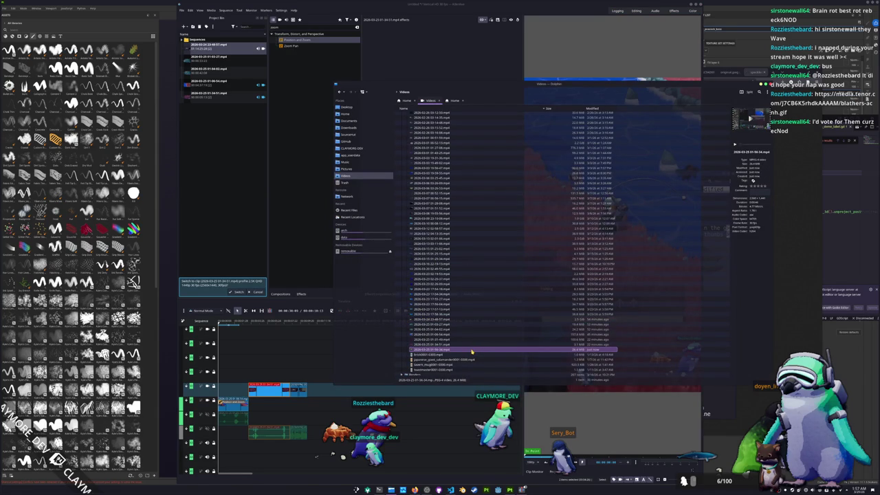
{"action": "mouse_move", "coordinate": [472, 351]}
{"action": "left_mouse_down"}
{"action": "mouse_move", "coordinate": [323, 314]}
{"action": "mouse_move", "coordinate": [226, 193]}
{"action": "left_mouse_up"}
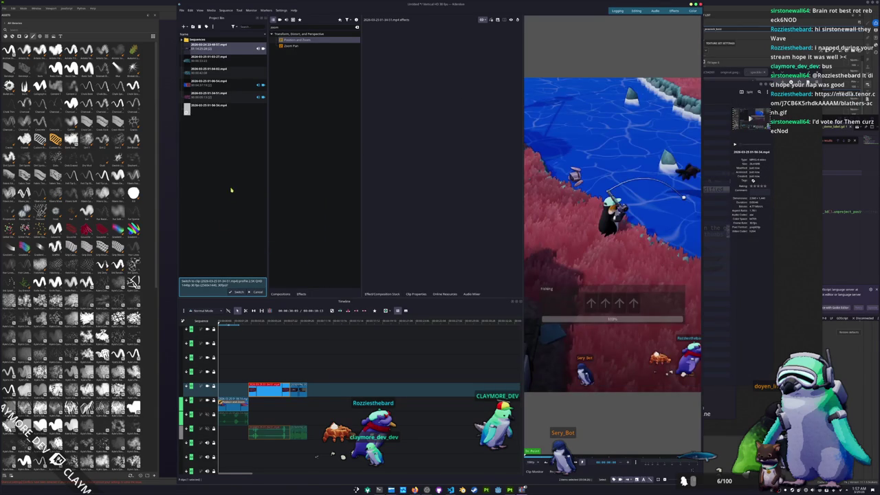
{"action": "left_click", "coordinate": [212, 108]}
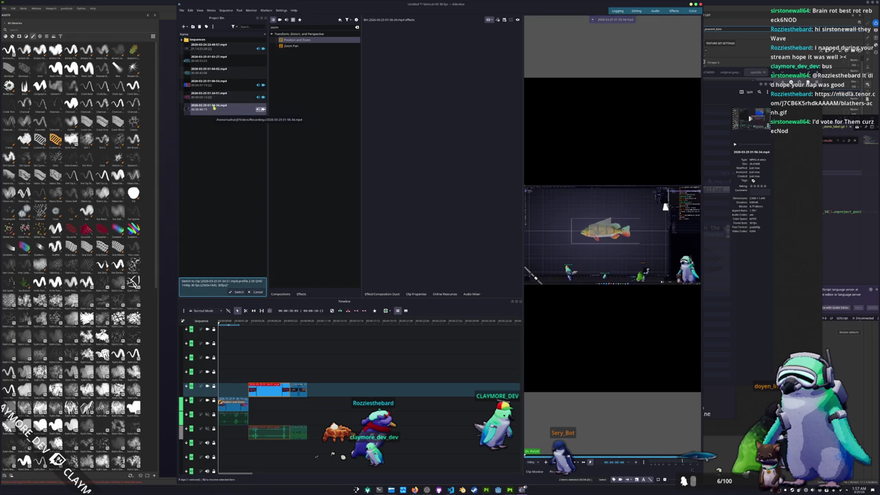
{"action": "key", "text": "alt+Tab"}
{"action": "left_click", "coordinate": [450, 350]}
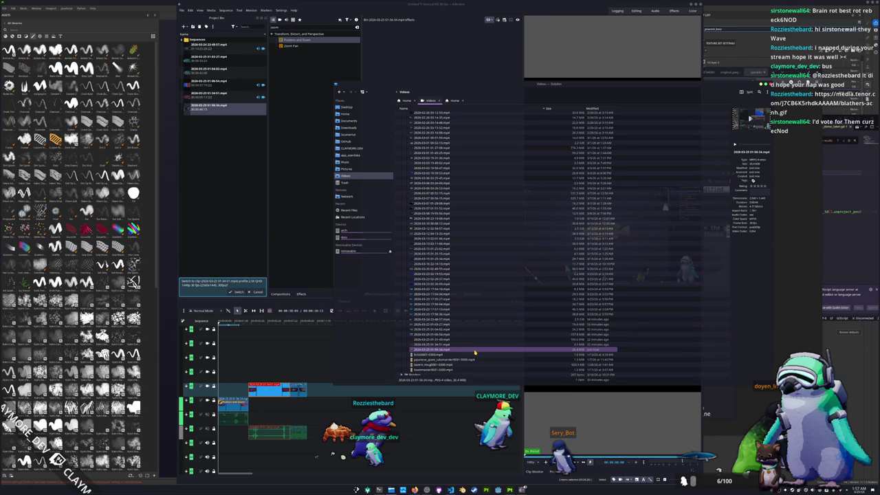
{"action": "left_click", "coordinate": [204, 110]}
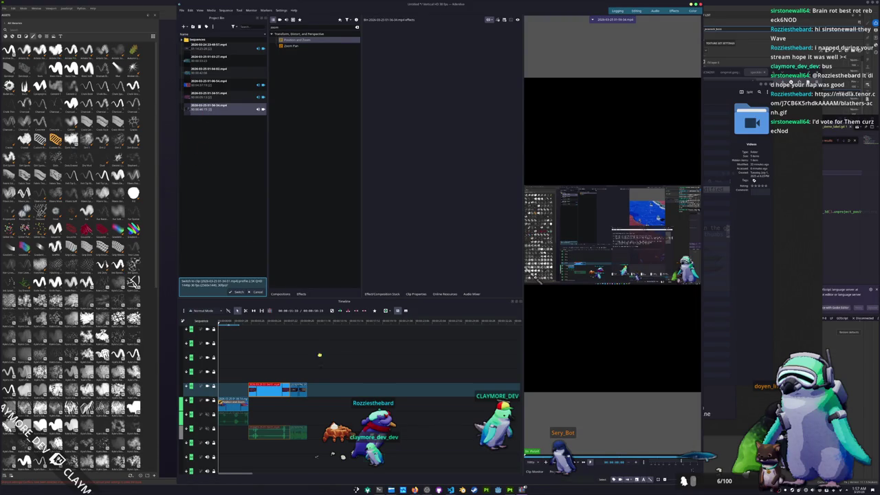
- Place the new recording on the timeline and delete the blue video clip from the upper track
{"action": "left_click_drag", "start_coordinate": [320, 352], "coordinate": [323, 375]}
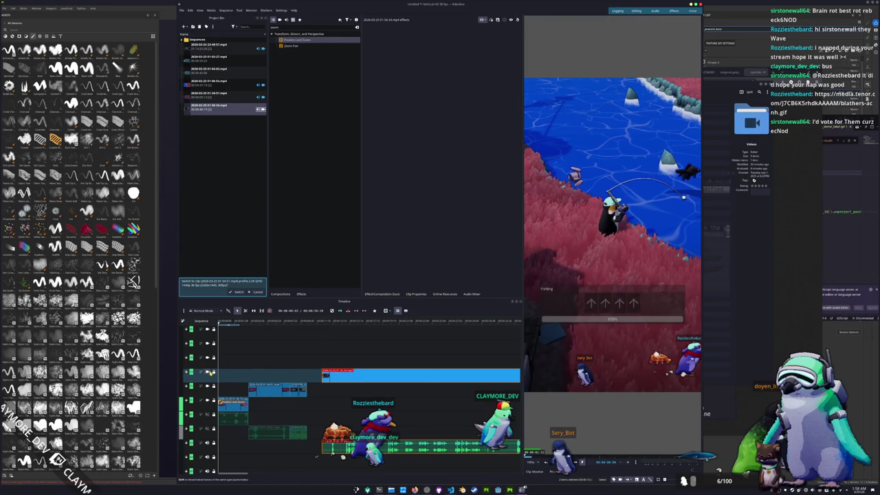
{"action": "right_click", "coordinate": [357, 375]}
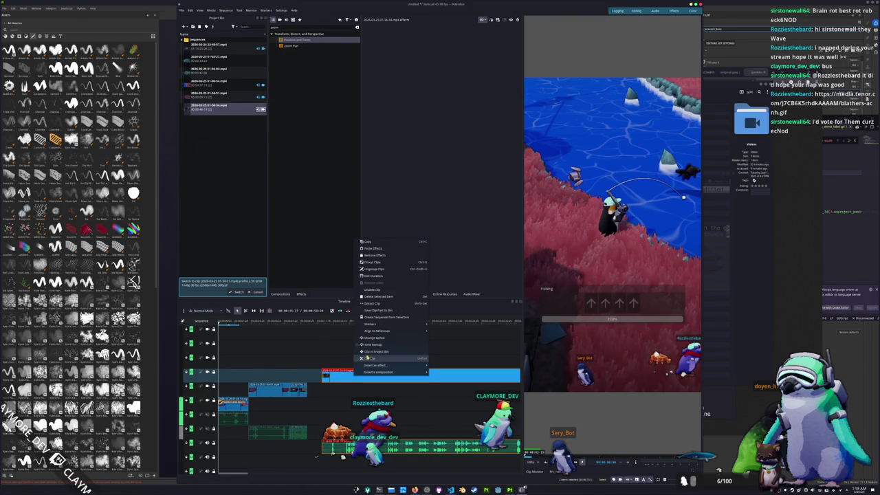
{"action": "left_click", "coordinate": [364, 289]}
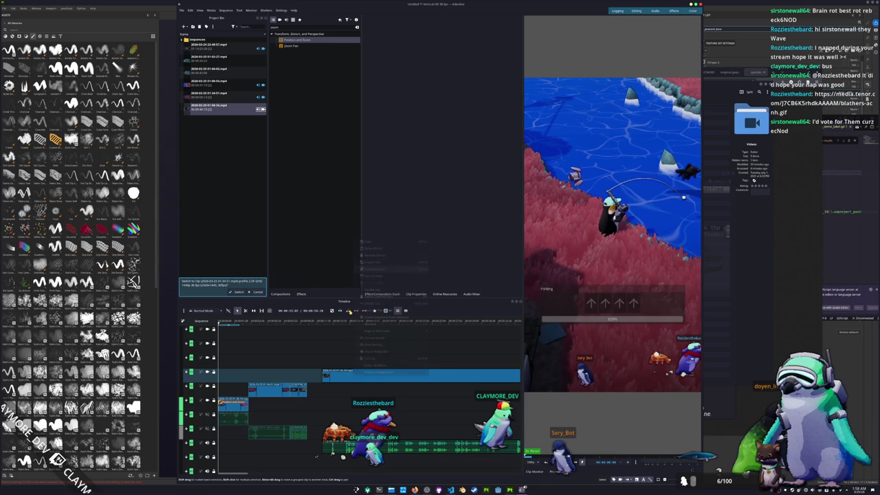
{"action": "left_click", "coordinate": [385, 375]}
{"action": "key", "text": "Delete"}
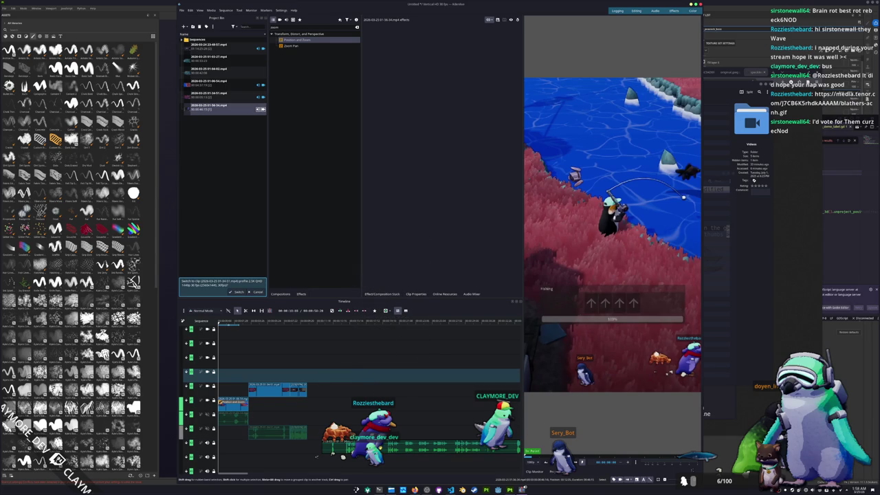
- Zoom the timeline and set the playhead on the ruler
{"action": "scroll", "coordinate": [268, 450], "scroll_direction": "up", "scroll_amount": 3}
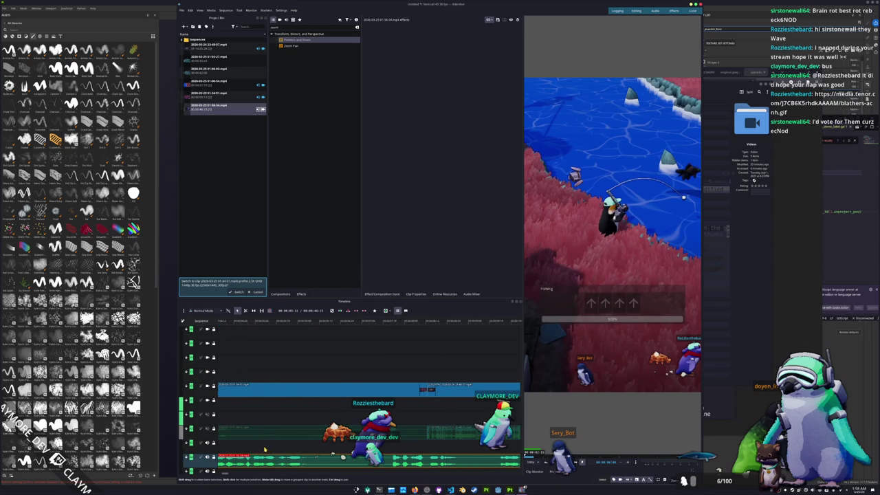
{"action": "scroll", "coordinate": [273, 448], "scroll_direction": "down", "scroll_amount": 3}
{"action": "left_click", "coordinate": [238, 451]}
{"action": "scroll", "coordinate": [244, 449], "scroll_direction": "up", "scroll_amount": 5}
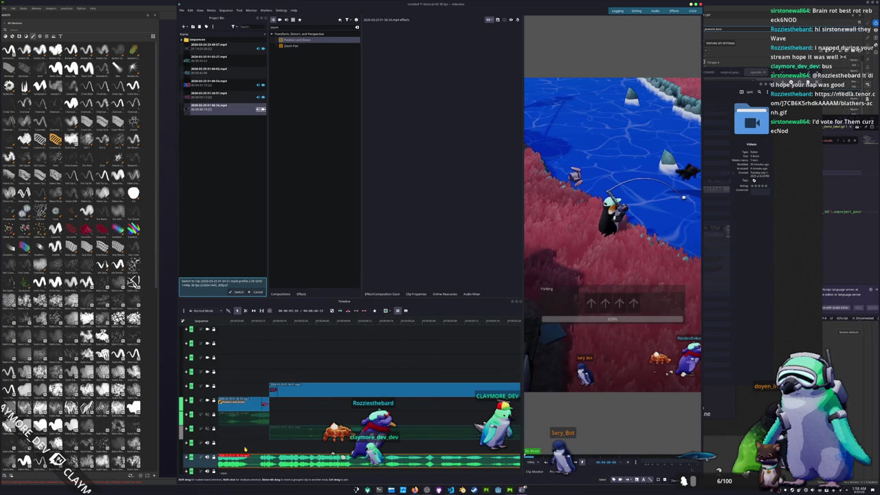
- Try a trim on the bottom clip and undo it, then split the gameplay clip at the playhead and zoom out
{"action": "mouse_move", "coordinate": [247, 454]}
{"action": "left_mouse_down"}
{"action": "mouse_move", "coordinate": [336, 455]}
{"action": "mouse_move", "coordinate": [326, 455]}
{"action": "left_mouse_up"}
{"action": "key", "text": "ctrl+z"}
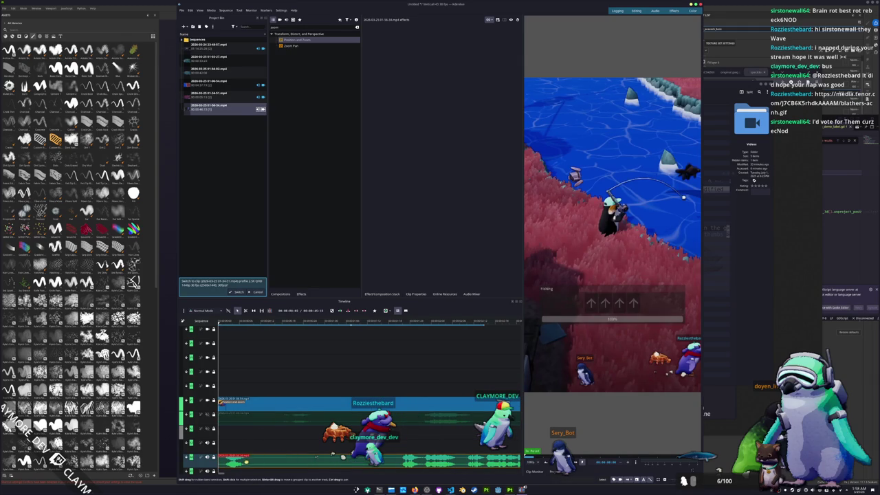
{"action": "key", "text": "space"}
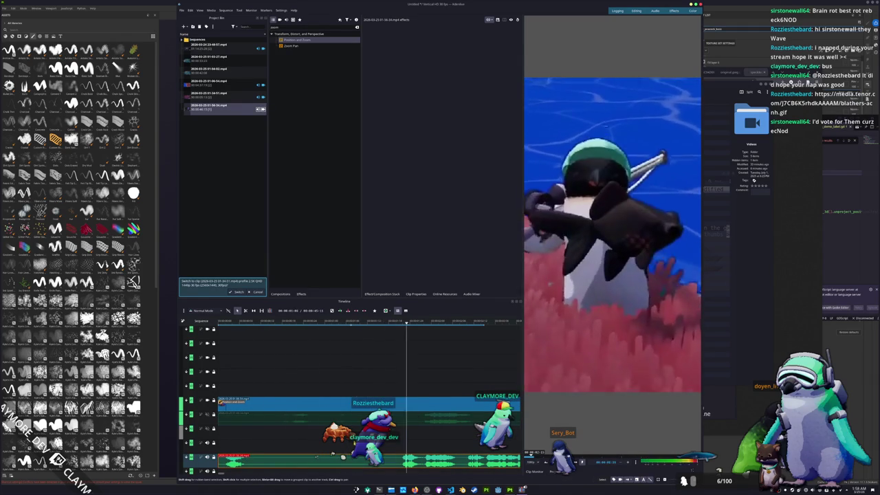
{"action": "key", "text": "ctrl+z"}
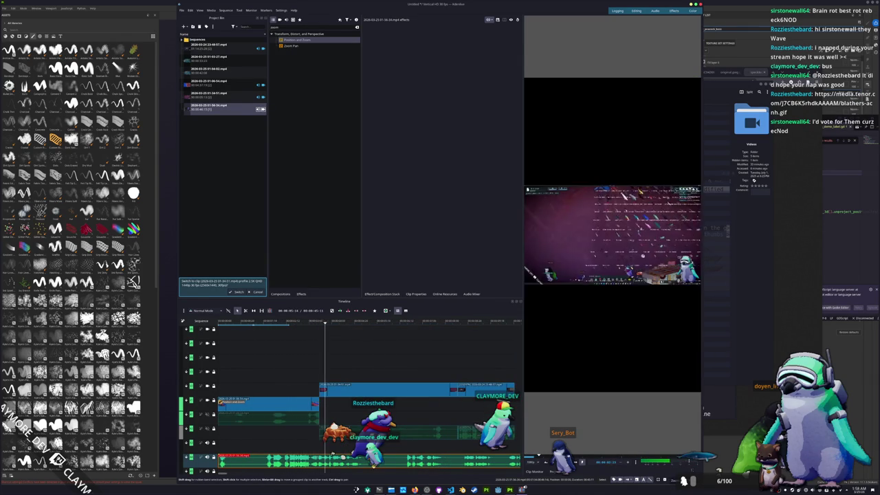
{"action": "key", "text": "ctrl+minus"}
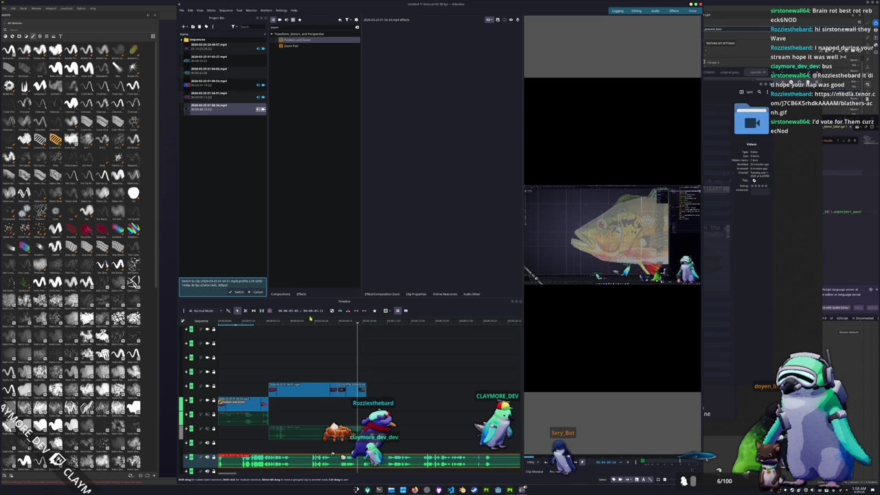
{"action": "left_click", "coordinate": [391, 311]}
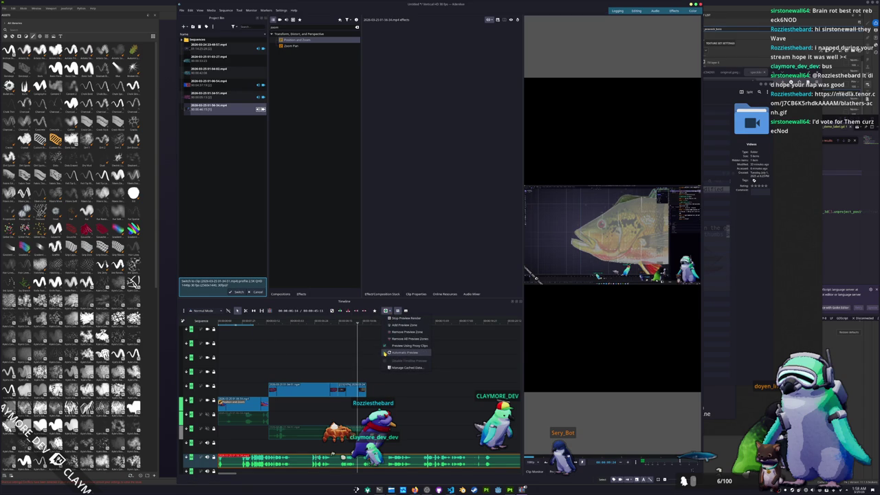
- Toggle Automatic Preview in the Preview Render menu and replay the edit from slightly earlier
{"action": "left_click", "coordinate": [385, 352]}
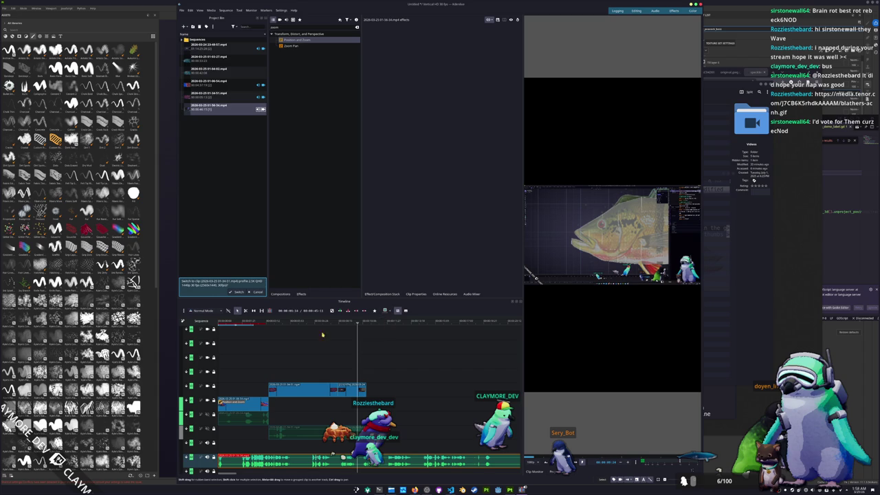
{"action": "left_click", "coordinate": [386, 311]}
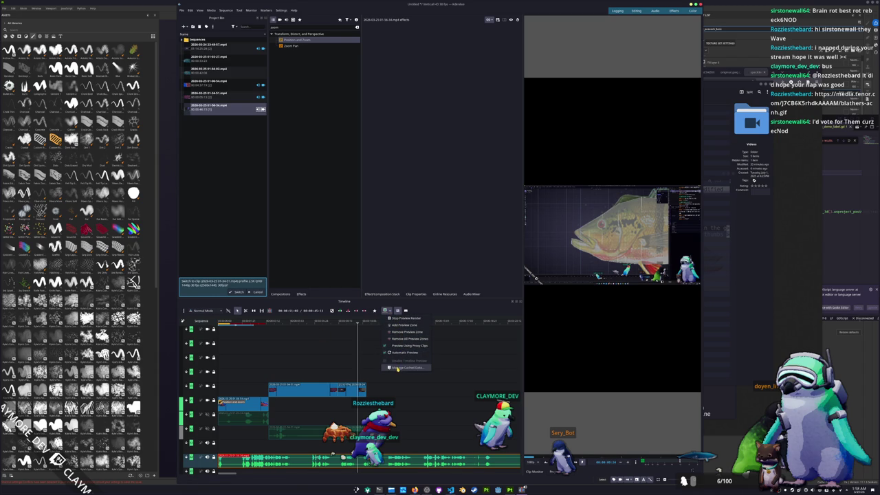
{"action": "left_click", "coordinate": [331, 346]}
{"action": "left_click_drag", "start_coordinate": [358, 324], "coordinate": [304, 326]}
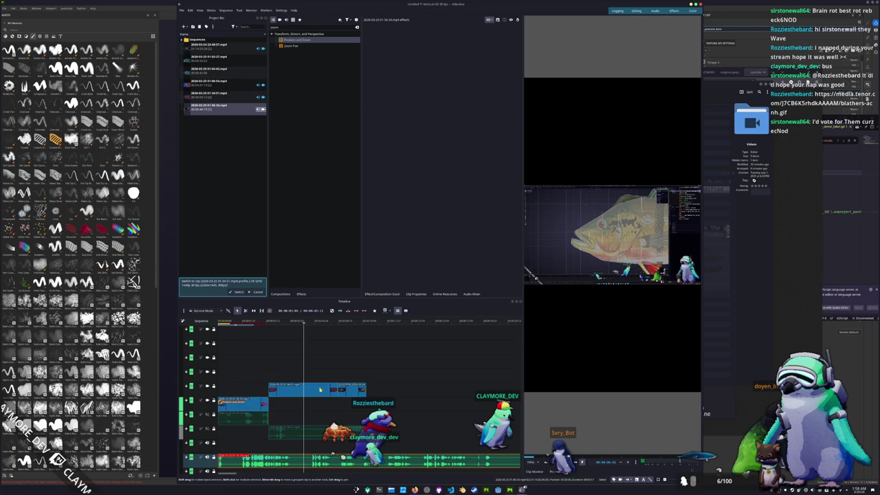
{"action": "key", "text": "space"}
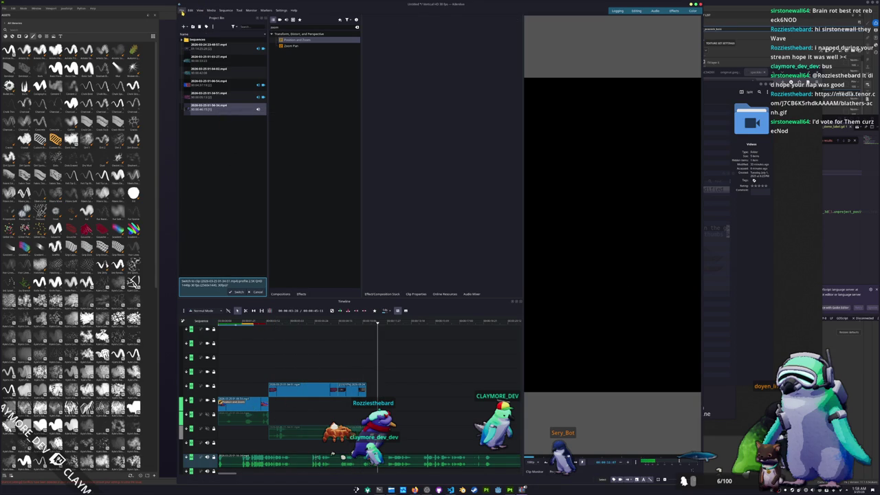
{"action": "left_click", "coordinate": [342, 458]}
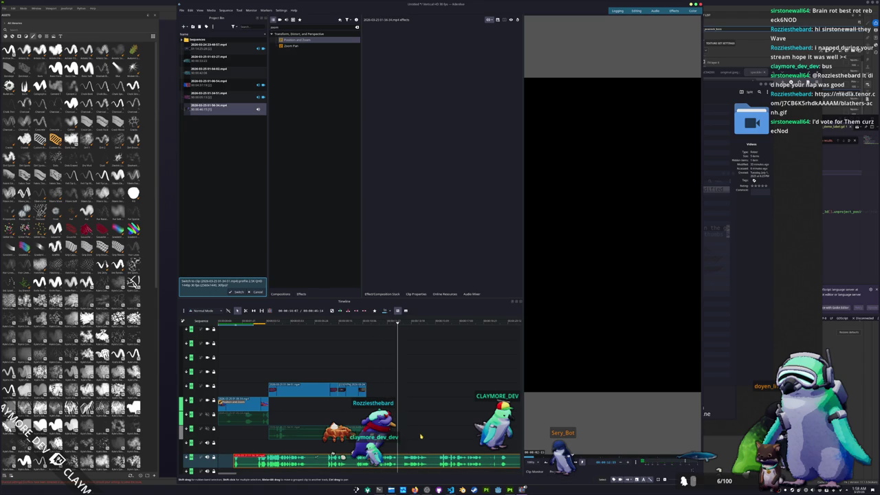
- Cut the bottom audio clip at 00:00:22:23 and delete the part before the cut
{"action": "scroll", "coordinate": [333, 455], "scroll_direction": "down", "scroll_amount": 2}
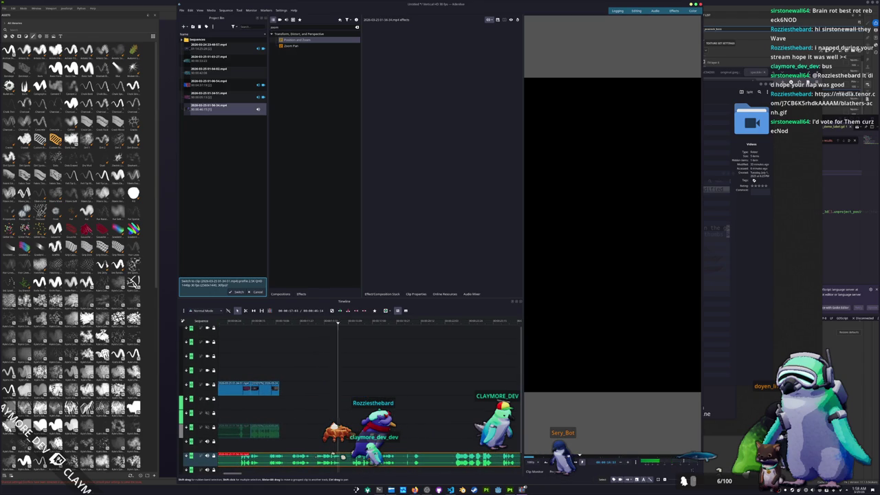
{"action": "scroll", "coordinate": [343, 457], "scroll_direction": "down", "scroll_amount": 1}
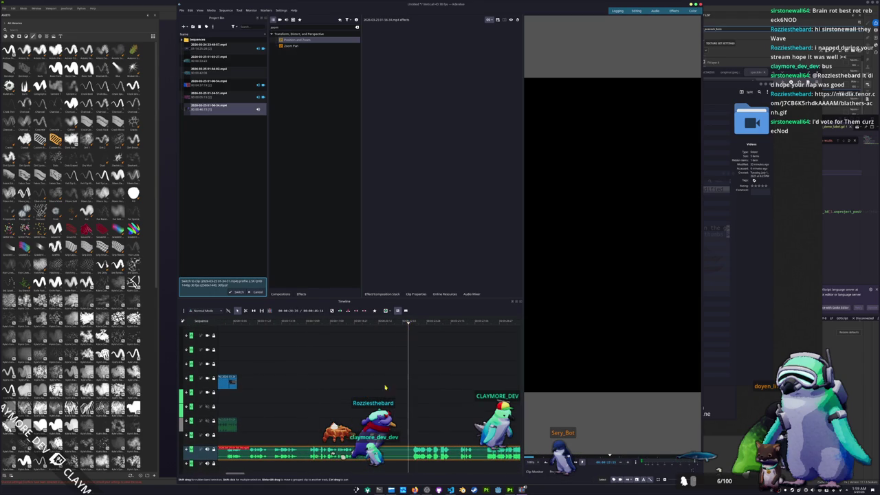
{"action": "left_click", "coordinate": [412, 324]}
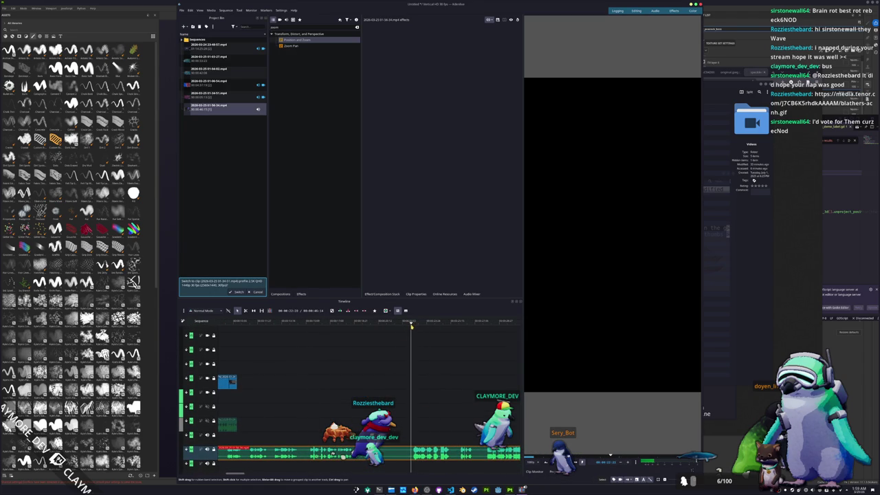
{"action": "key", "text": "x"}
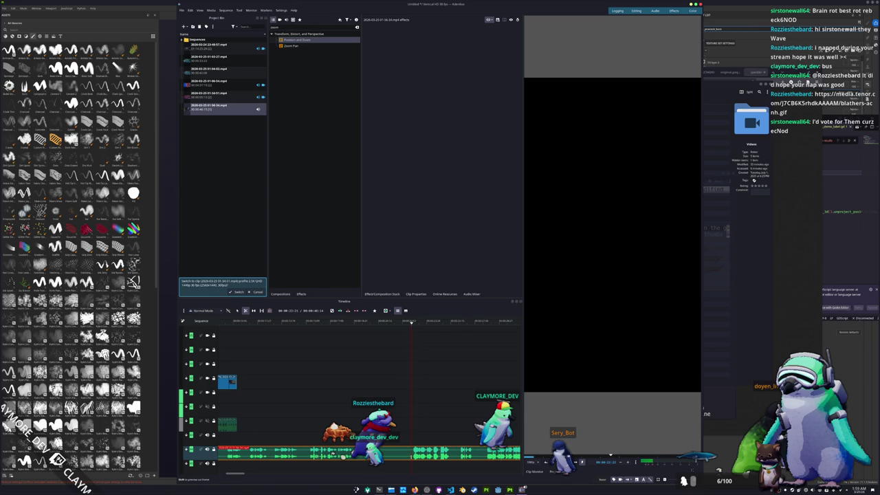
{"action": "left_click", "coordinate": [411, 453]}
{"action": "key", "text": "s"}
{"action": "left_click", "coordinate": [395, 450]}
{"action": "key", "text": "Delete"}
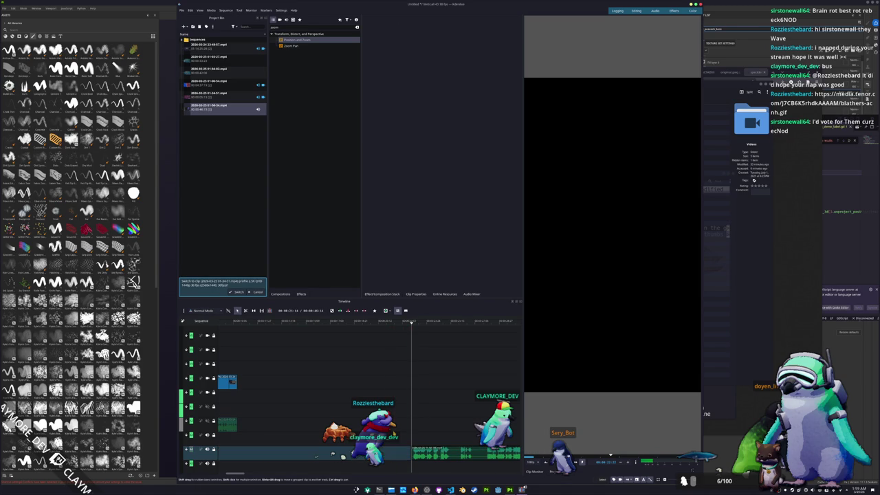
- Razor the audio clip at a later point and delete the short segment it creates
{"action": "left_click", "coordinate": [422, 324]}
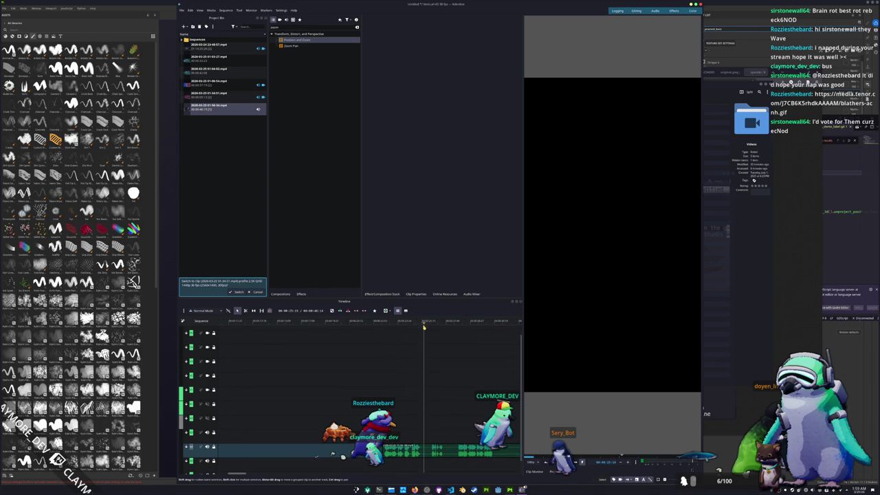
{"action": "scroll", "coordinate": [423, 384], "scroll_direction": "down", "scroll_amount": 1}
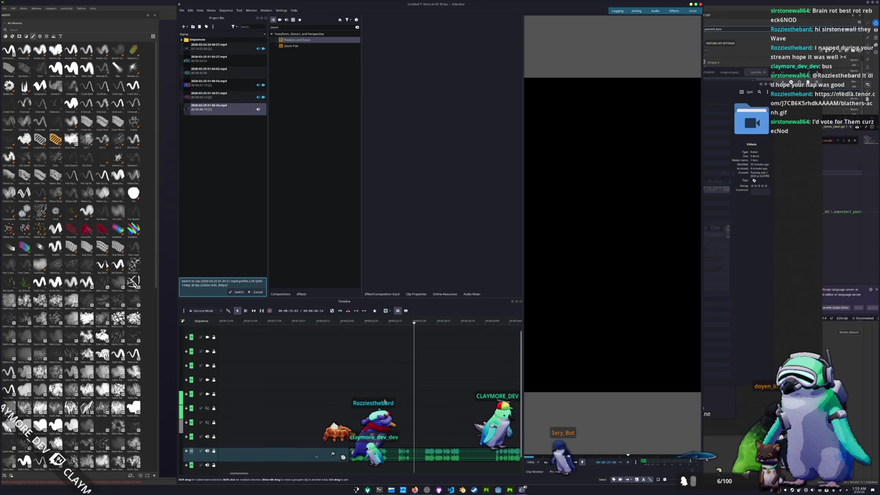
{"action": "left_click", "coordinate": [390, 321]}
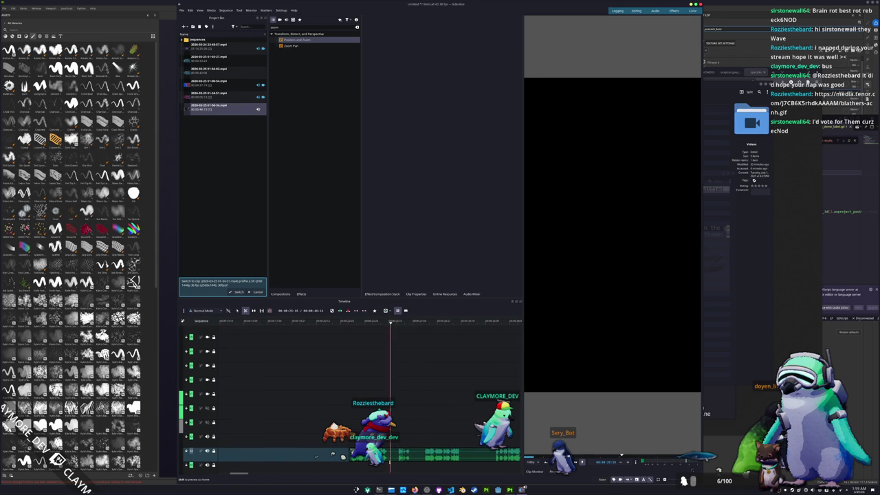
{"action": "left_click", "coordinate": [391, 454]}
{"action": "key", "text": "s"}
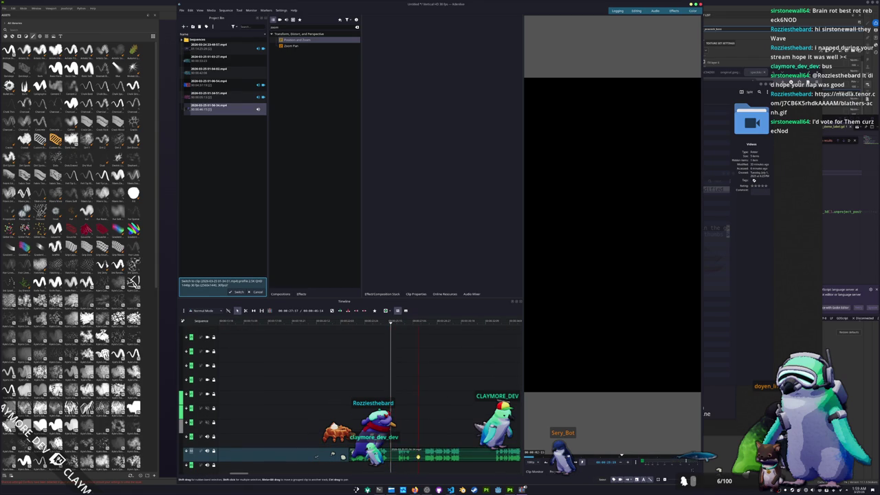
{"action": "key", "text": "x"}
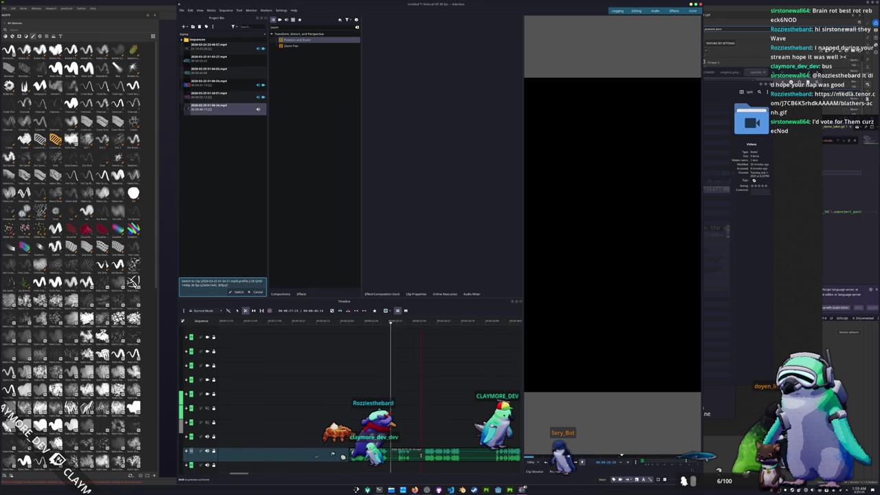
{"action": "left_click", "coordinate": [421, 454]}
{"action": "key", "text": "s"}
{"action": "left_click", "coordinate": [412, 455]}
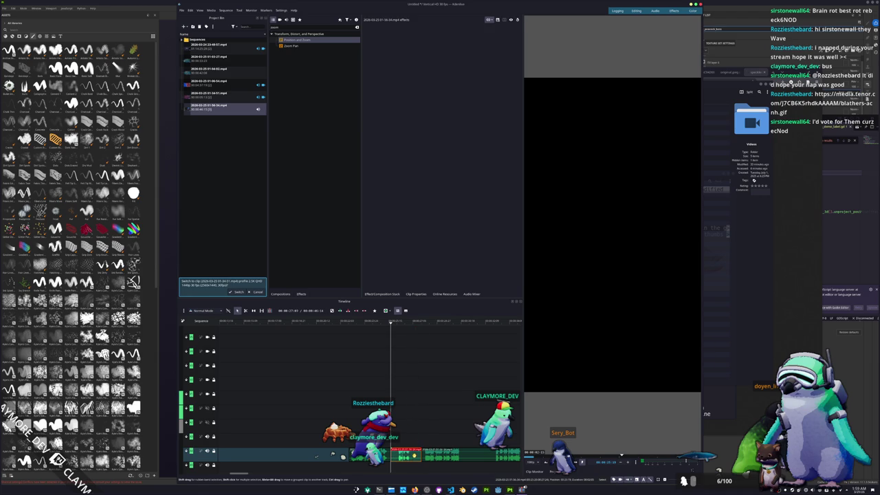
{"action": "key", "text": "Delete"}
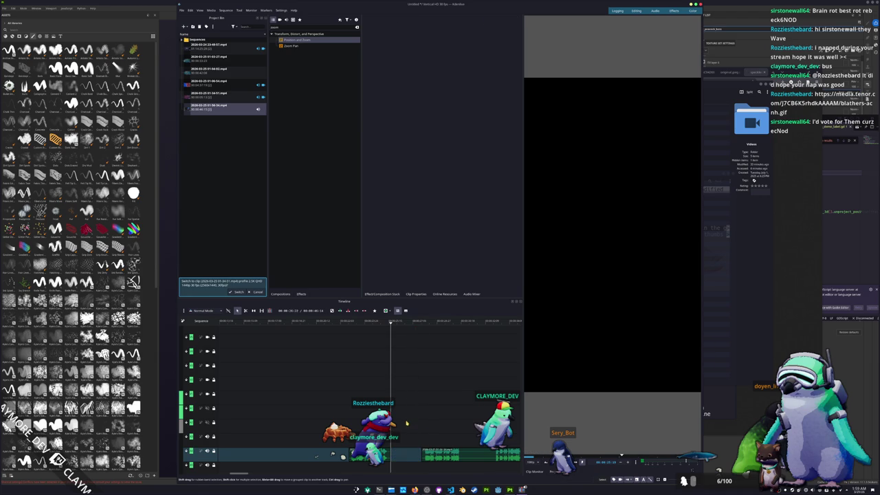
- Cut the audio at the playhead again and remove another short segment
{"action": "key", "text": "x"}
{"action": "left_click", "coordinate": [413, 451]}
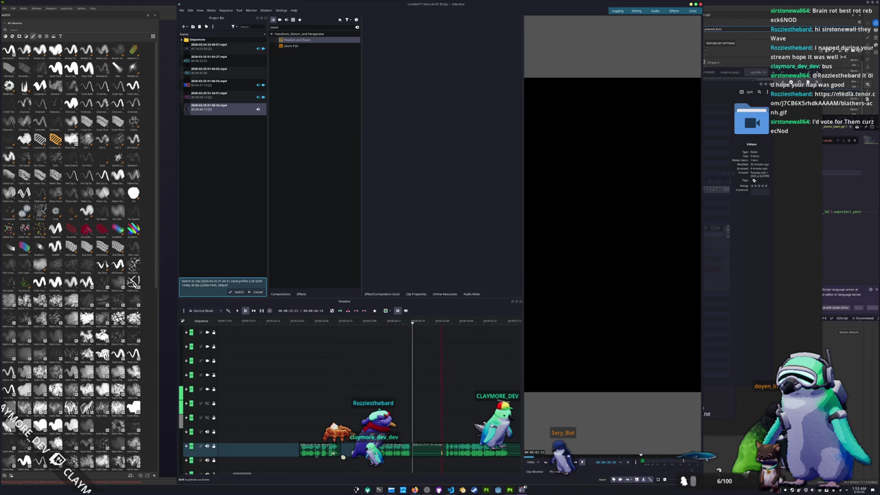
{"action": "key", "text": "s"}
{"action": "left_click", "coordinate": [426, 450]}
{"action": "key", "text": "Delete"}
- Make one more razor cut in the audio clip and return to the Selection tool
{"action": "scroll", "coordinate": [412, 450], "scroll_direction": "up", "scroll_amount": 3}
{"action": "key", "text": "x"}
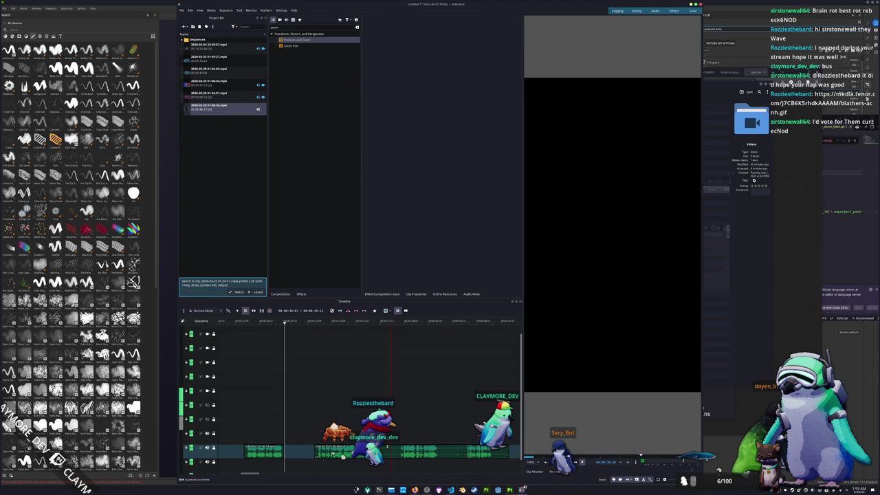
{"action": "left_click", "coordinate": [383, 451]}
{"action": "key", "text": "s"}
{"action": "key", "text": "x"}
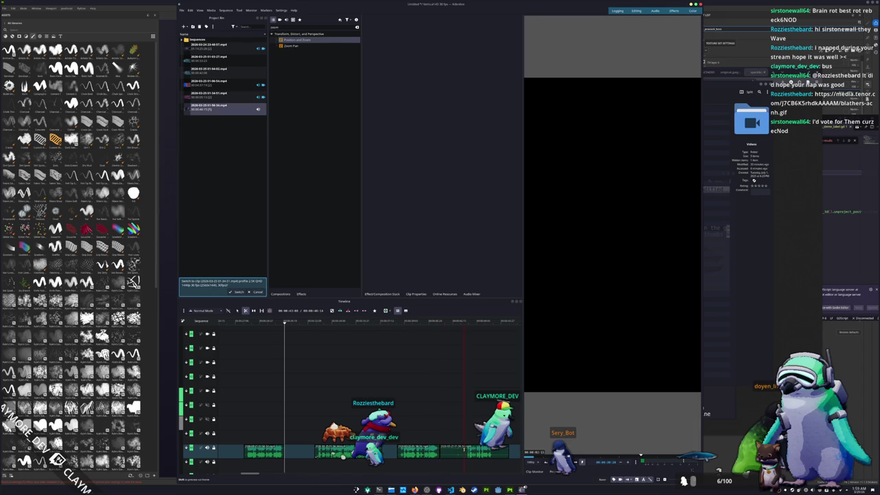
{"action": "key", "text": "s"}
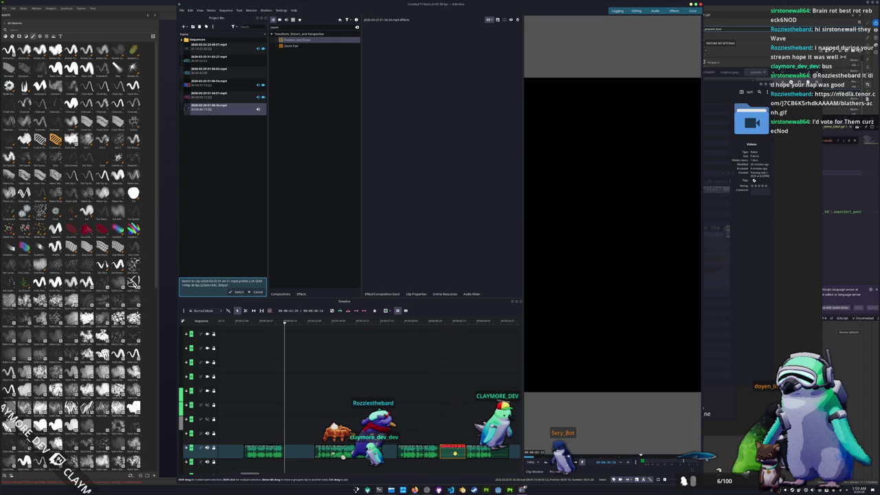
{"action": "scroll", "coordinate": [456, 455], "scroll_direction": "up", "scroll_amount": 5}
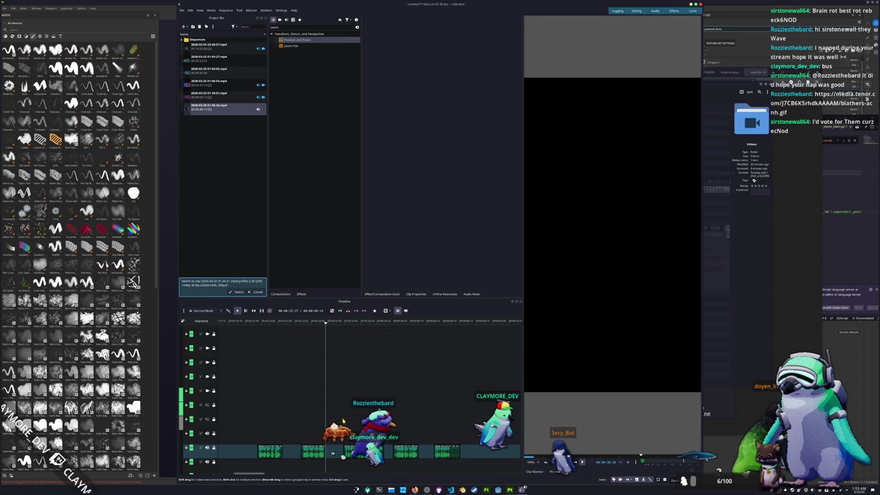
{"action": "scroll", "coordinate": [316, 412], "scroll_direction": "down", "scroll_amount": 1}
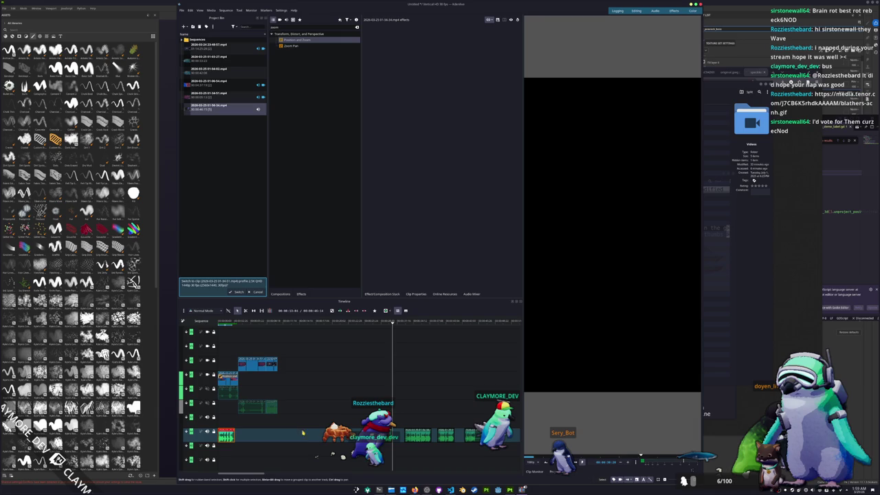
- Slide the green and small cut pieces left so they butt against the previous piece
{"action": "mouse_move", "coordinate": [226, 435]}
{"action": "left_mouse_down"}
{"action": "mouse_move", "coordinate": [286, 434]}
{"action": "mouse_move", "coordinate": [259, 434]}
{"action": "mouse_move", "coordinate": [270, 434]}
{"action": "left_mouse_up"}
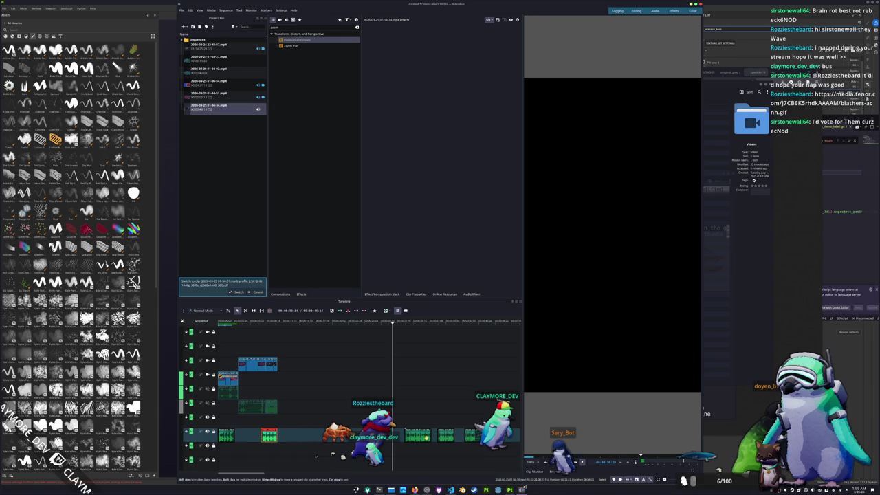
{"action": "left_click_drag", "start_coordinate": [421, 437], "coordinate": [299, 437]}
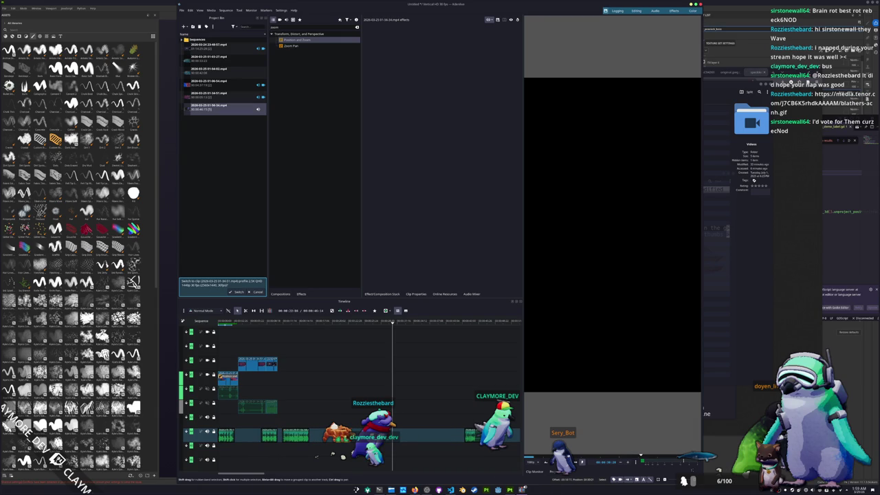
{"action": "left_click_drag", "start_coordinate": [472, 435], "coordinate": [324, 435]}
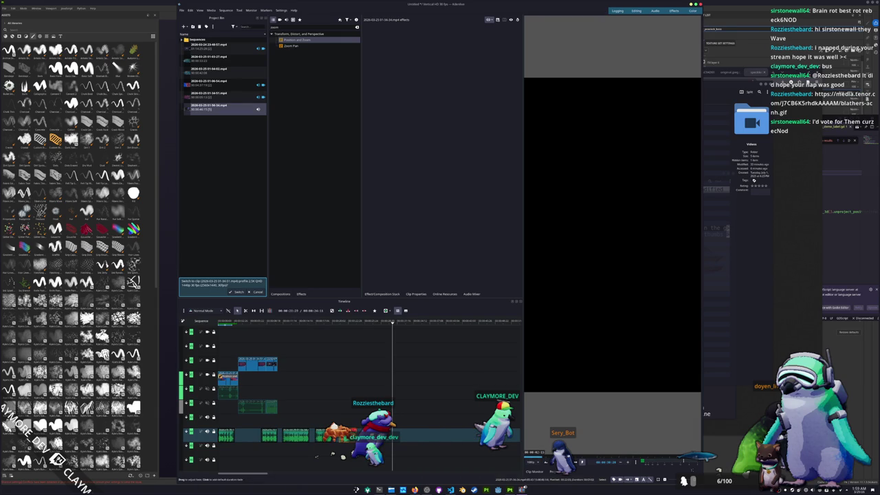
{"action": "scroll", "coordinate": [316, 455], "scroll_direction": "up", "scroll_amount": 1}
- Check the blue clip's context menu and the Preview Render menu without changing anything
{"action": "left_click", "coordinate": [271, 386]}
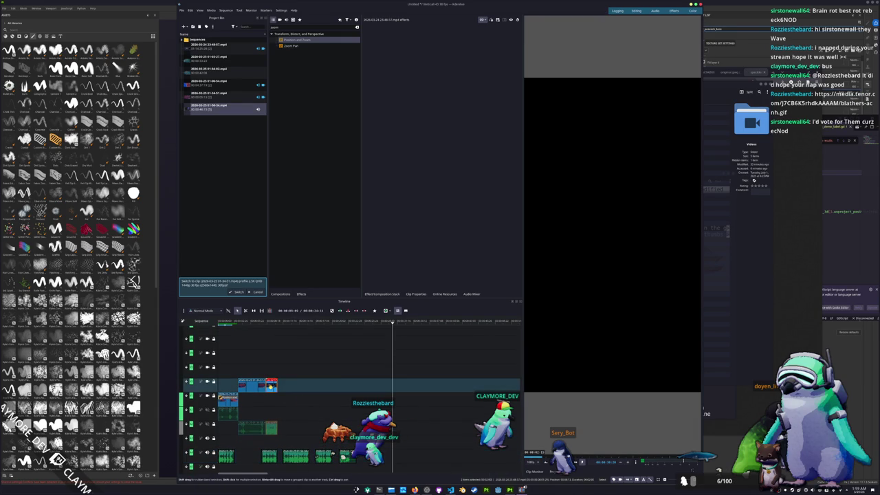
{"action": "right_click", "coordinate": [272, 386]}
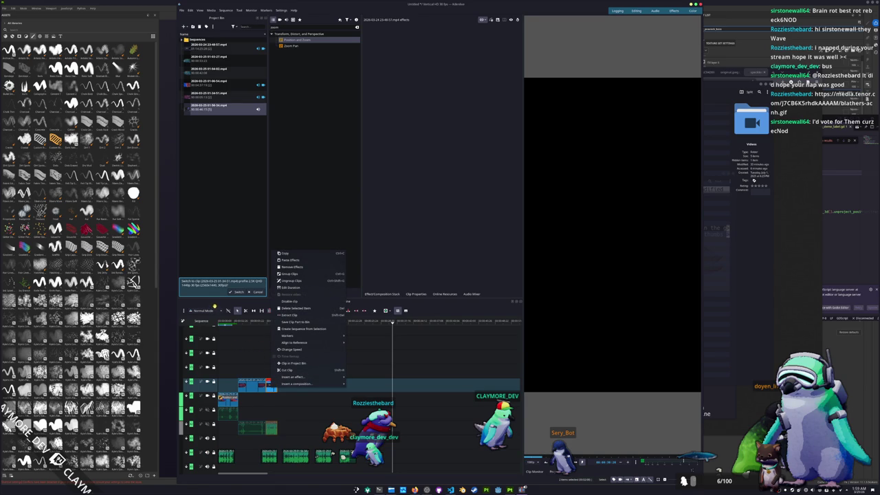
{"action": "left_click", "coordinate": [215, 305]}
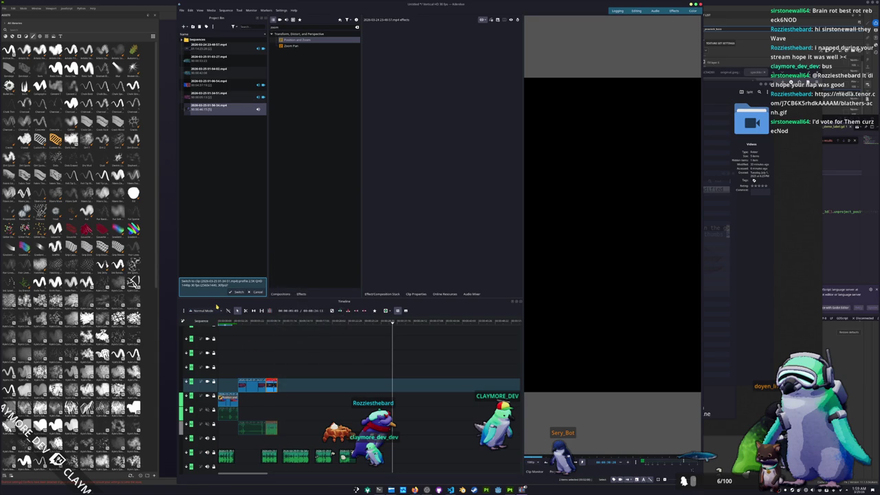
{"action": "left_click", "coordinate": [390, 311]}
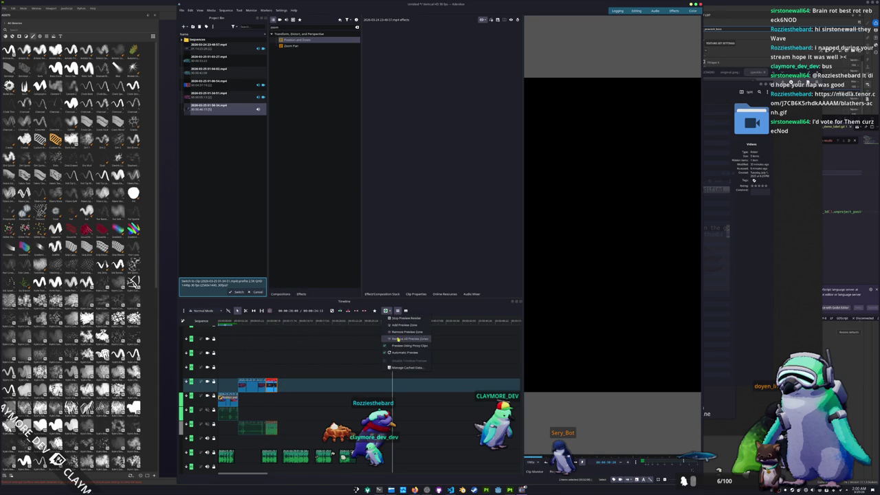
{"action": "left_click", "coordinate": [265, 369]}
{"action": "scroll", "coordinate": [265, 366], "scroll_direction": "up", "scroll_amount": 3}
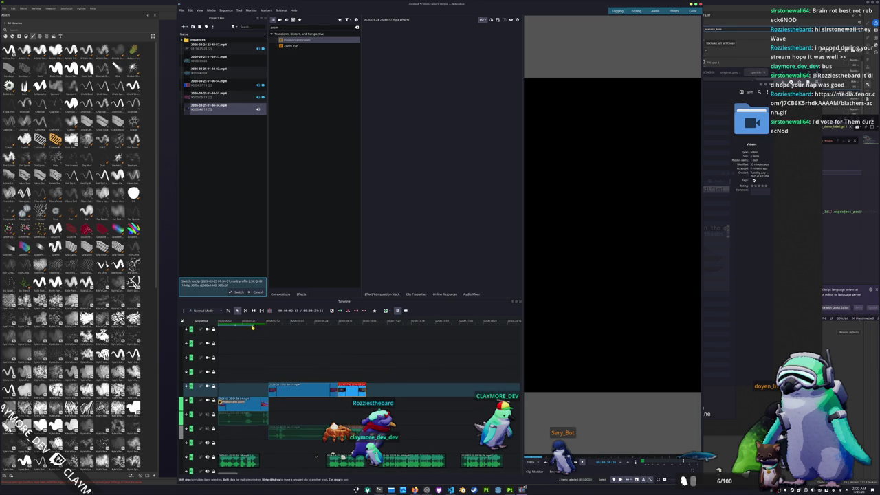
- Mark a preview zone over the start of the timeline, ending around 15 seconds
{"action": "mouse_move", "coordinate": [255, 323]}
{"action": "left_mouse_down"}
{"action": "mouse_move", "coordinate": [423, 323]}
{"action": "mouse_move", "coordinate": [428, 331]}
{"action": "left_mouse_up"}
{"action": "left_click", "coordinate": [376, 320]}
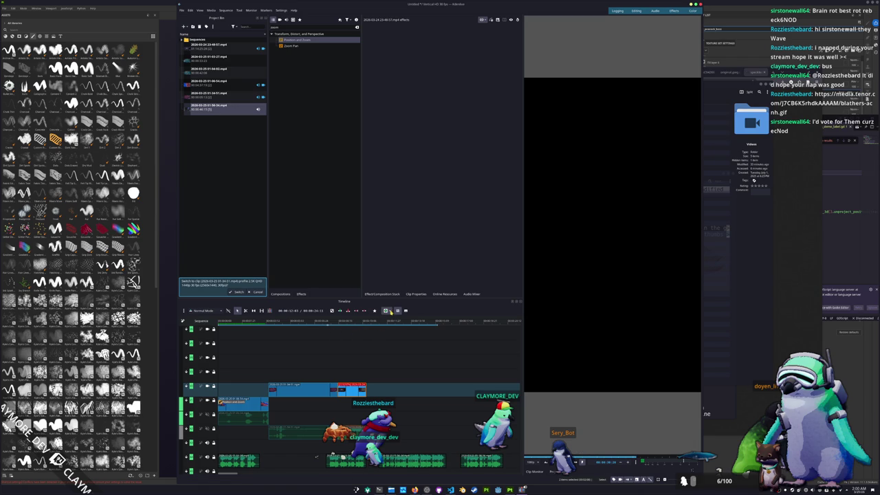
{"action": "left_click", "coordinate": [434, 328]}
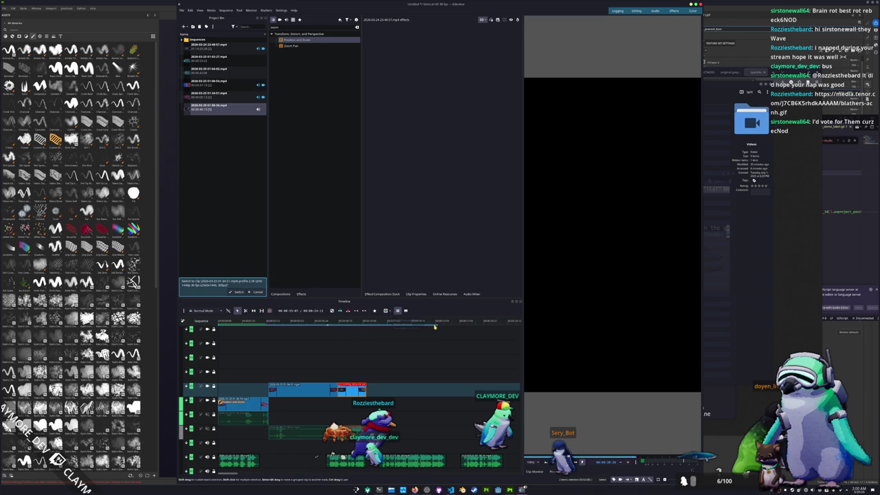
{"action": "left_click", "coordinate": [434, 327]}
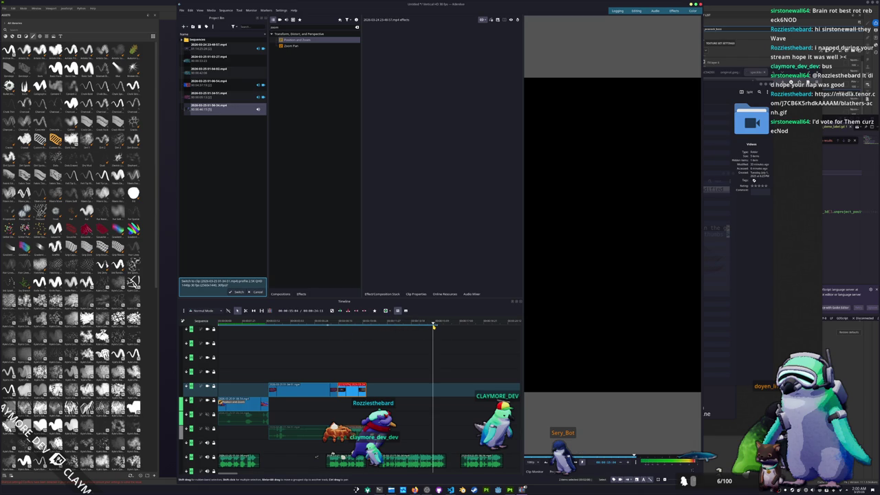
- Remove all preview zones and turn on Automatic Preview in the Preview Render menu
{"action": "left_click", "coordinate": [389, 311]}
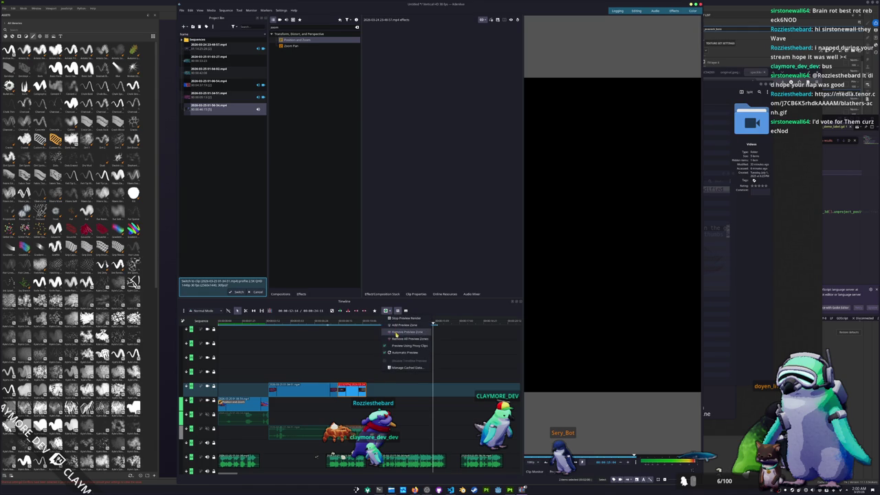
{"action": "left_click", "coordinate": [396, 339]}
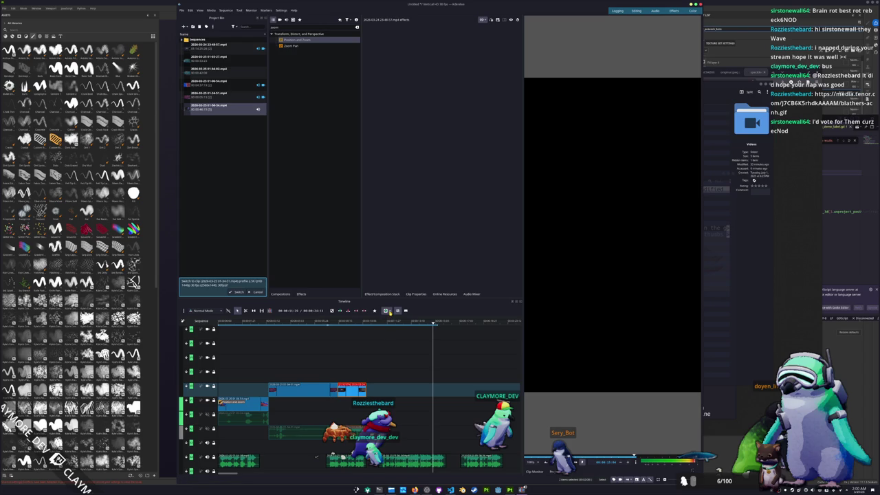
{"action": "left_click", "coordinate": [389, 311]}
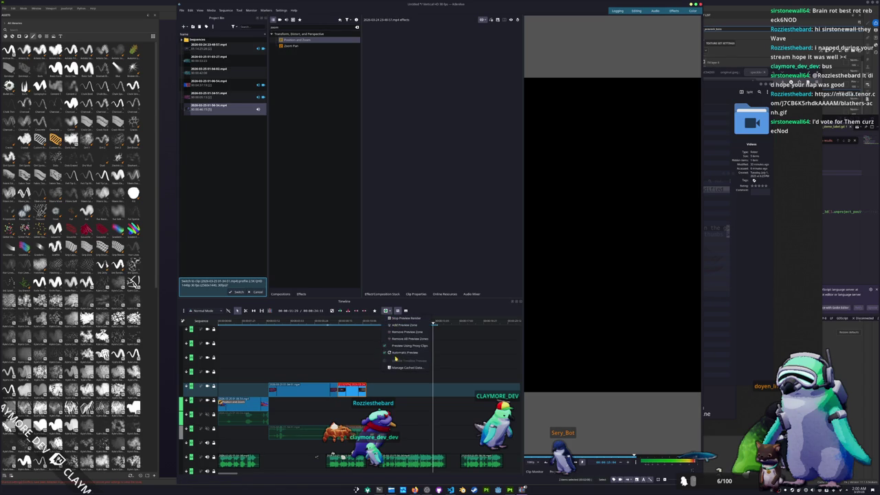
{"action": "left_click", "coordinate": [397, 352]}
{"action": "left_click", "coordinate": [390, 311]}
{"action": "left_click", "coordinate": [397, 353]}
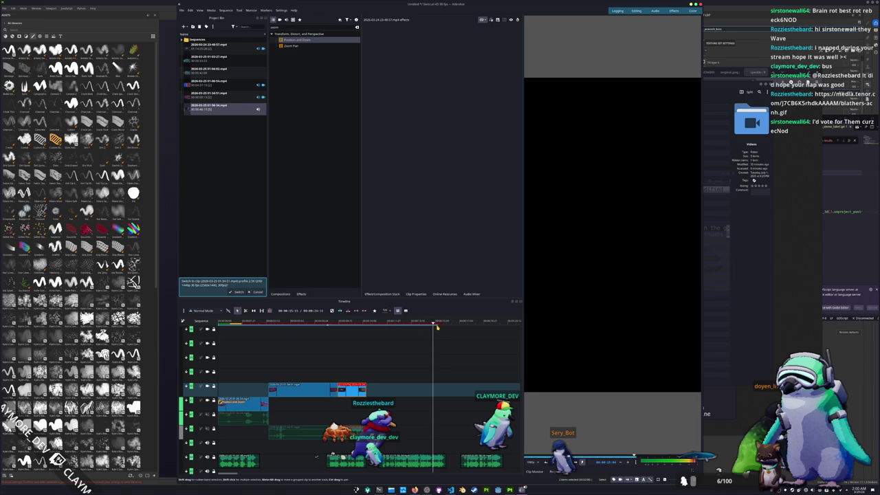
{"action": "left_click", "coordinate": [435, 326]}
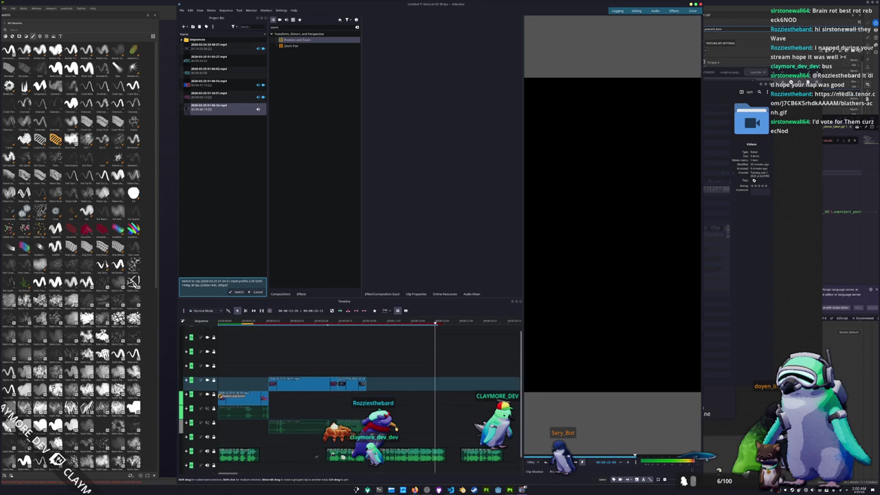
- Move the audio clip down a track, review with the audio mixer, and shorten the upper clip's end
{"action": "scroll", "coordinate": [316, 457], "scroll_direction": "down", "scroll_amount": 2}
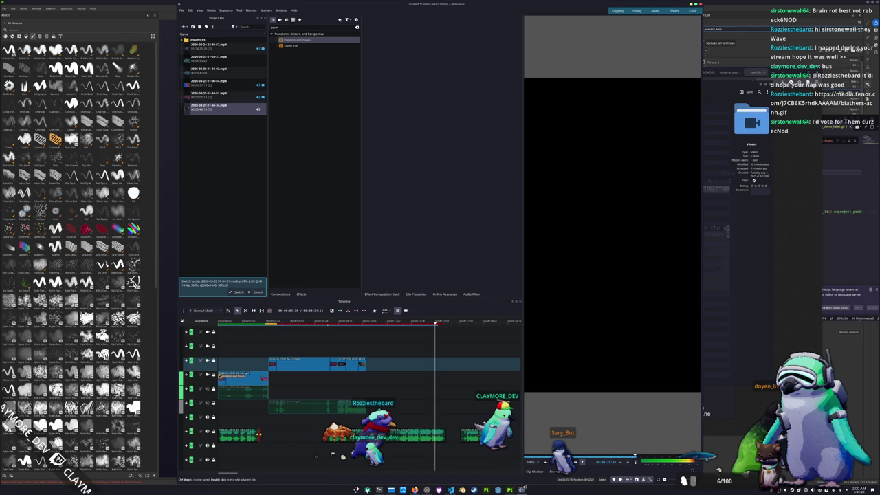
{"action": "scroll", "coordinate": [256, 437], "scroll_direction": "up", "scroll_amount": 3, "text": "ctrl"}
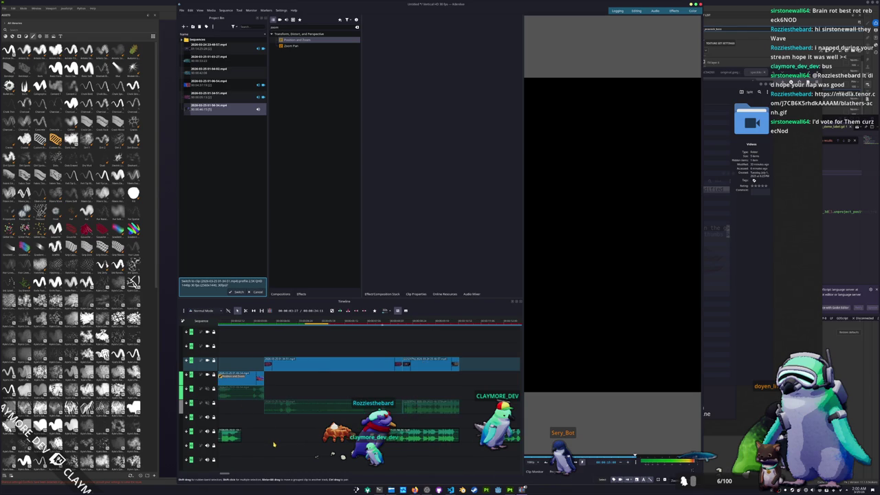
{"action": "mouse_move", "coordinate": [447, 436]}
{"action": "left_mouse_down"}
{"action": "mouse_move", "coordinate": [330, 451]}
{"action": "mouse_move", "coordinate": [399, 450]}
{"action": "left_mouse_up"}
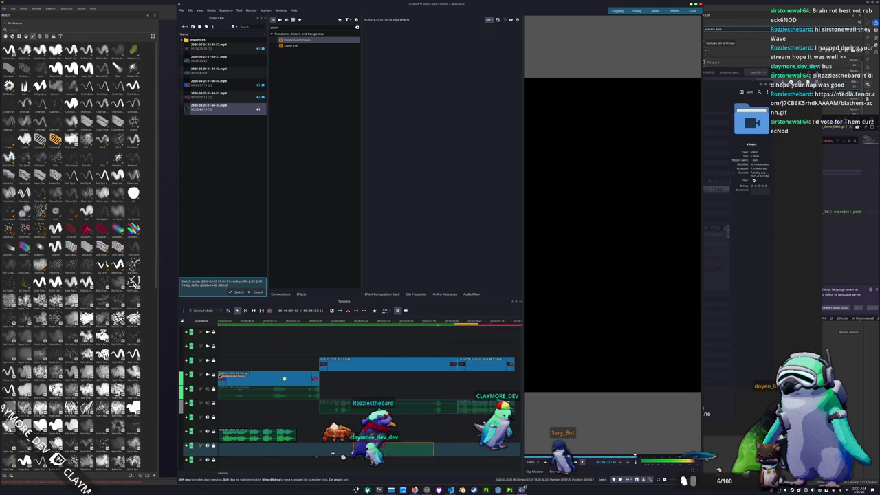
{"action": "key", "text": "space"}
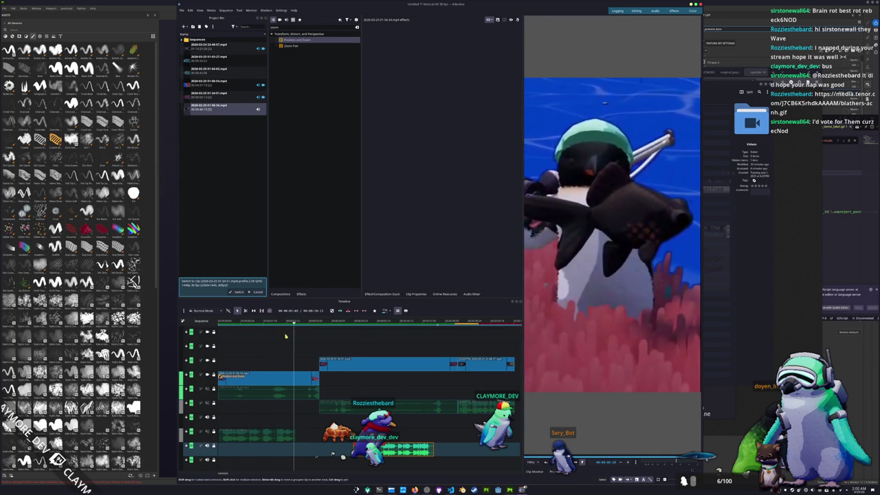
{"action": "key", "text": "space"}
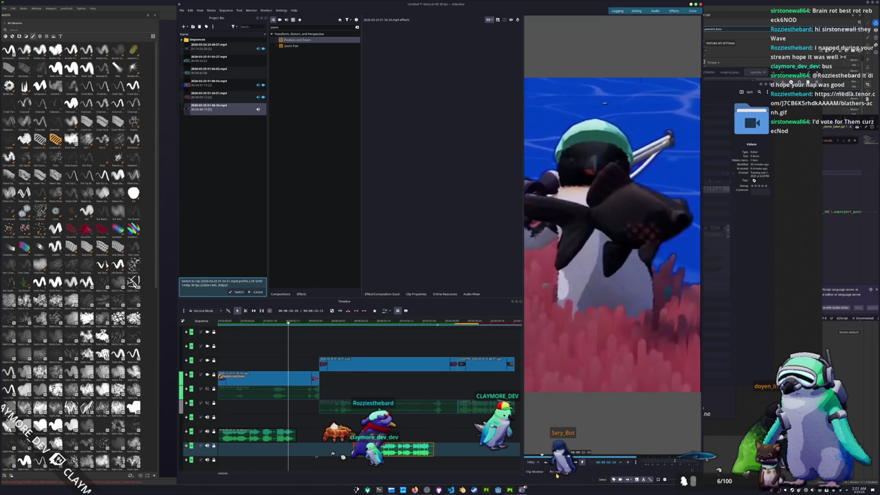
{"action": "left_click", "coordinate": [471, 293]}
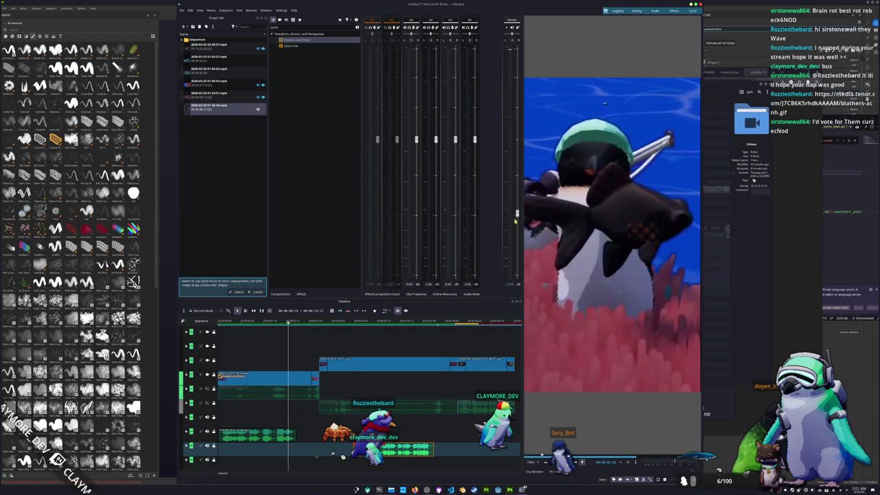
{"action": "key", "text": "space"}
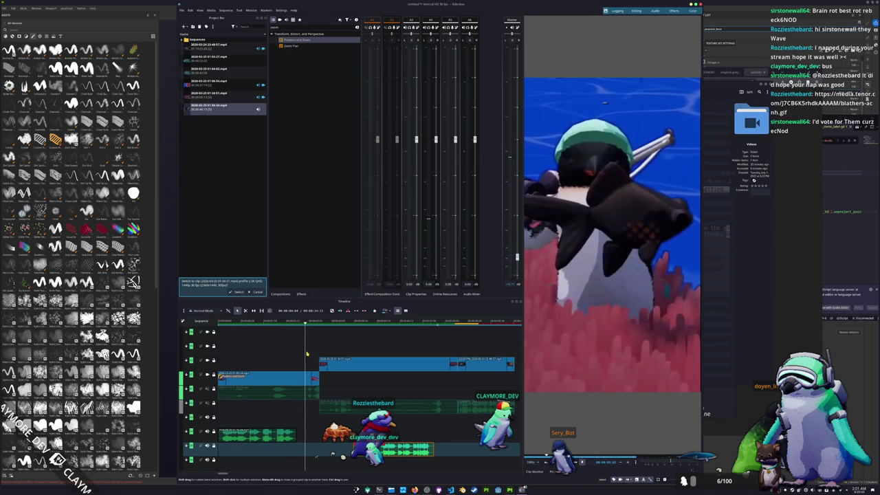
{"action": "mouse_move", "coordinate": [318, 377]}
{"action": "left_mouse_down"}
{"action": "mouse_move", "coordinate": [297, 381]}
{"action": "mouse_move", "coordinate": [314, 368]}
{"action": "left_mouse_up"}
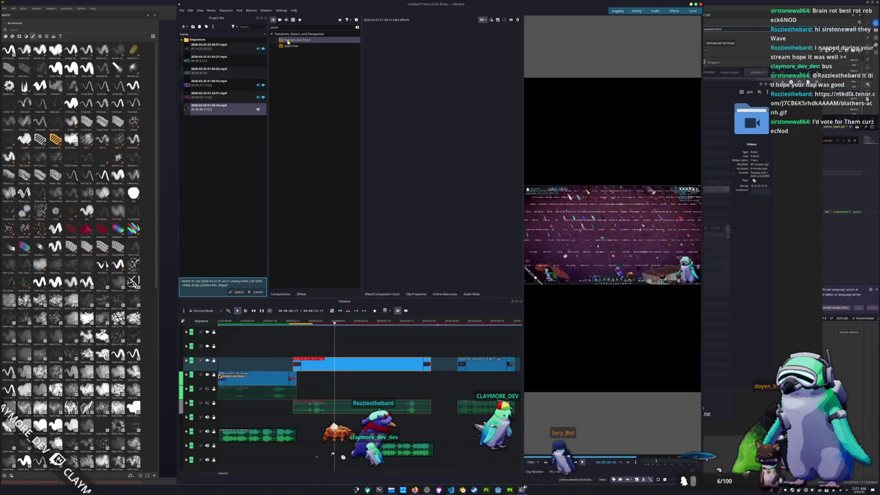
- Apply Position and Zoom to the clip with a 330 scale and play it back
{"action": "mouse_move", "coordinate": [292, 42]}
{"action": "left_mouse_down"}
{"action": "mouse_move", "coordinate": [359, 57]}
{"action": "mouse_move", "coordinate": [316, 362]}
{"action": "left_mouse_up"}
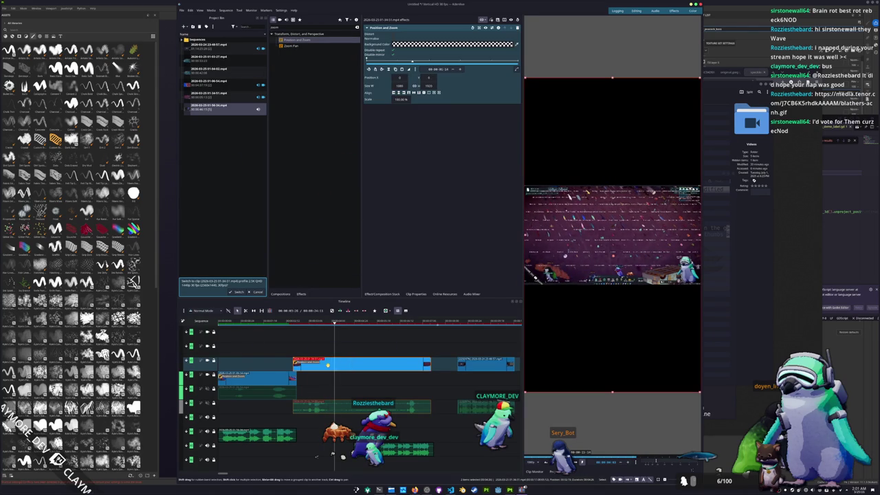
{"action": "type", "text": "330"}
{"action": "key", "text": "Return"}
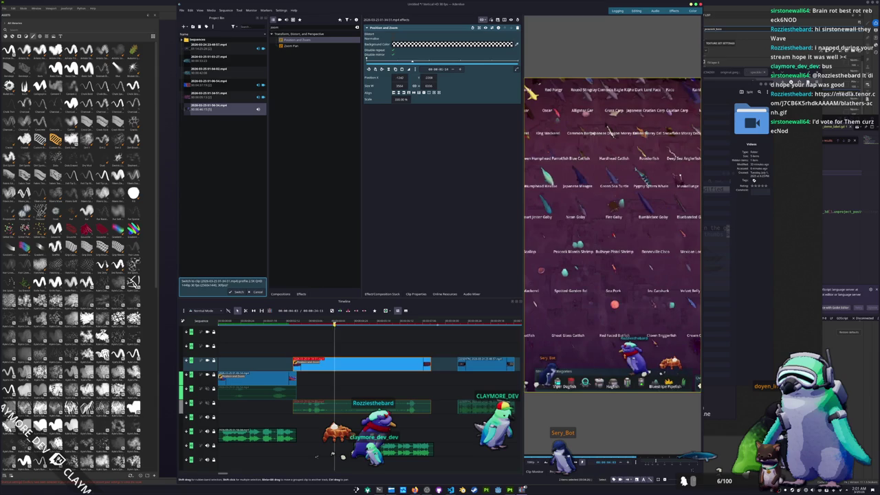
{"action": "left_click", "coordinate": [301, 321]}
{"action": "key", "text": "space"}
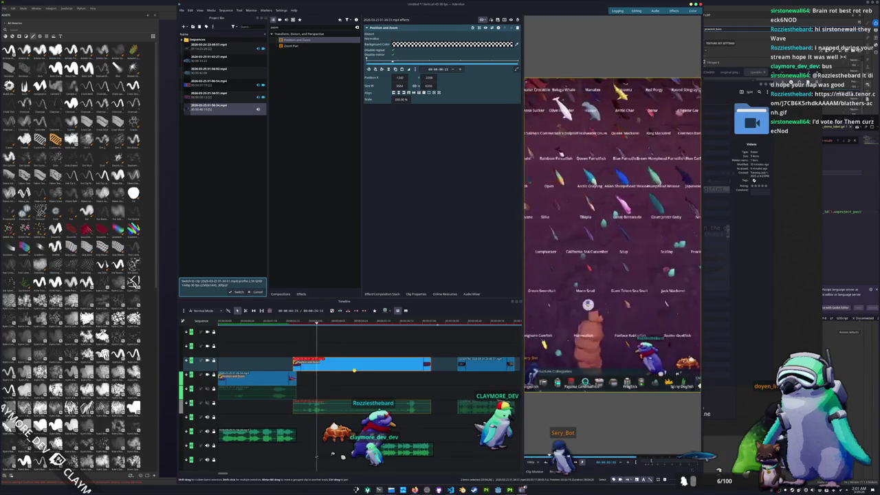
- Move the bottom audio clip earlier, then nudge the bottom and upper clips slightly later to realign
{"action": "left_click_drag", "start_coordinate": [428, 450], "coordinate": [340, 454]}
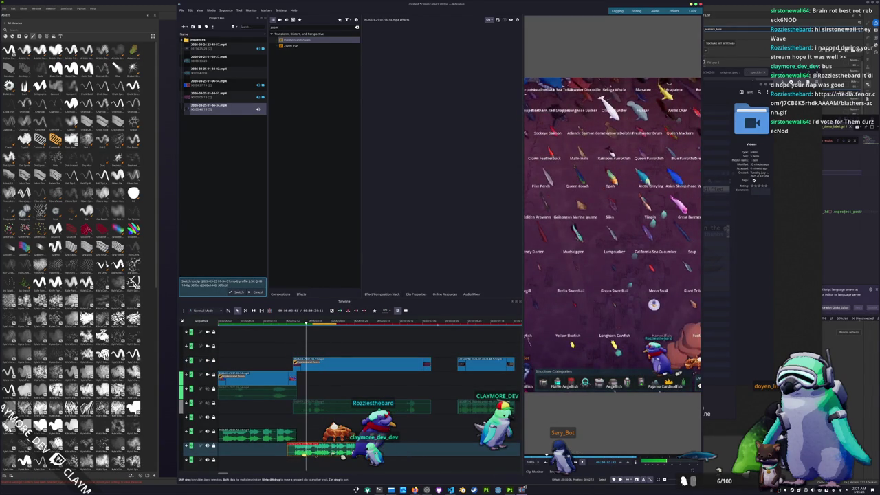
{"action": "key", "text": "Left"}
{"action": "key", "text": "Left"}
{"action": "key", "text": "Left"}
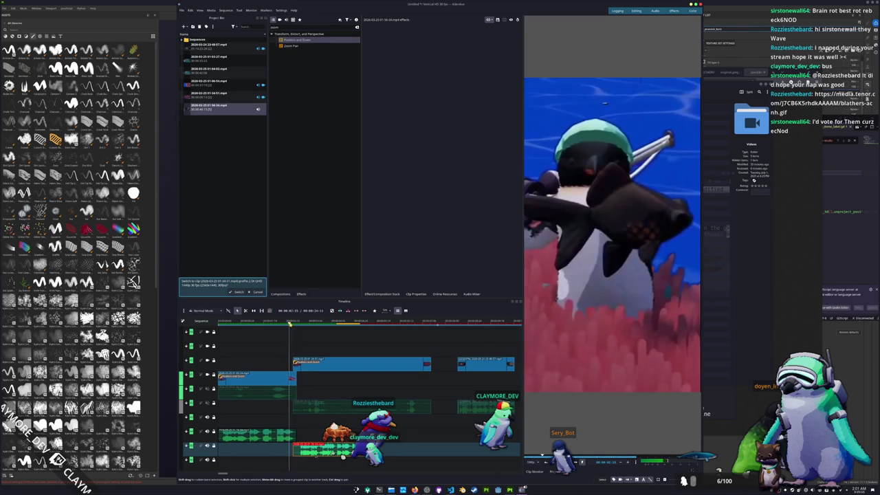
{"action": "key", "text": "Left"}
{"action": "key", "text": "Left"}
{"action": "key", "text": "Left"}
{"action": "key", "text": "Right"}
{"action": "key", "text": "Right"}
{"action": "key", "text": "Right"}
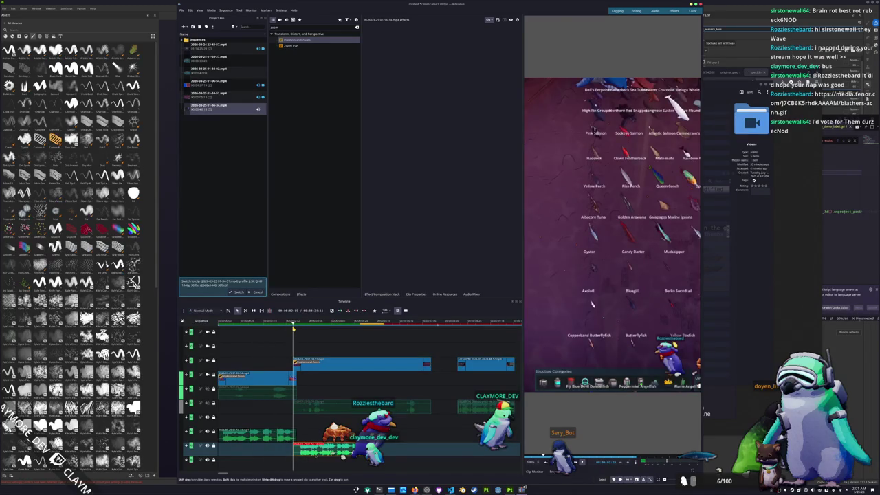
{"action": "left_click_drag", "start_coordinate": [298, 446], "coordinate": [329, 447]}
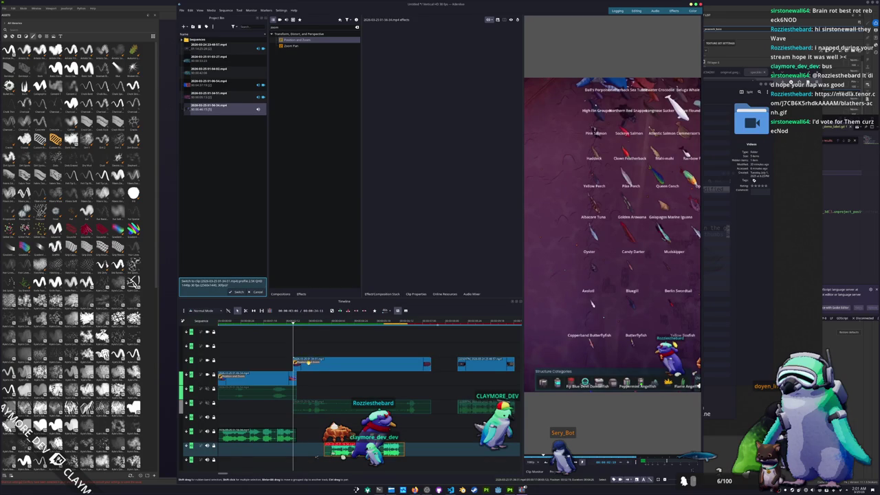
{"action": "left_click_drag", "start_coordinate": [294, 364], "coordinate": [298, 364]}
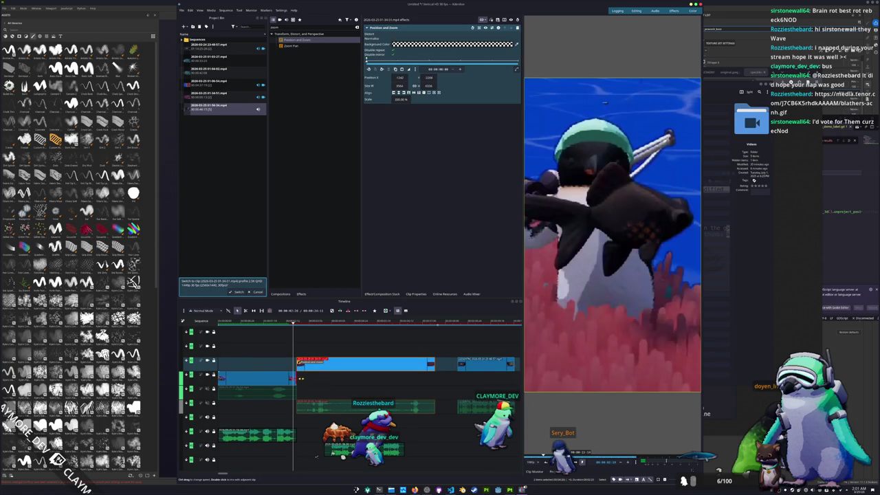
{"action": "left_click", "coordinate": [391, 490]}
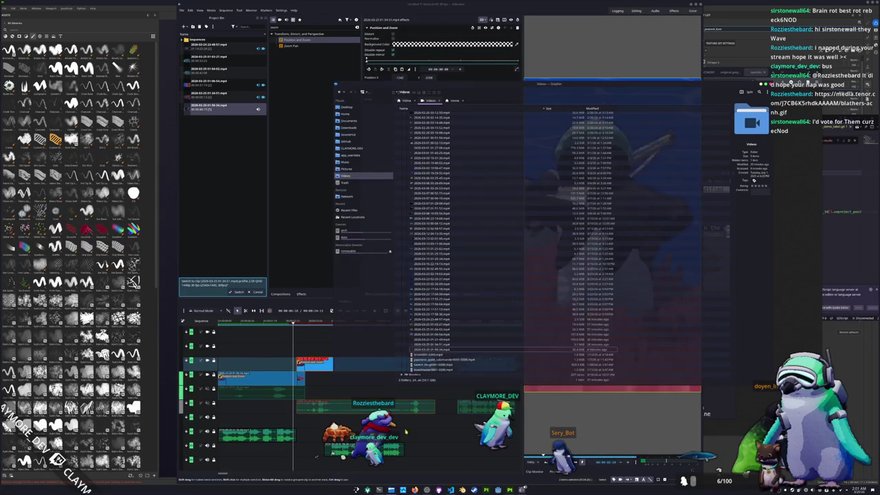
- In Dolphin, browse Pictures to the Sourcerut > Hadalyth > art folder
{"action": "left_click", "coordinate": [358, 169]}
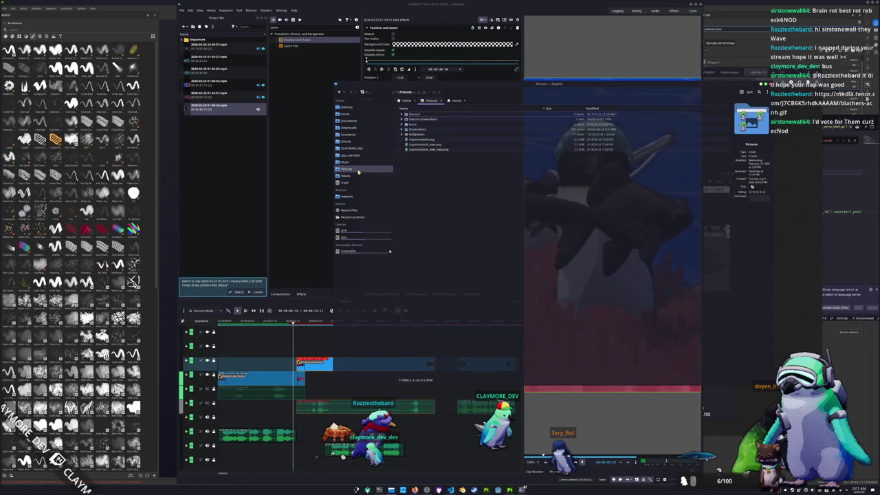
{"action": "left_click", "coordinate": [348, 135]}
{"action": "double_click", "coordinate": [414, 129]}
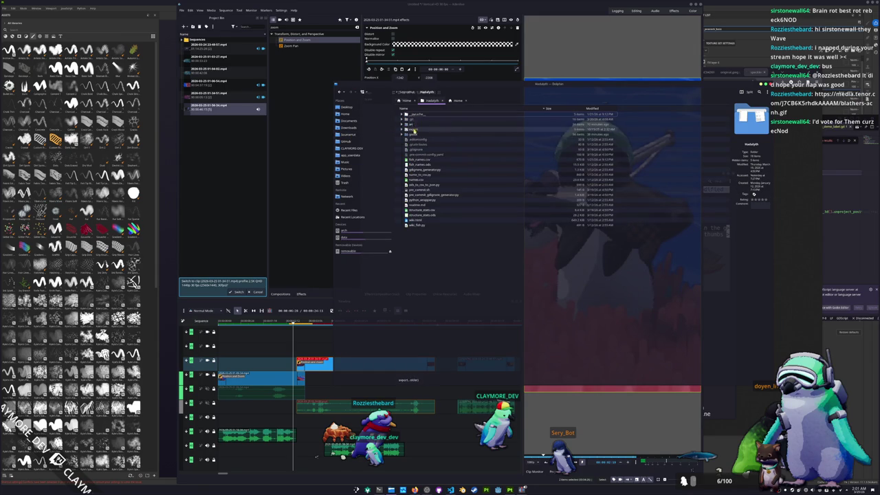
{"action": "double_click", "coordinate": [413, 125]}
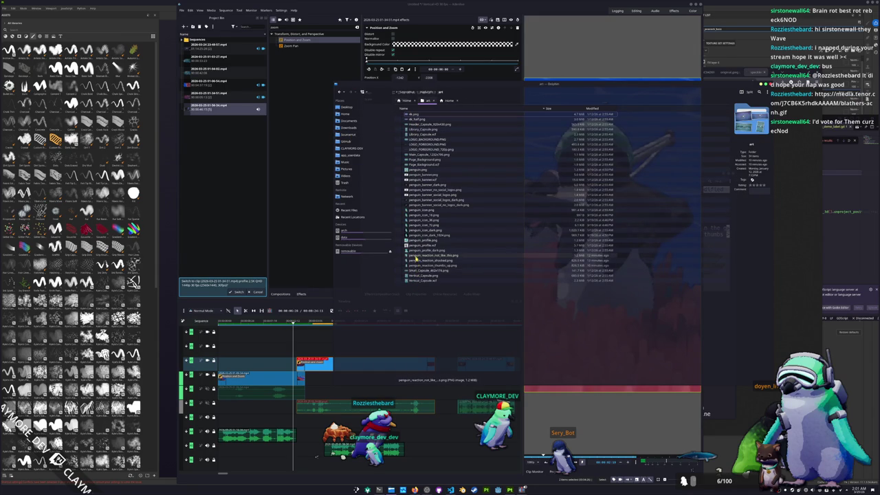
- Drag penguin_reaction_shocked.png into Kdenlive's Project Bin and onto a new track
{"action": "mouse_move", "coordinate": [417, 257]}
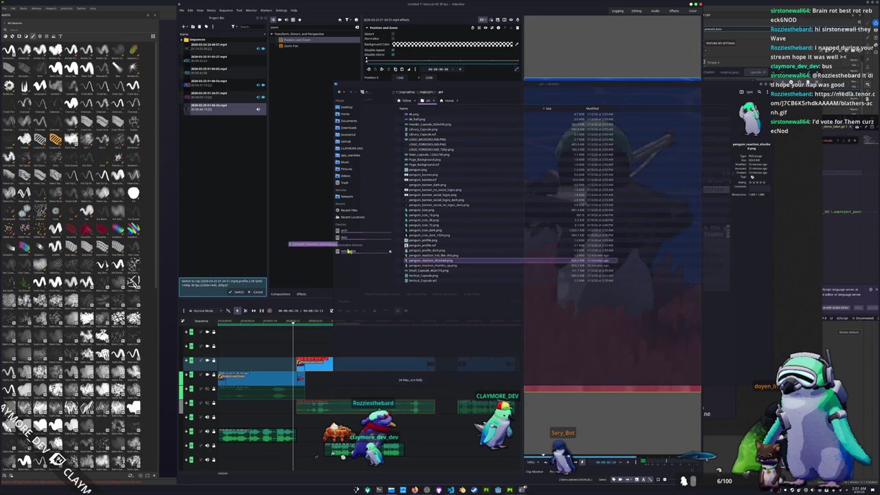
{"action": "left_click", "coordinate": [234, 191]}
{"action": "key", "text": "alt+Tab"}
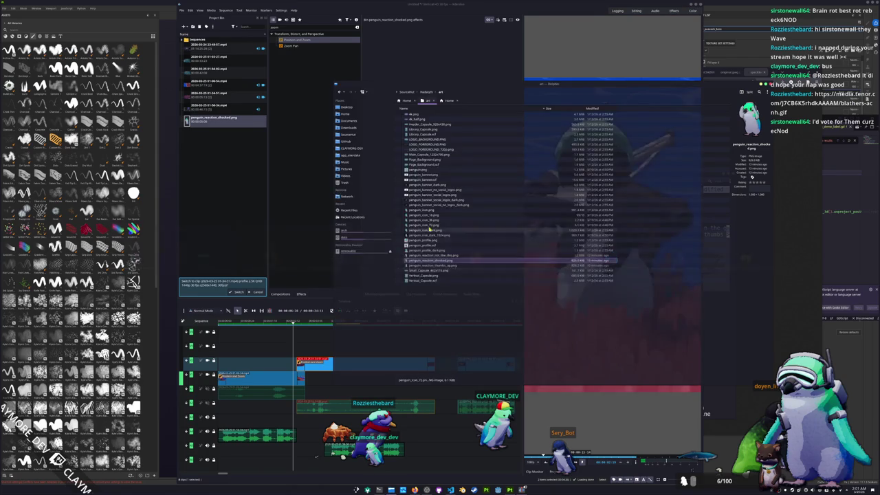
{"action": "left_click_drag", "start_coordinate": [426, 265], "coordinate": [229, 213]}
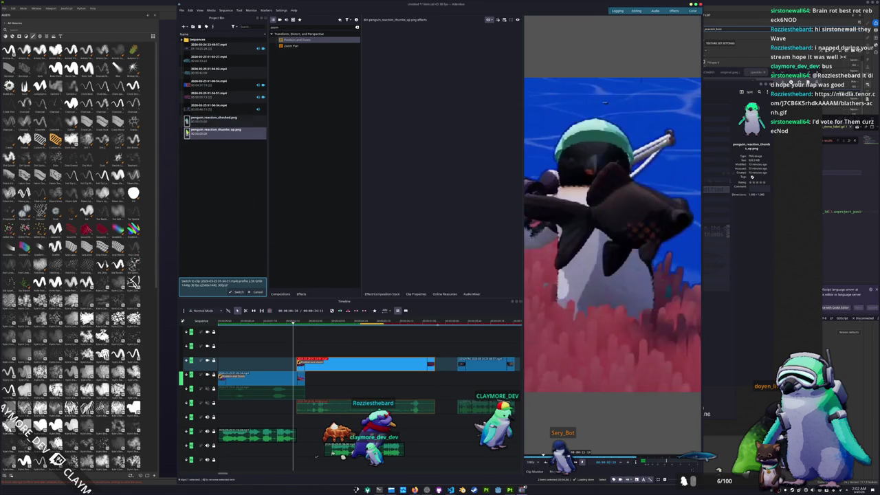
{"action": "mouse_move", "coordinate": [198, 122]}
{"action": "left_mouse_down"}
{"action": "mouse_move", "coordinate": [295, 363]}
{"action": "mouse_move", "coordinate": [311, 360]}
{"action": "left_mouse_up"}
- Shorten the penguin clip, add Position and Zoom, move it down, and scale it to 120%
{"action": "left_click_drag", "start_coordinate": [432, 360], "coordinate": [307, 361]}
{"action": "mouse_move", "coordinate": [301, 40]}
{"action": "left_mouse_down"}
{"action": "mouse_move", "coordinate": [288, 351]}
{"action": "mouse_move", "coordinate": [299, 361]}
{"action": "left_mouse_up"}
{"action": "left_click_drag", "start_coordinate": [605, 226], "coordinate": [608, 355]}
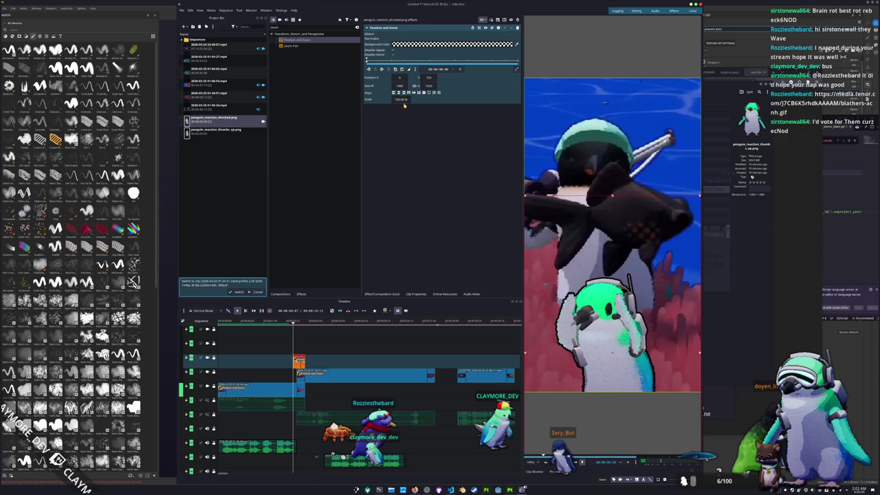
{"action": "type", "text": "120"}
{"action": "key", "text": "Return"}
- Play back the section with the overlay, then reselect the penguin image clip
{"action": "scroll", "coordinate": [428, 78], "scroll_direction": "down", "scroll_amount": 5}
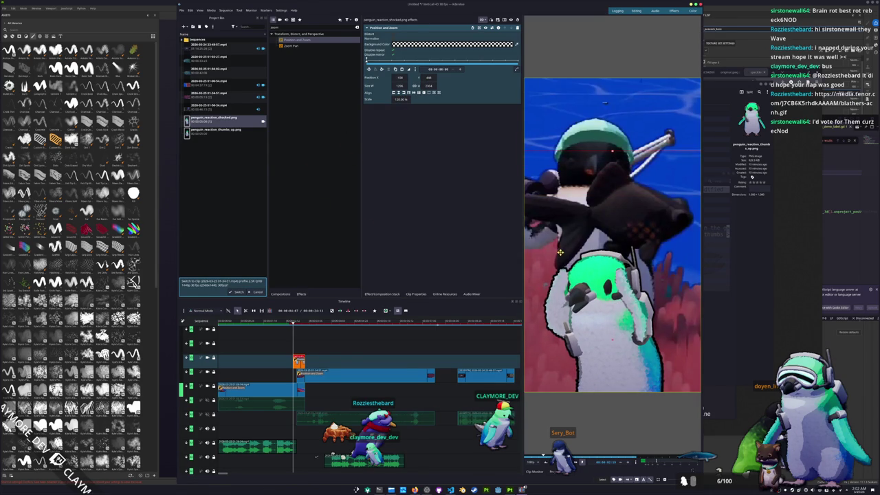
{"action": "scroll", "coordinate": [403, 365], "scroll_direction": "up", "scroll_amount": 5}
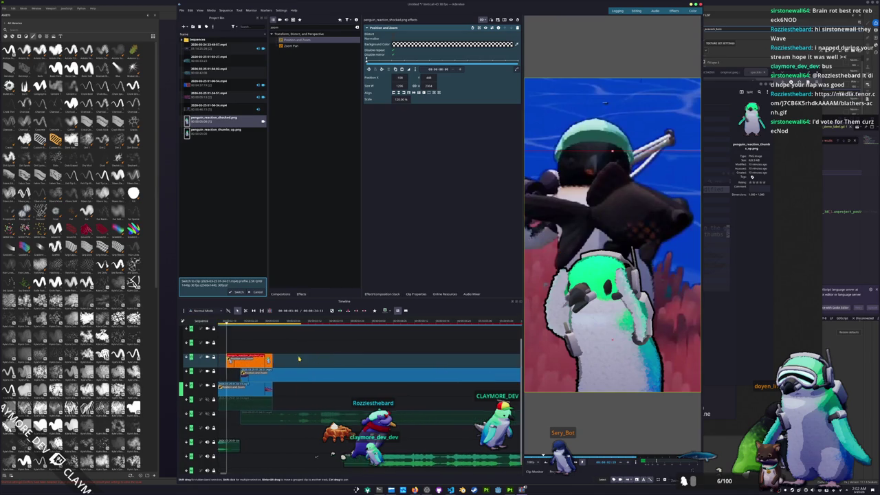
{"action": "mouse_move", "coordinate": [342, 327]}
{"action": "left_mouse_down"}
{"action": "mouse_move", "coordinate": [362, 327]}
{"action": "mouse_move", "coordinate": [344, 328]}
{"action": "left_mouse_up"}
{"action": "key", "text": "space"}
{"action": "left_click", "coordinate": [347, 370]}
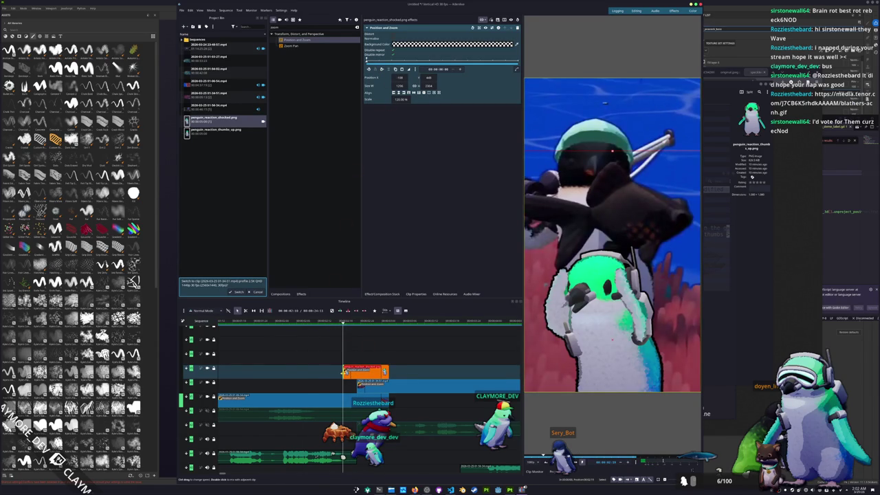
- Extend the penguin clip's start and keyframe its Y position below the frame
{"action": "left_click_drag", "start_coordinate": [343, 371], "coordinate": [323, 372]}
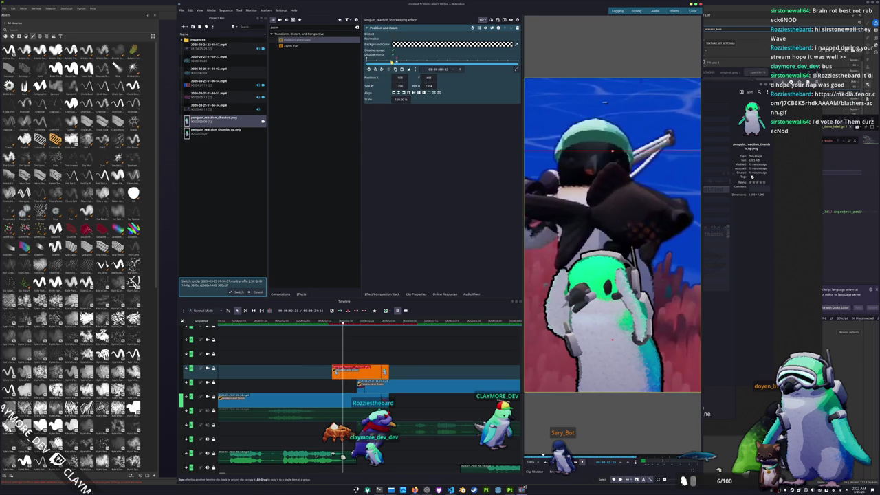
{"action": "left_click", "coordinate": [389, 62]}
{"action": "left_click_drag", "start_coordinate": [429, 77], "coordinate": [384, 77]}
{"action": "left_click_drag", "start_coordinate": [631, 191], "coordinate": [631, 390]}
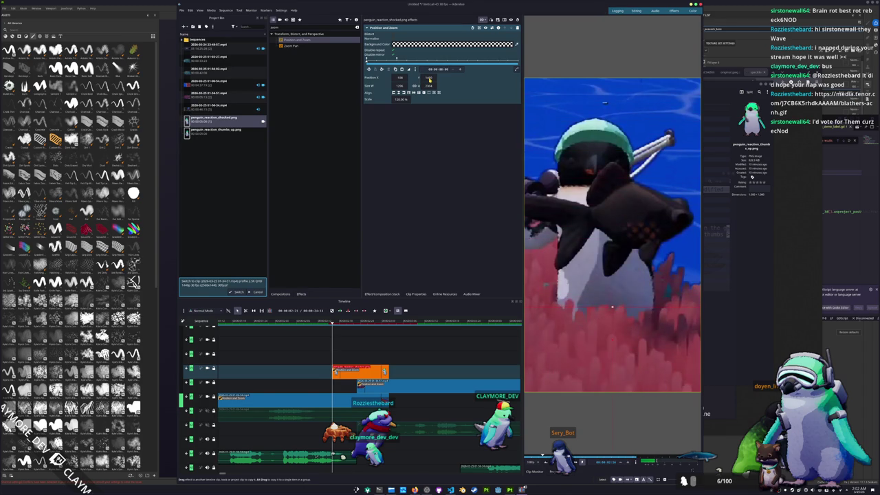
- Scrub through the frames around the overlay to watch it slide into view
{"action": "left_click", "coordinate": [331, 323]}
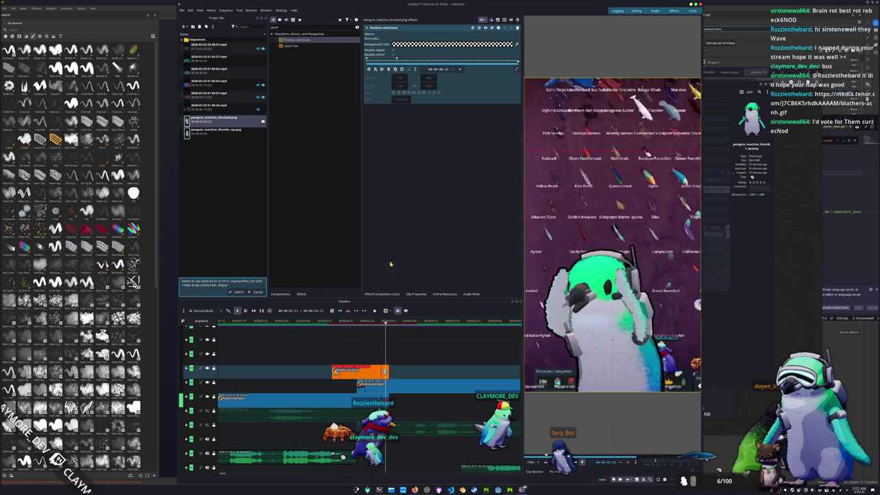
{"action": "left_click", "coordinate": [330, 327]}
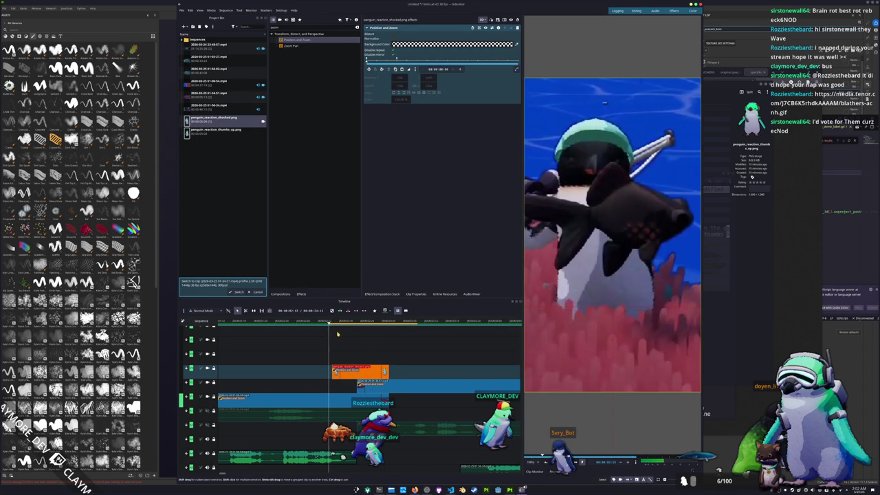
{"action": "left_click", "coordinate": [349, 335]}
{"action": "left_click", "coordinate": [300, 347]}
{"action": "left_click", "coordinate": [323, 355]}
{"action": "left_click", "coordinate": [334, 323]}
{"action": "left_click", "coordinate": [331, 328]}
{"action": "left_click_drag", "start_coordinate": [330, 327], "coordinate": [343, 332]}
{"action": "left_click_drag", "start_coordinate": [397, 59], "coordinate": [428, 60]}
- Lengthen the overlay's start again, recheck its slide-in frames, and trim its right edge
{"action": "left_click_drag", "start_coordinate": [333, 371], "coordinate": [315, 371]}
{"action": "left_click", "coordinate": [314, 321]}
{"action": "left_click_drag", "start_coordinate": [450, 59], "coordinate": [428, 60]}
{"action": "left_click", "coordinate": [313, 321]}
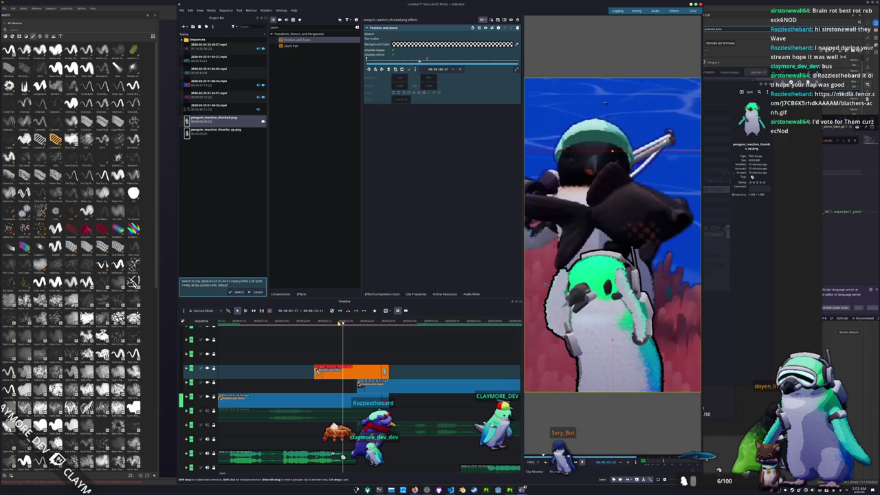
{"action": "left_click", "coordinate": [350, 323]}
{"action": "left_click", "coordinate": [348, 323]}
{"action": "left_click_drag", "start_coordinate": [348, 327], "coordinate": [332, 328]}
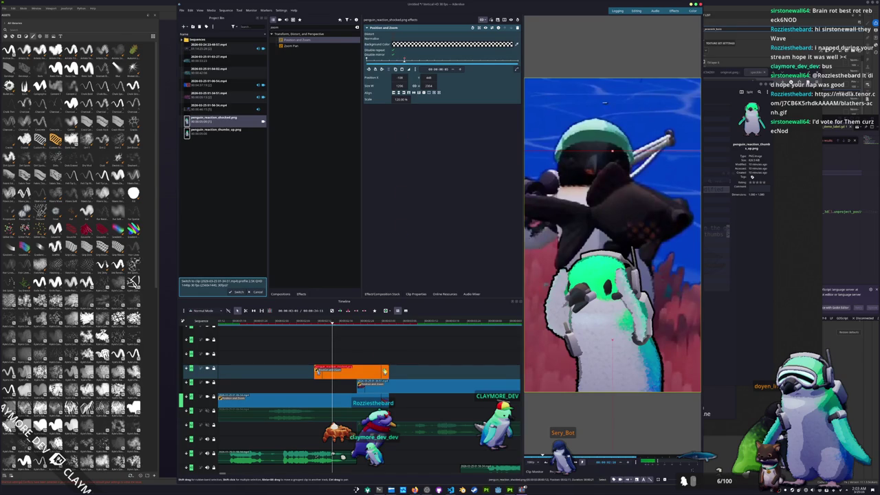
{"action": "left_click_drag", "start_coordinate": [384, 371], "coordinate": [332, 372]}
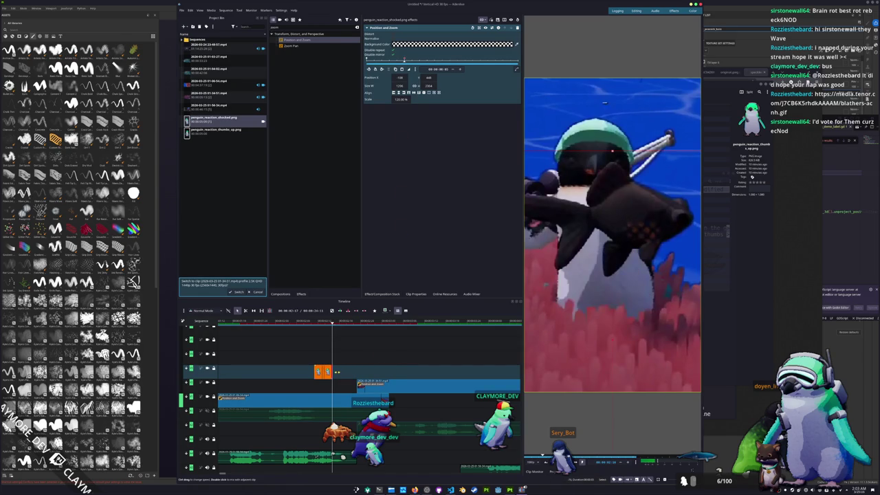
- Trim the orange penguin clip, shift it later, re-extend its end, and play it back
{"action": "mouse_move", "coordinate": [381, 387]}
{"action": "left_mouse_down"}
{"action": "mouse_move", "coordinate": [356, 388]}
{"action": "mouse_move", "coordinate": [378, 387]}
{"action": "left_mouse_up"}
{"action": "left_click_drag", "start_coordinate": [323, 372], "coordinate": [347, 375]}
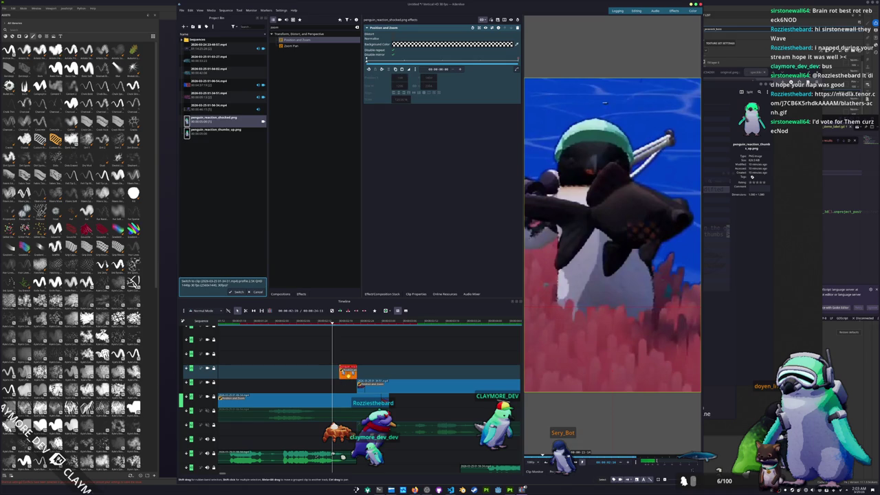
{"action": "left_click", "coordinate": [388, 321]}
{"action": "left_click", "coordinate": [368, 351]}
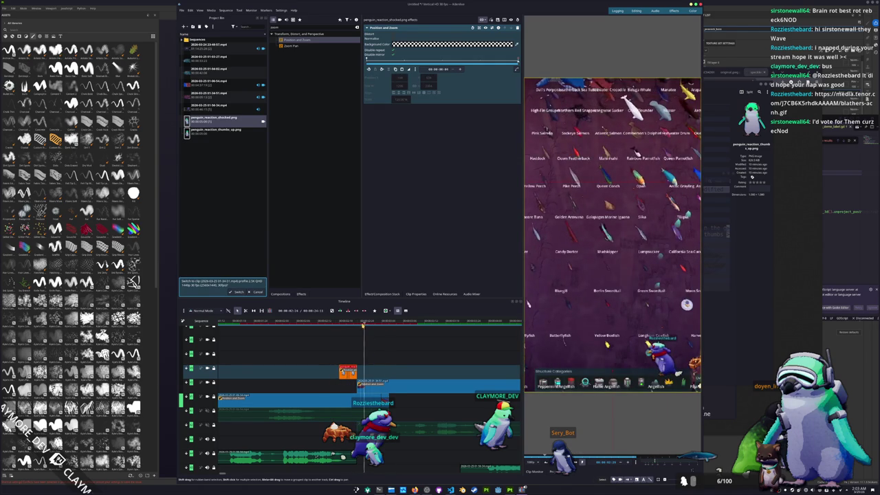
{"action": "left_click", "coordinate": [356, 351]}
{"action": "left_click_drag", "start_coordinate": [356, 372], "coordinate": [379, 371]}
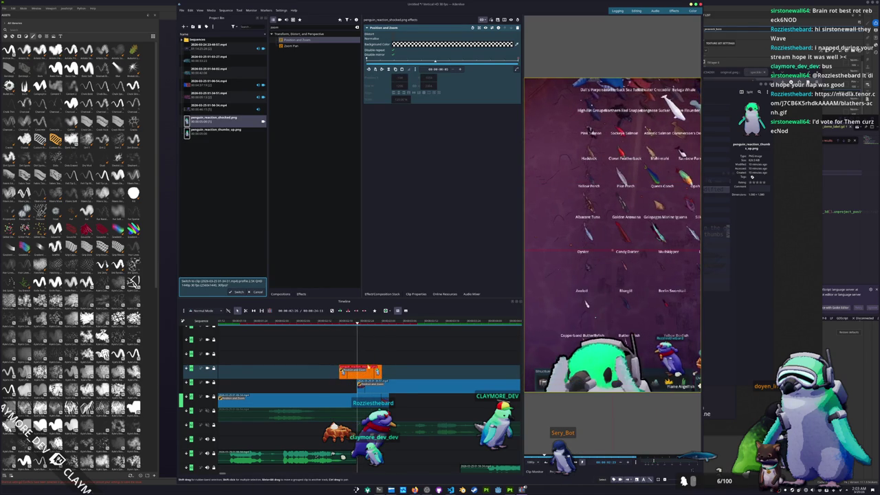
{"action": "key", "text": "space"}
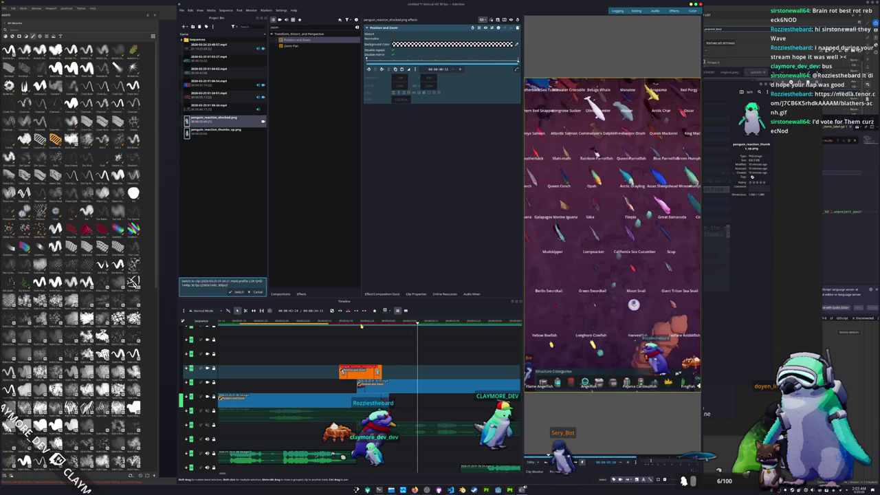
{"action": "left_click", "coordinate": [360, 326]}
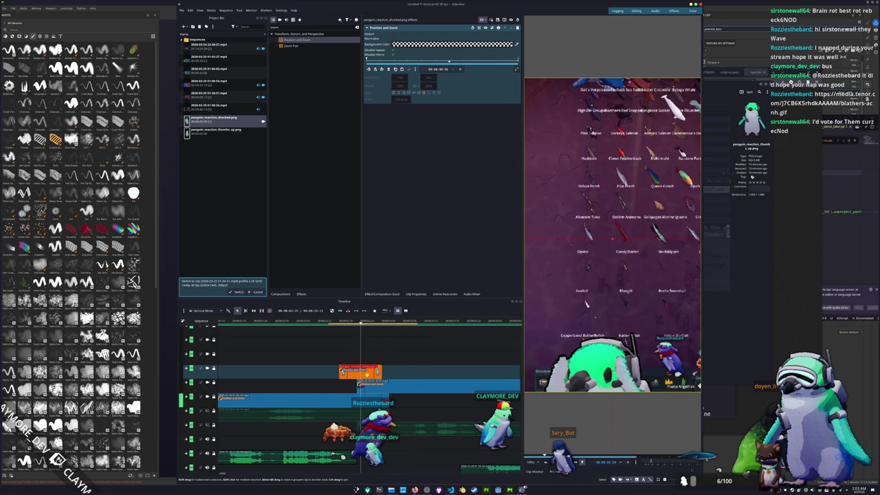
{"action": "mouse_move", "coordinate": [360, 325]}
{"action": "left_mouse_down"}
{"action": "mouse_move", "coordinate": [329, 327]}
{"action": "mouse_move", "coordinate": [381, 340]}
{"action": "mouse_move", "coordinate": [345, 341]}
{"action": "mouse_move", "coordinate": [353, 342]}
{"action": "mouse_move", "coordinate": [332, 326]}
{"action": "mouse_move", "coordinate": [375, 325]}
{"action": "mouse_move", "coordinate": [364, 325]}
{"action": "left_mouse_up"}
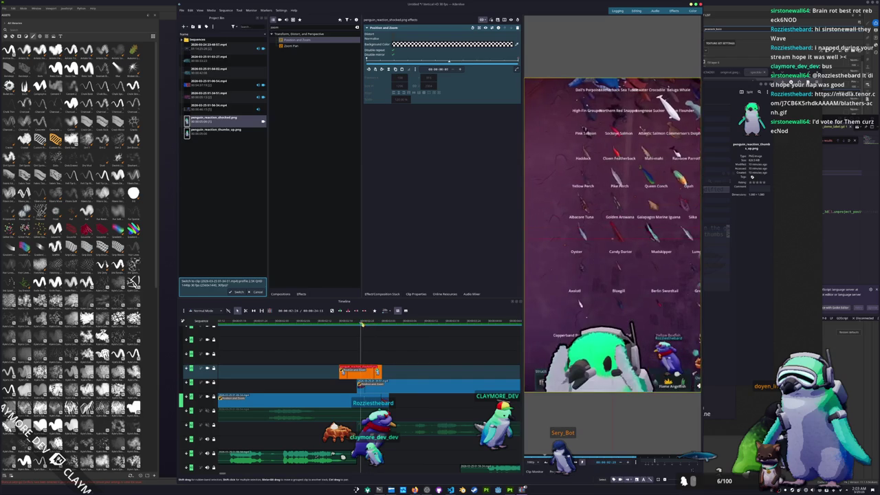
- Make the penguin reaction clip last a bit longer and replay the overlay section
{"action": "left_click_drag", "start_coordinate": [381, 371], "coordinate": [402, 372]}
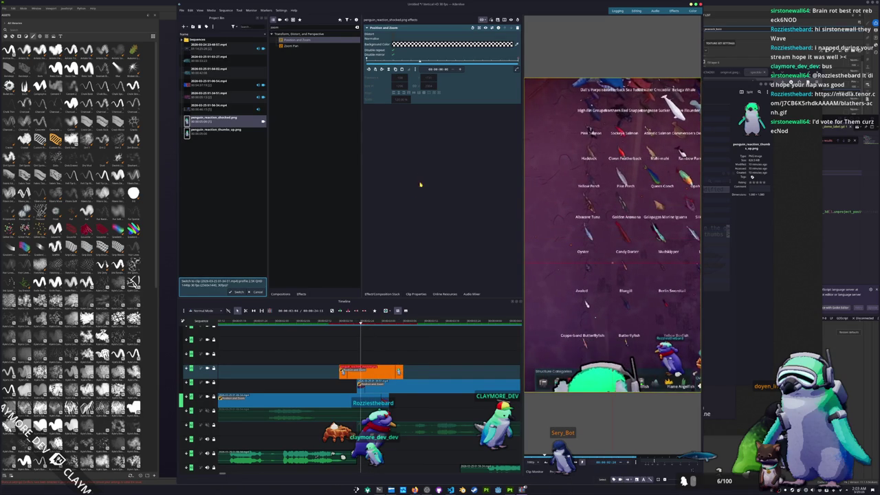
{"action": "left_click", "coordinate": [412, 61]}
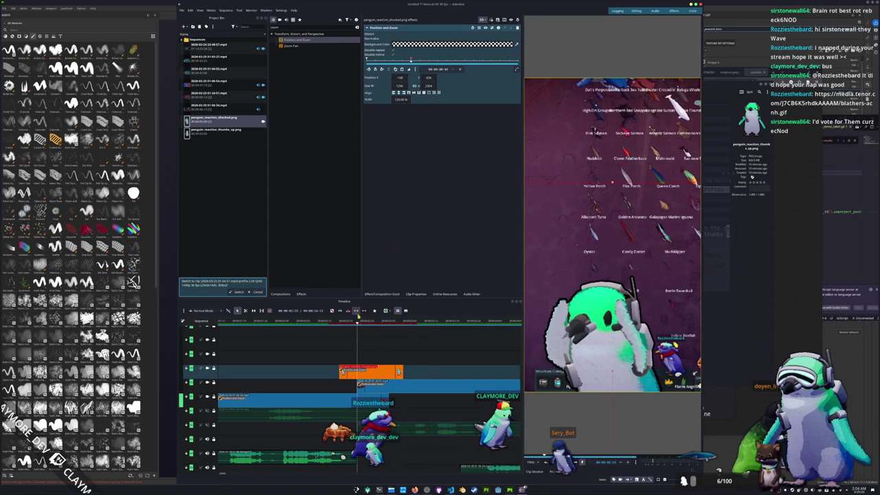
{"action": "left_click", "coordinate": [339, 329]}
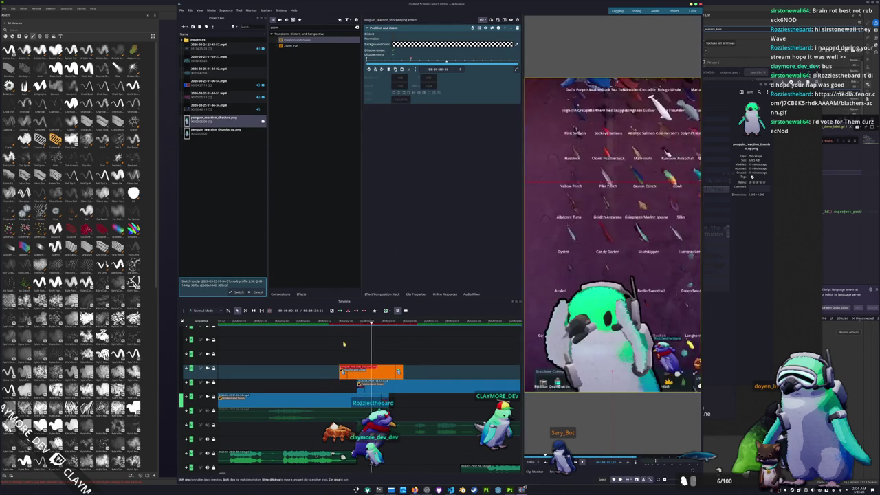
{"action": "left_click", "coordinate": [309, 332]}
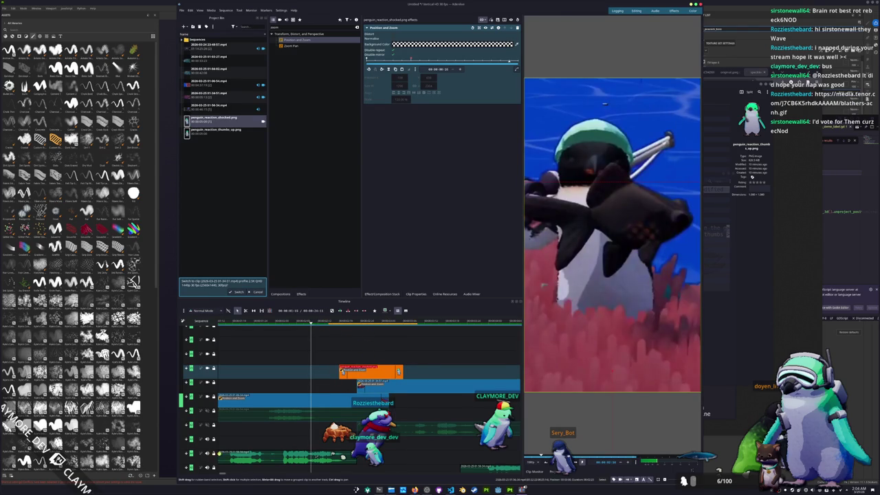
{"action": "key", "text": "space"}
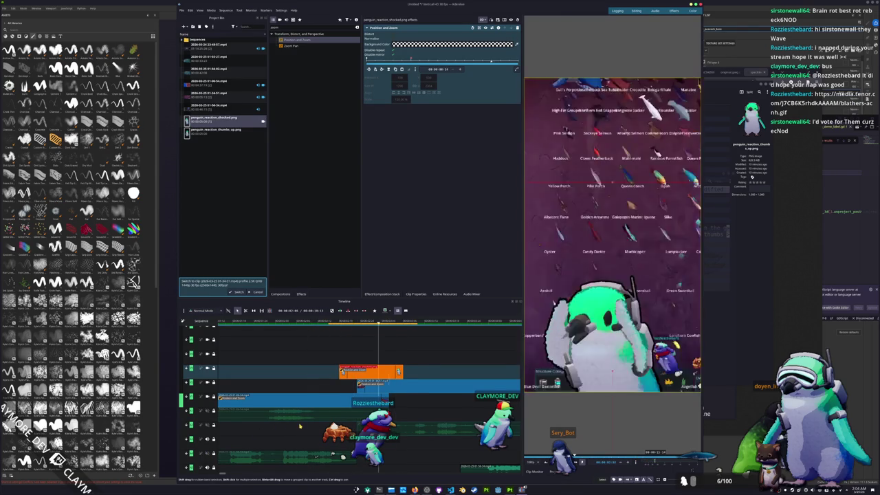
{"action": "left_click", "coordinate": [354, 321]}
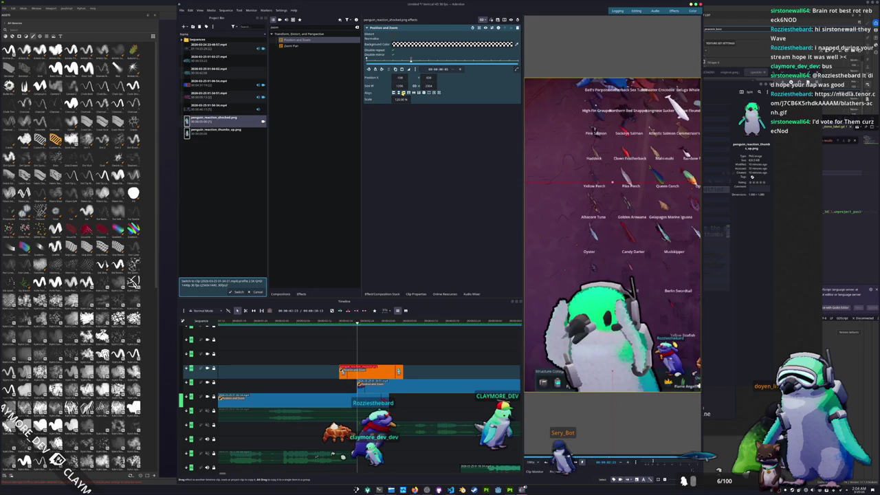
- Set Default Keyframe Type to Smooth and realign the penguin clip to start at the playhead
{"action": "left_click", "coordinate": [415, 68]}
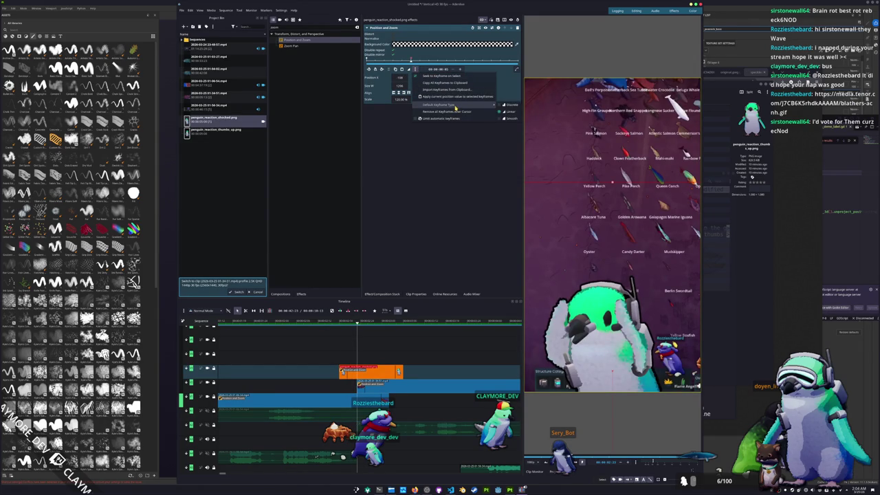
{"action": "left_click", "coordinate": [503, 119]}
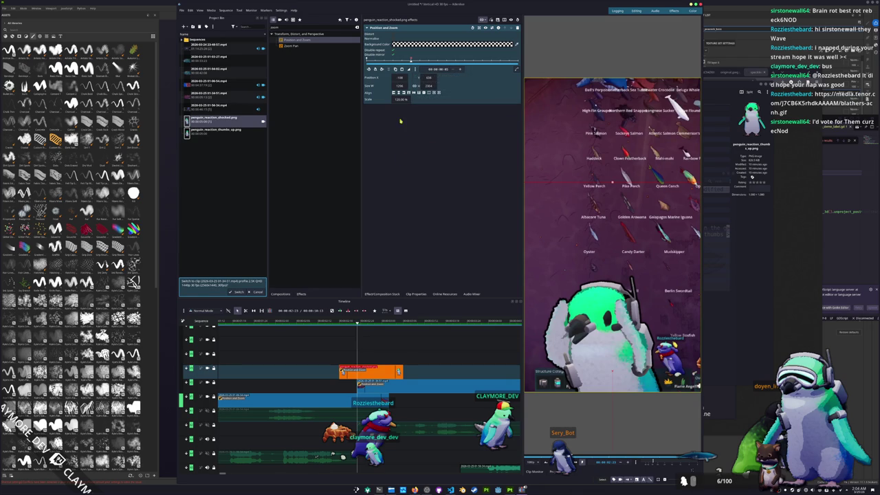
{"action": "key", "text": "space"}
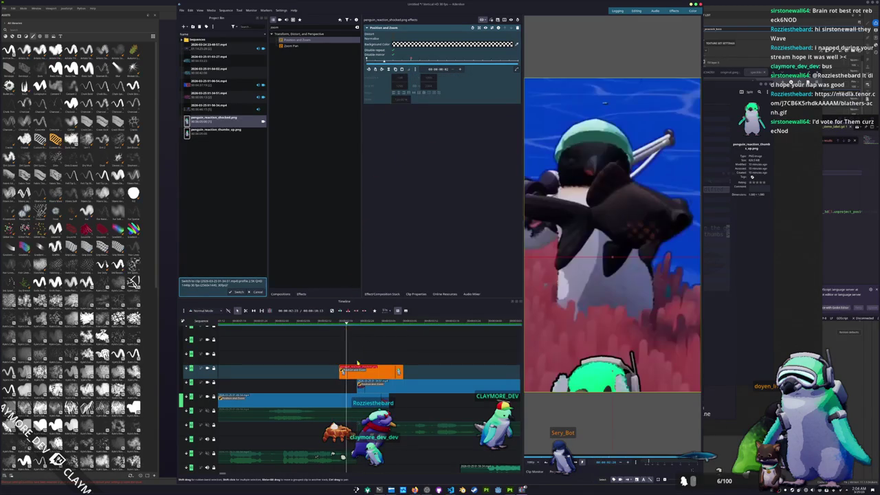
{"action": "left_click_drag", "start_coordinate": [340, 372], "coordinate": [325, 372]}
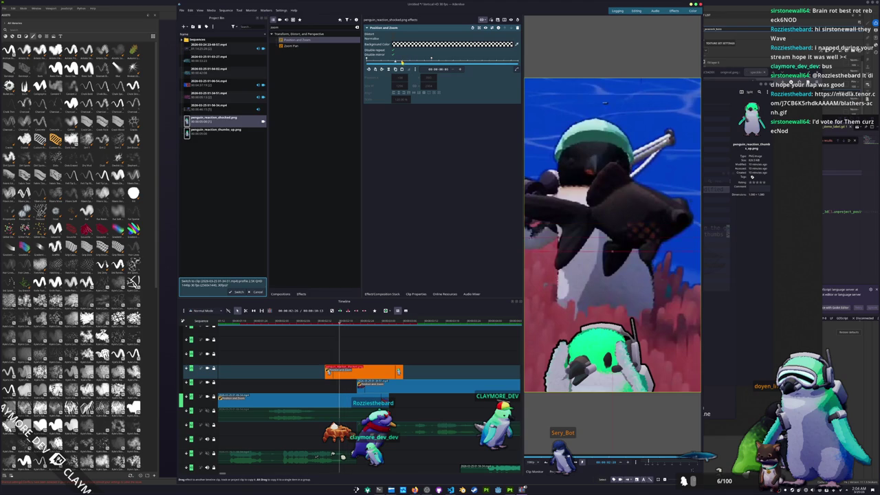
{"action": "key", "text": "Home"}
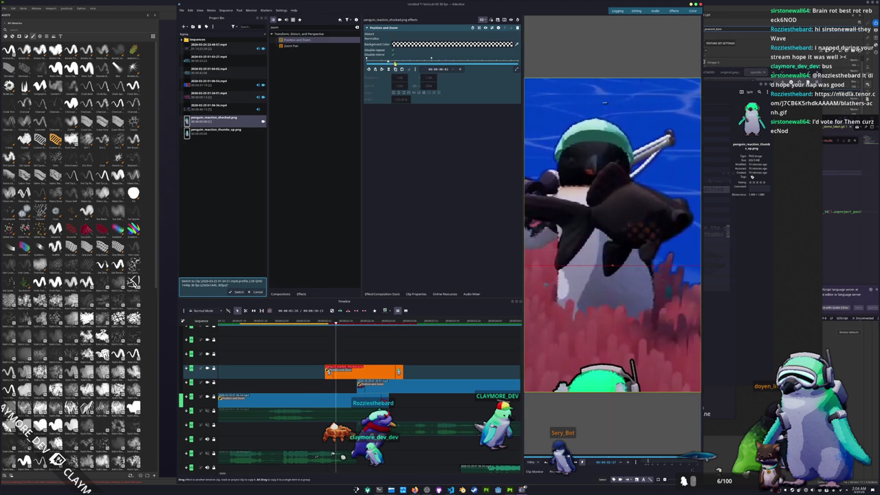
{"action": "left_click_drag", "start_coordinate": [360, 374], "coordinate": [370, 375]}
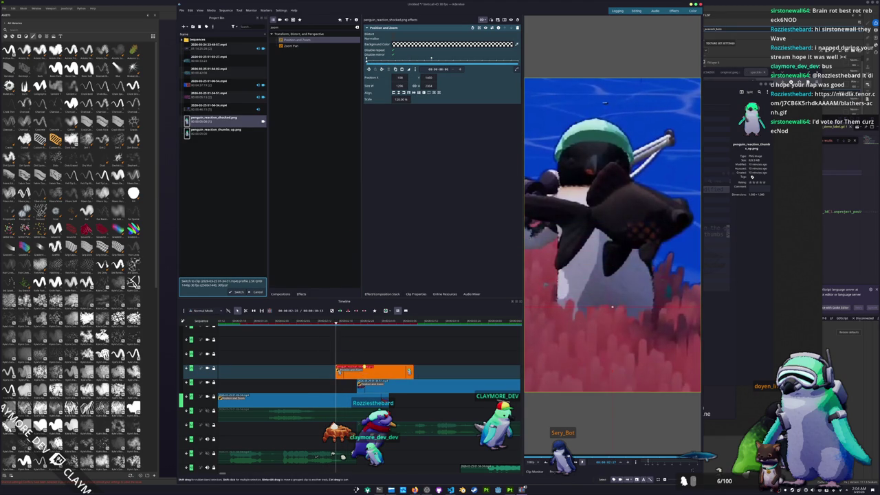
{"action": "left_click", "coordinate": [343, 321]}
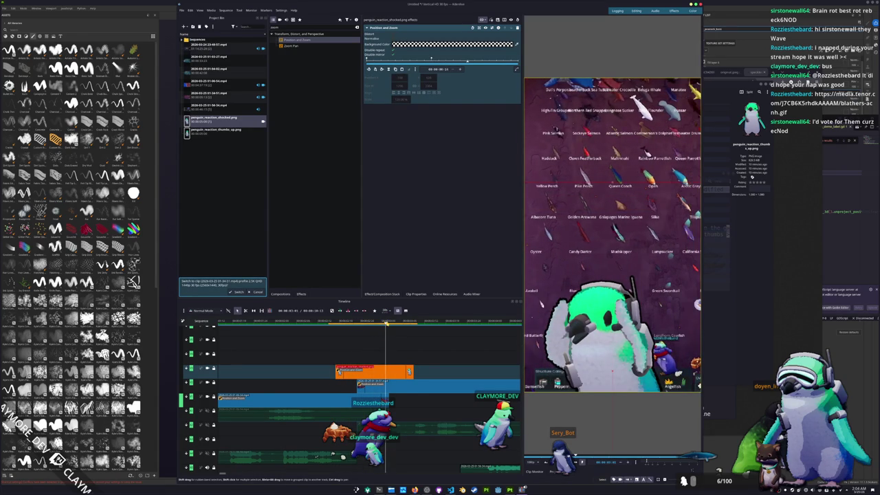
- Push the small gameplay clip later, start the bottom audio clip earlier, and review the cut
{"action": "mouse_move", "coordinate": [371, 386]}
{"action": "left_mouse_down"}
{"action": "mouse_move", "coordinate": [404, 383]}
{"action": "mouse_move", "coordinate": [392, 371]}
{"action": "left_mouse_up"}
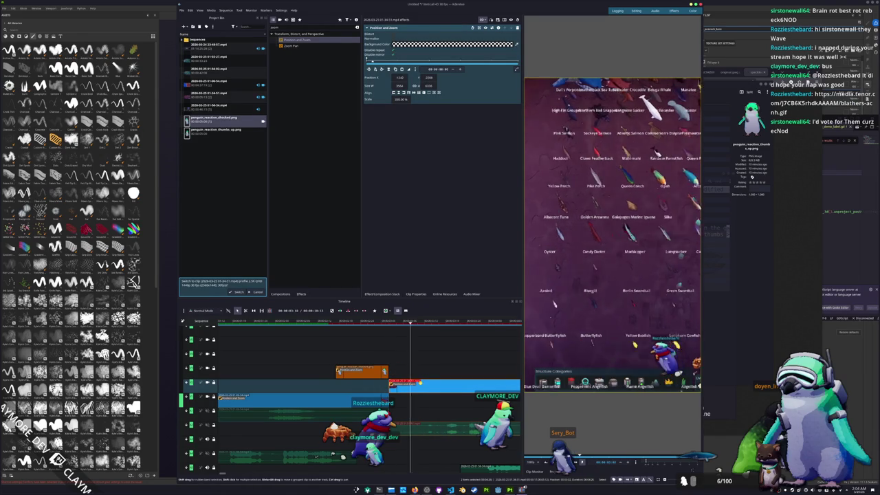
{"action": "scroll", "coordinate": [433, 412], "scroll_direction": "down", "scroll_amount": 2}
{"action": "left_click_drag", "start_coordinate": [440, 446], "coordinate": [342, 454]}
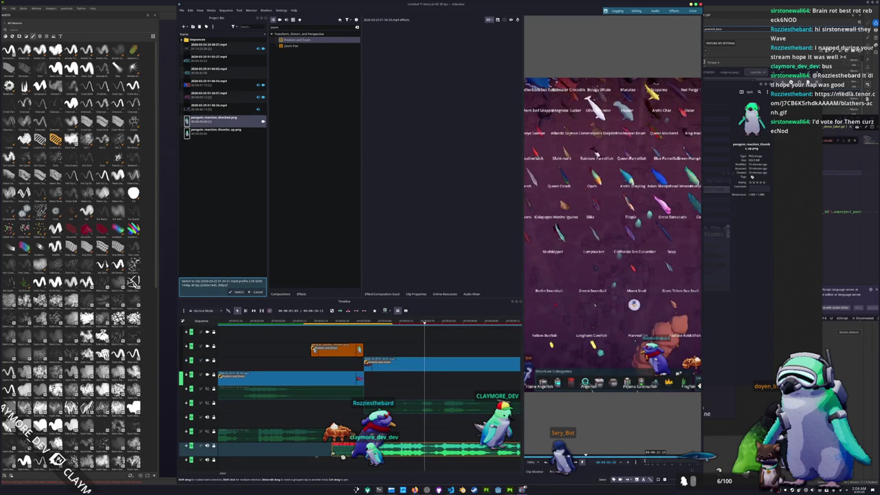
{"action": "key", "text": "alt+Left"}
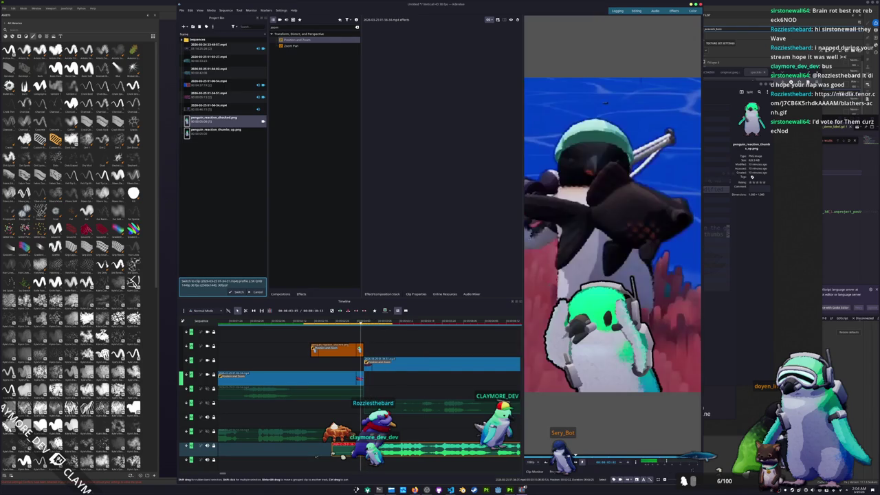
{"action": "key", "text": "Left"}
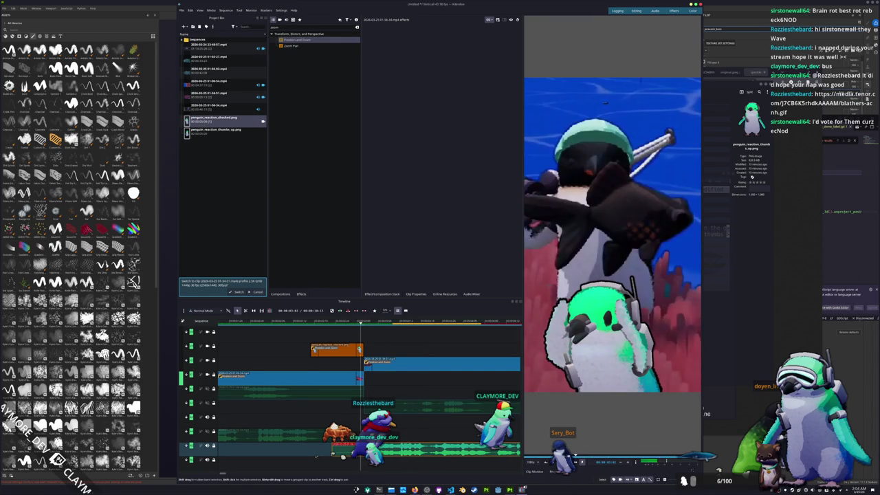
{"action": "key", "text": "space"}
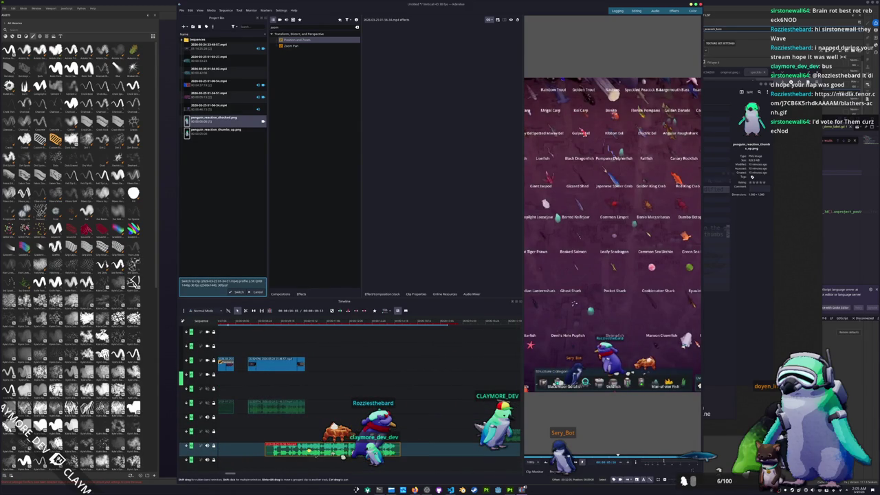
- Move the green audio clip earlier onto the empty track below and play the timeline
{"action": "left_click_drag", "start_coordinate": [420, 449], "coordinate": [349, 449]}
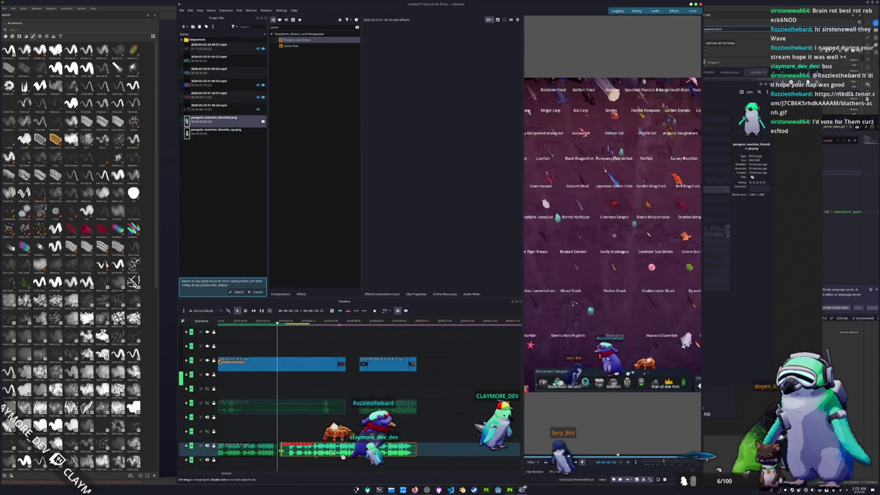
{"action": "left_click_drag", "start_coordinate": [342, 455], "coordinate": [334, 455]}
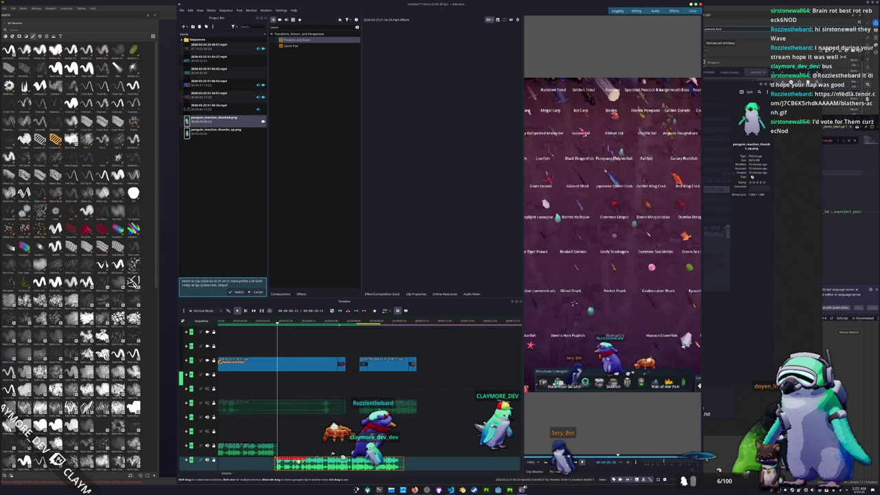
{"action": "key", "text": "space"}
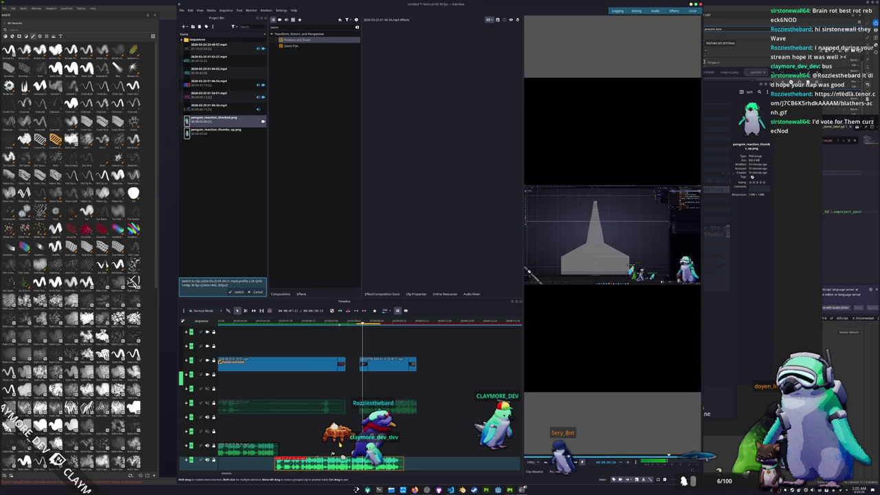
- Push the later video and audio clip group further right along the timeline
{"action": "left_click", "coordinate": [405, 407]}
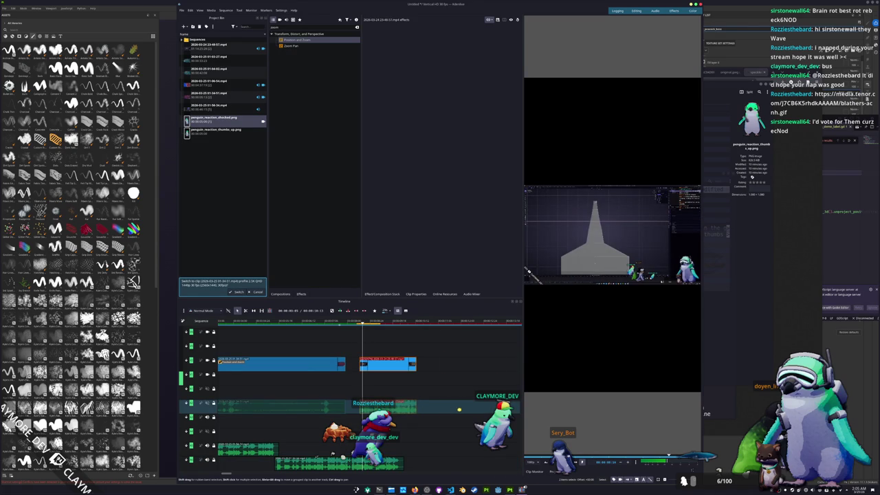
{"action": "left_click_drag", "start_coordinate": [406, 407], "coordinate": [510, 407]}
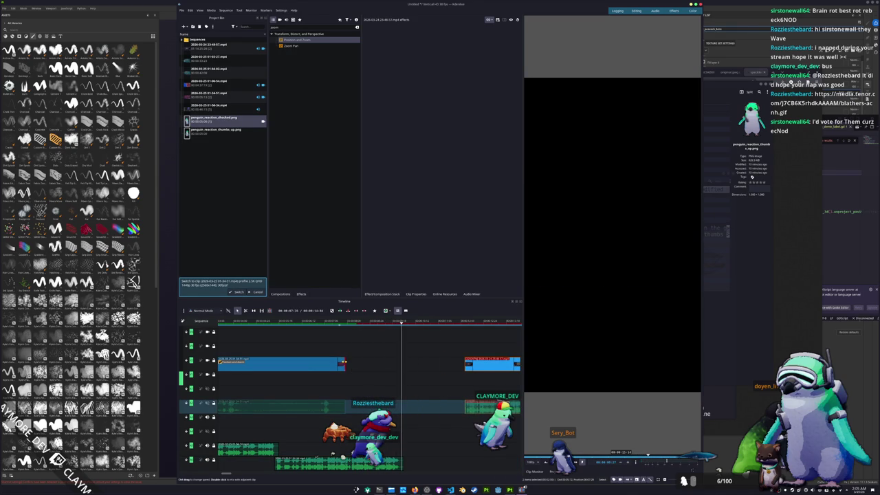
{"action": "left_click", "coordinate": [337, 364]}
{"action": "left_click_drag", "start_coordinate": [352, 322], "coordinate": [345, 322]}
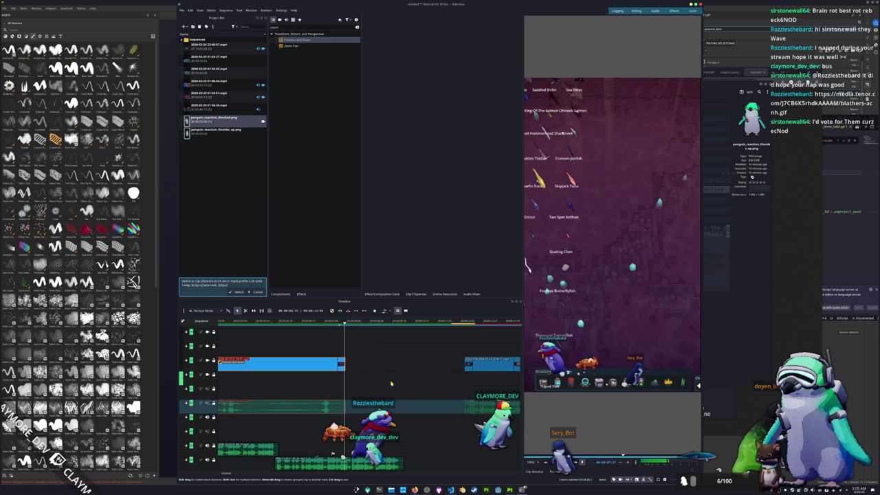
{"action": "left_click_drag", "start_coordinate": [391, 383], "coordinate": [364, 380]}
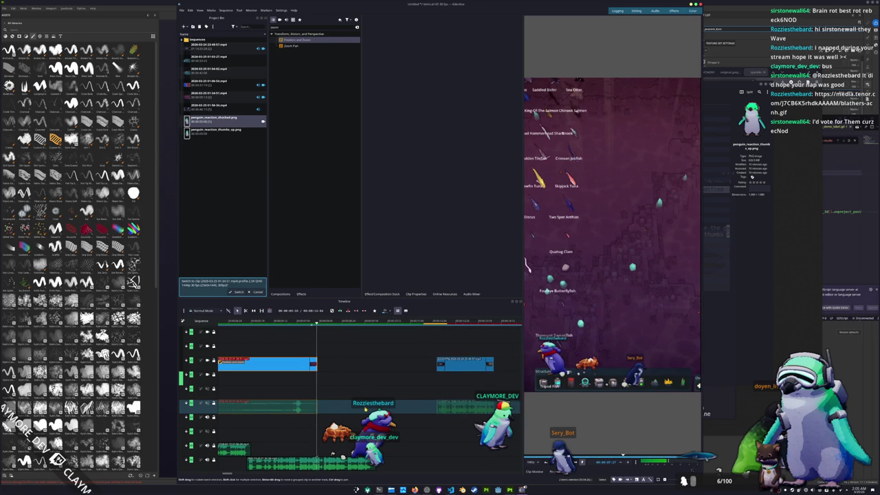
{"action": "key", "text": "alt+Tab"}
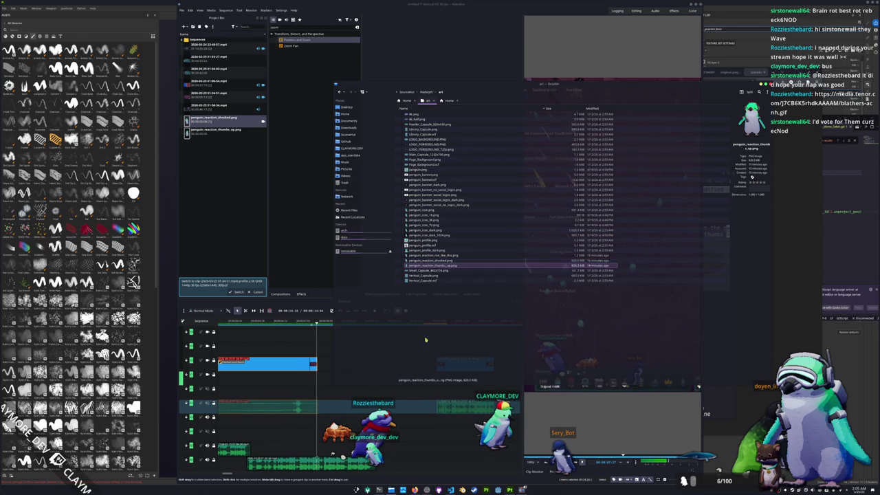
{"action": "left_click", "coordinate": [345, 176]}
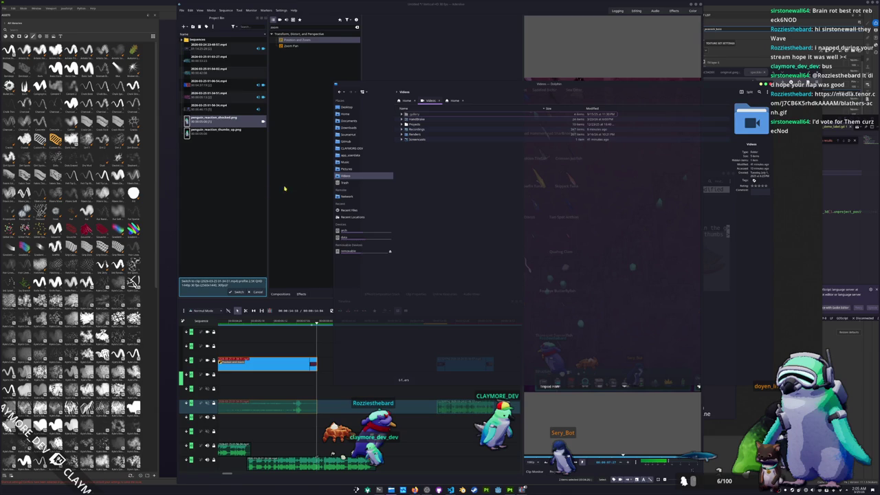
{"action": "left_click", "coordinate": [207, 95]}
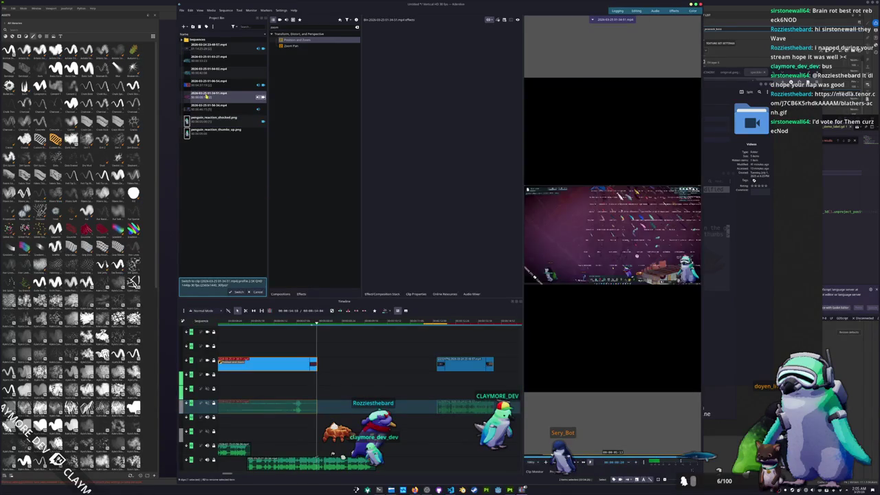
{"action": "left_click", "coordinate": [206, 81]}
{"action": "left_click", "coordinate": [205, 71]}
{"action": "left_click", "coordinate": [208, 59]}
{"action": "left_click", "coordinate": [212, 48]}
{"action": "left_click", "coordinate": [213, 57]}
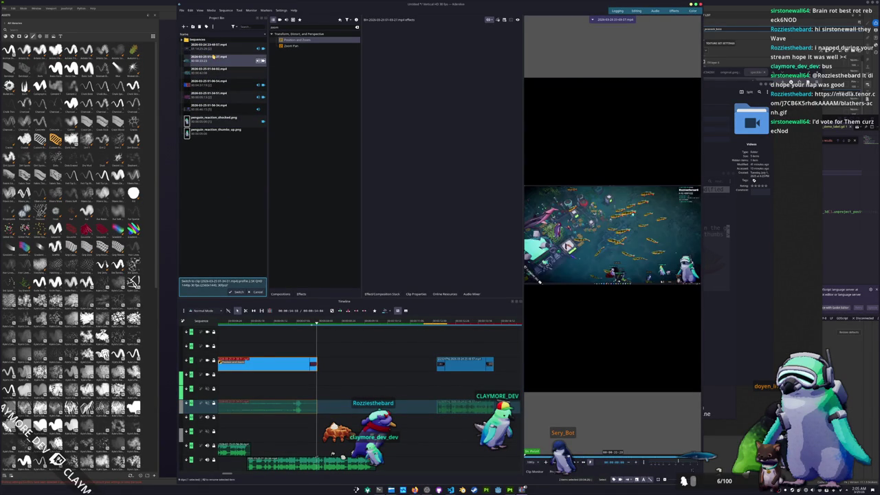
{"action": "left_click", "coordinate": [213, 108]}
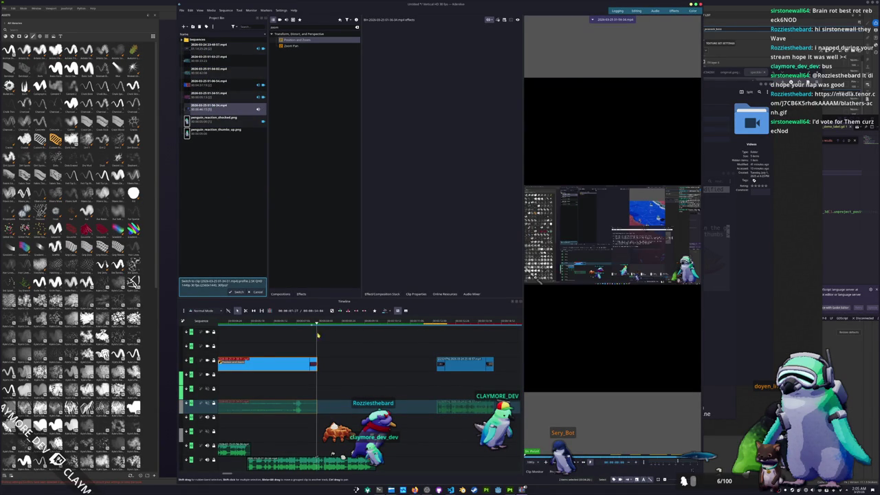
- Nudge the grouped gameplay clips later, review playback, and trim the blue clip's end shorter
{"action": "left_click_drag", "start_coordinate": [325, 363], "coordinate": [435, 357]}
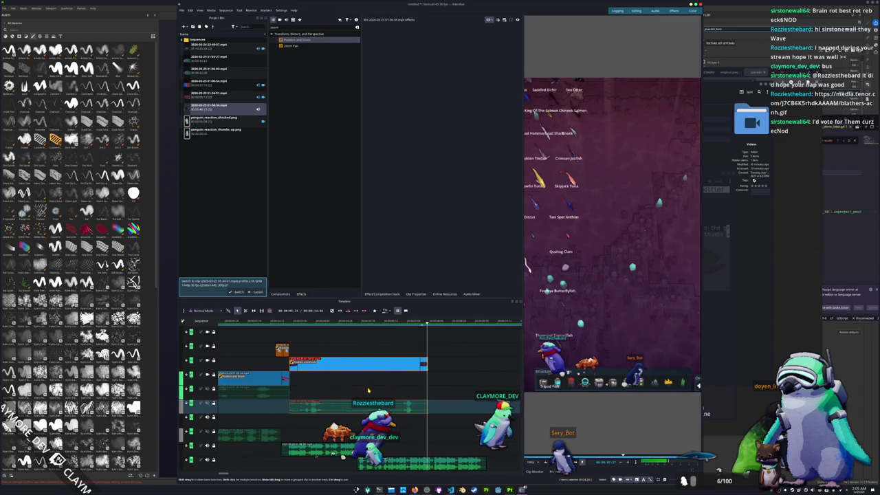
{"action": "left_click_drag", "start_coordinate": [336, 386], "coordinate": [372, 384]}
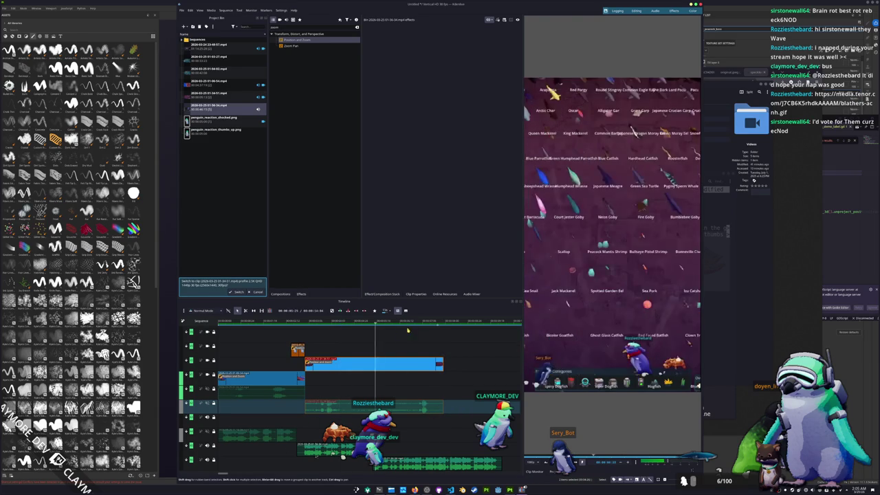
{"action": "left_click", "coordinate": [339, 322]}
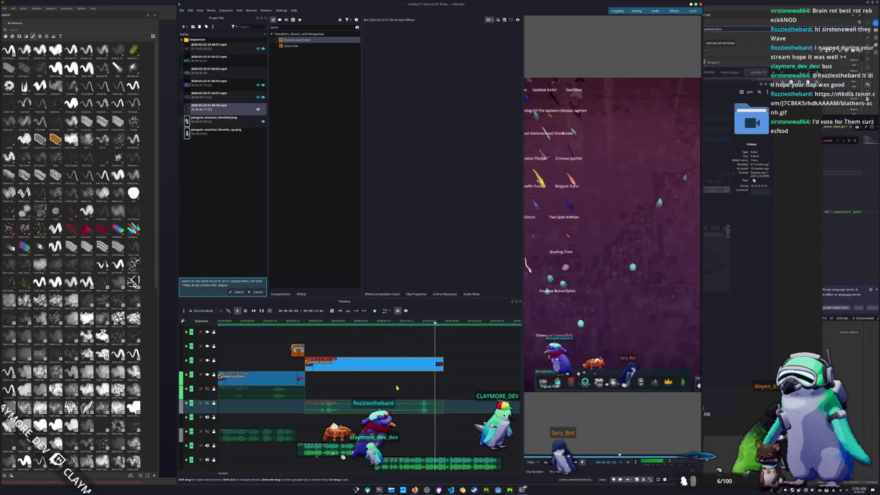
{"action": "left_click", "coordinate": [332, 322]}
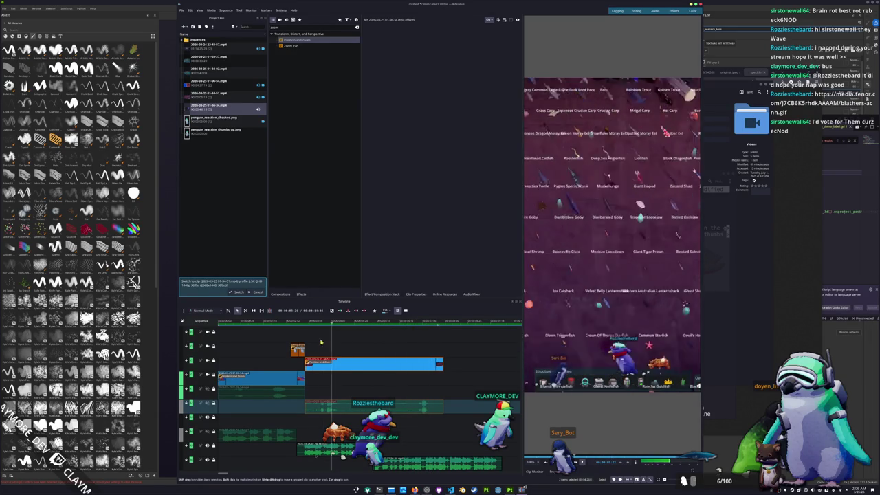
{"action": "mouse_move", "coordinate": [320, 341]}
{"action": "left_mouse_down"}
{"action": "mouse_move", "coordinate": [434, 341]}
{"action": "mouse_move", "coordinate": [402, 345]}
{"action": "left_mouse_up"}
{"action": "key", "text": "space"}
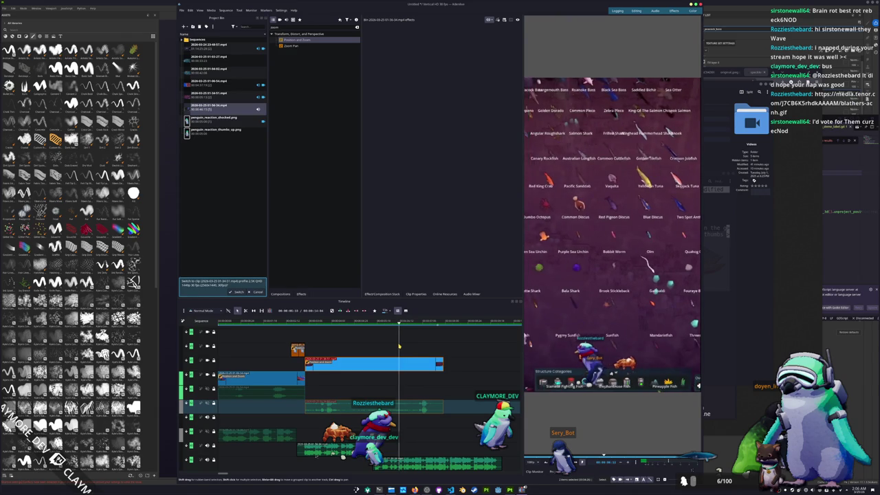
{"action": "left_click_drag", "start_coordinate": [442, 364], "coordinate": [411, 364]}
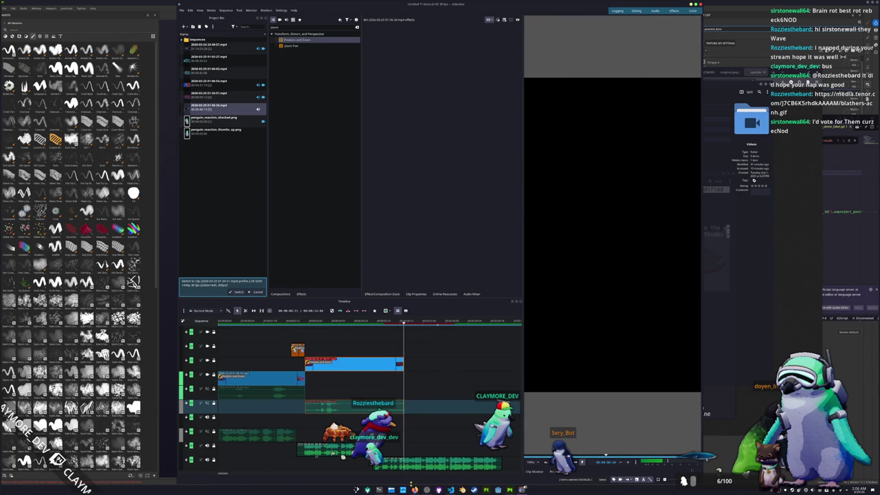
{"action": "key", "text": "super+e"}
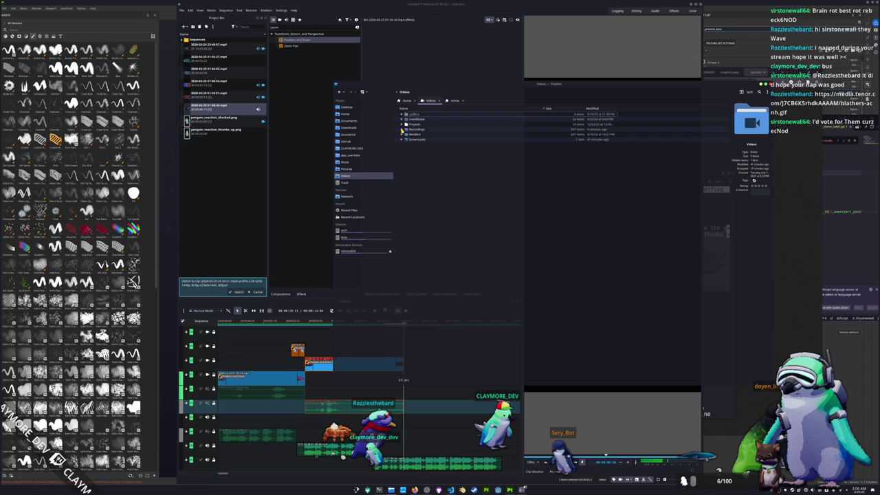
{"action": "left_click", "coordinate": [401, 129]}
{"action": "scroll", "coordinate": [414, 293], "scroll_direction": "down", "scroll_amount": 10}
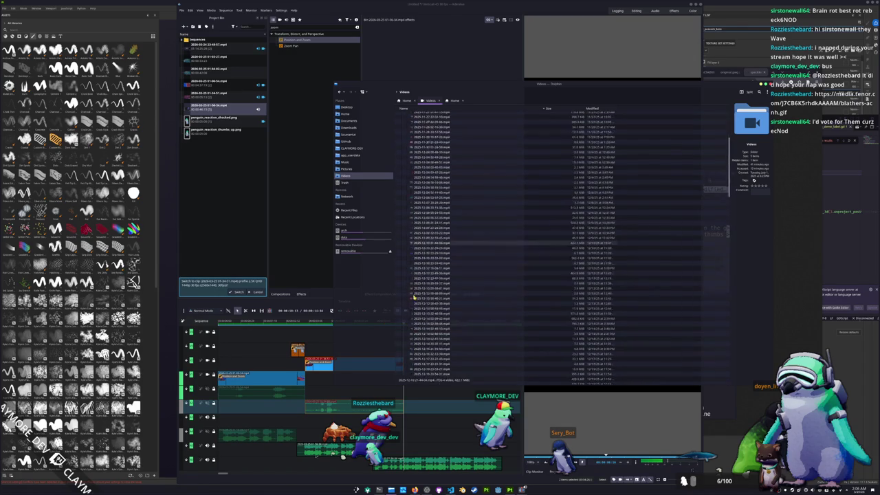
{"action": "scroll", "coordinate": [415, 294], "scroll_direction": "down", "scroll_amount": 20}
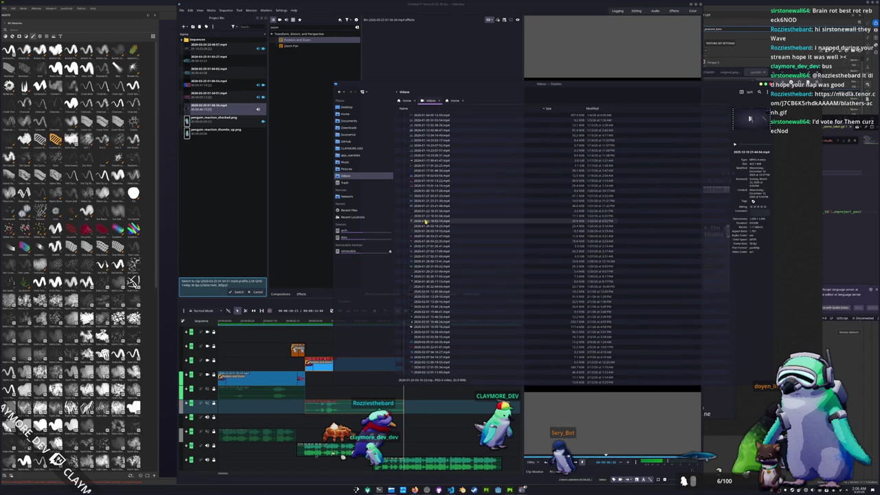
{"action": "scroll", "coordinate": [428, 219], "scroll_direction": "down", "scroll_amount": 15}
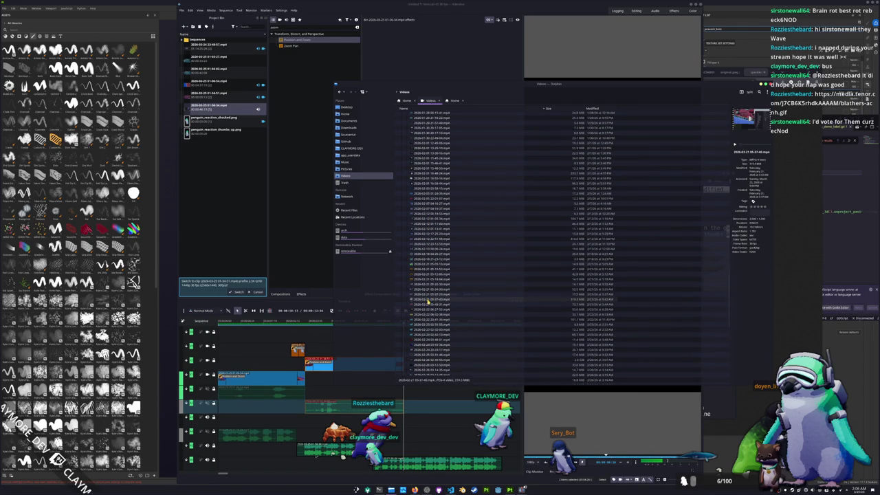
{"action": "scroll", "coordinate": [426, 304], "scroll_direction": "down", "scroll_amount": 3}
{"action": "scroll", "coordinate": [435, 249], "scroll_direction": "down", "scroll_amount": 4}
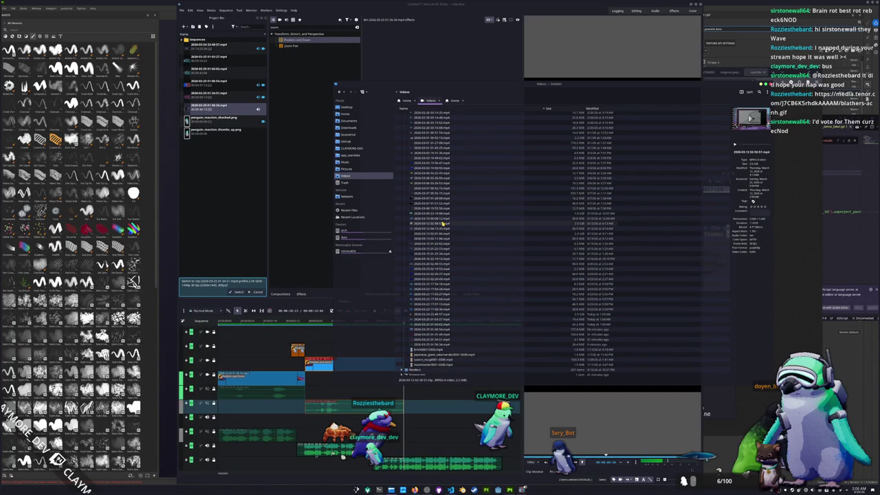
{"action": "scroll", "coordinate": [444, 224], "scroll_direction": "up", "scroll_amount": 2}
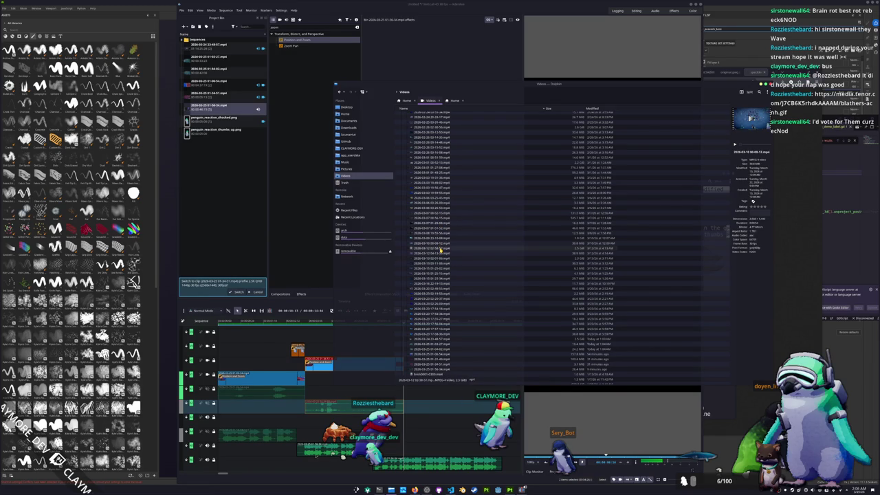
{"action": "left_click", "coordinate": [226, 220]}
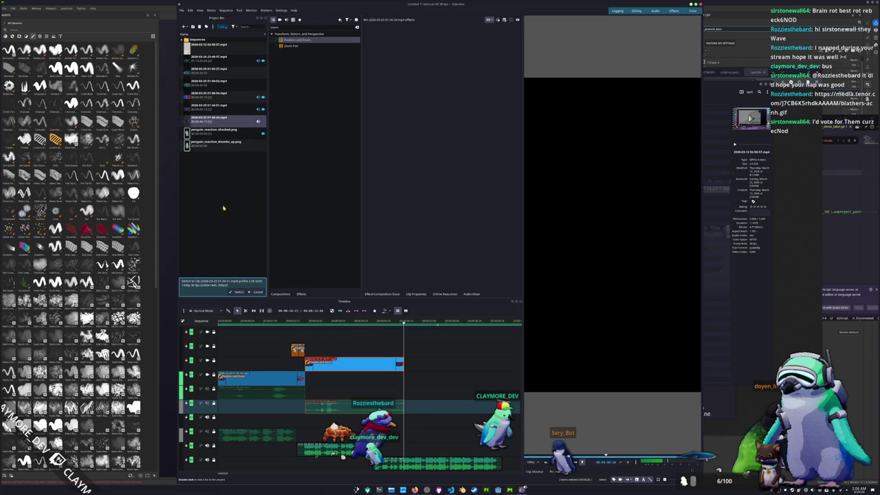
{"action": "left_click", "coordinate": [199, 50]}
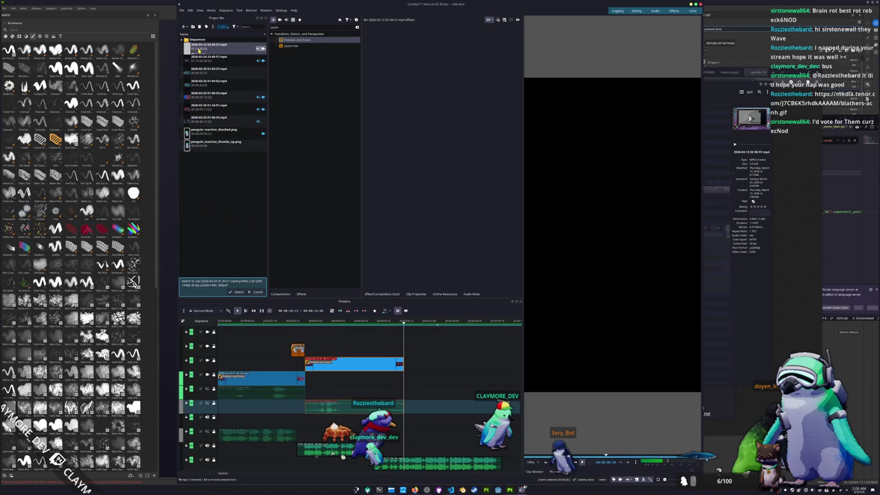
{"action": "left_click_drag", "start_coordinate": [406, 364], "coordinate": [408, 361]}
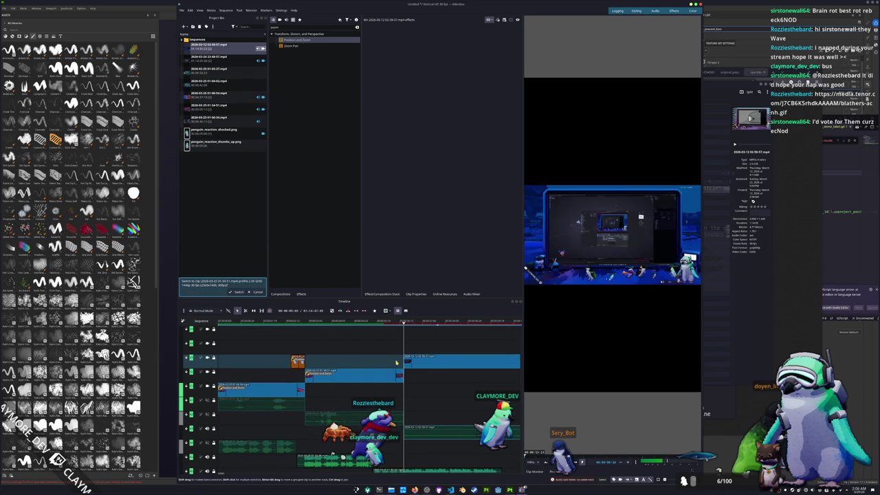
{"action": "scroll", "coordinate": [343, 363], "scroll_direction": "right", "scroll_amount": 5}
{"action": "scroll", "coordinate": [303, 365], "scroll_direction": "right", "scroll_amount": 8}
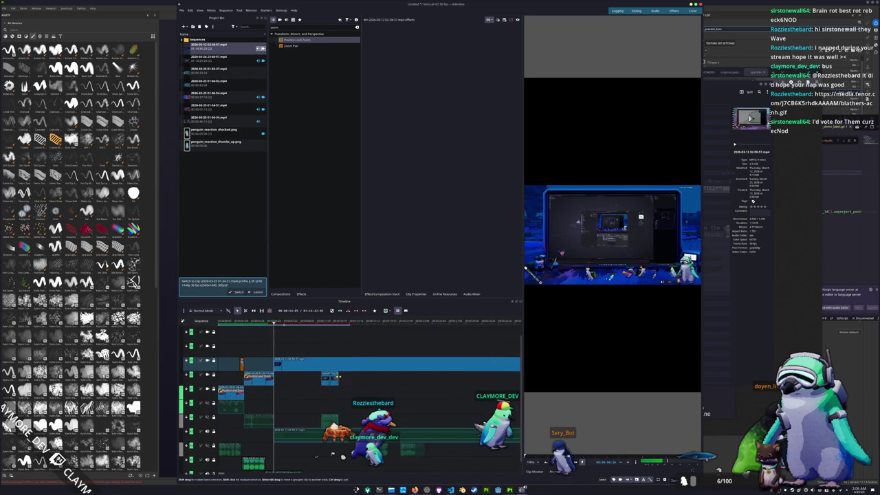
{"action": "scroll", "coordinate": [402, 383], "scroll_direction": "right", "scroll_amount": 5}
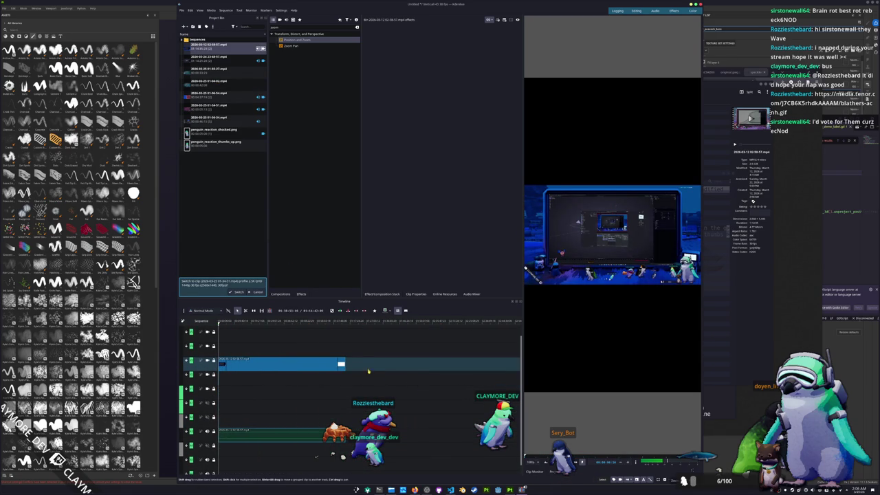
{"action": "left_click_drag", "start_coordinate": [345, 365], "coordinate": [220, 365]}
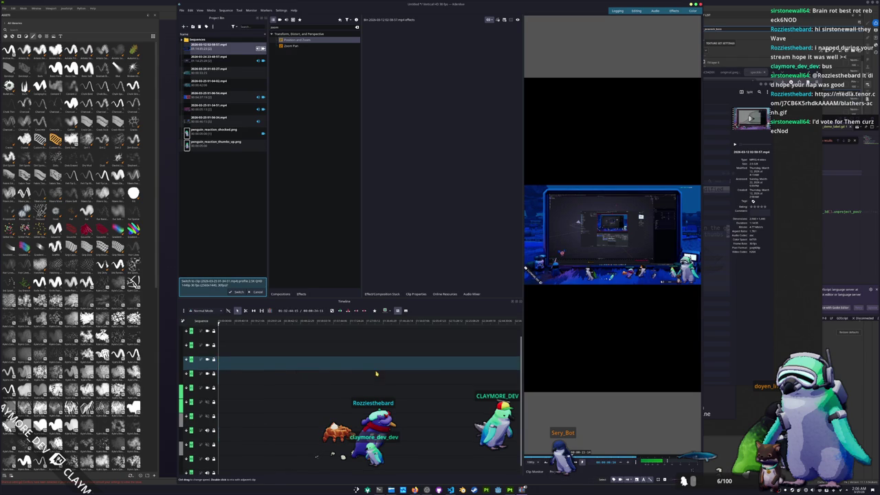
- Trim the new clip's end further and play back and scrub to check the cut
{"action": "scroll", "coordinate": [252, 373], "scroll_direction": "up", "scroll_amount": 5}
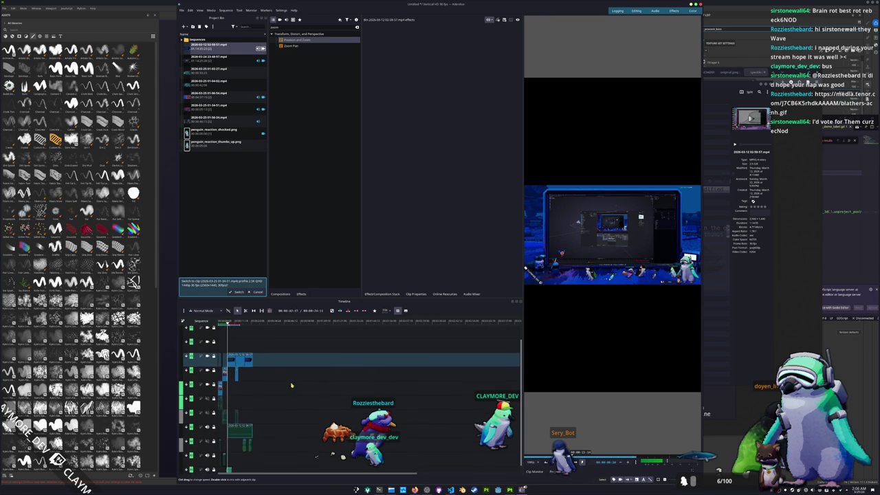
{"action": "scroll", "coordinate": [251, 384], "scroll_direction": "down", "scroll_amount": 3}
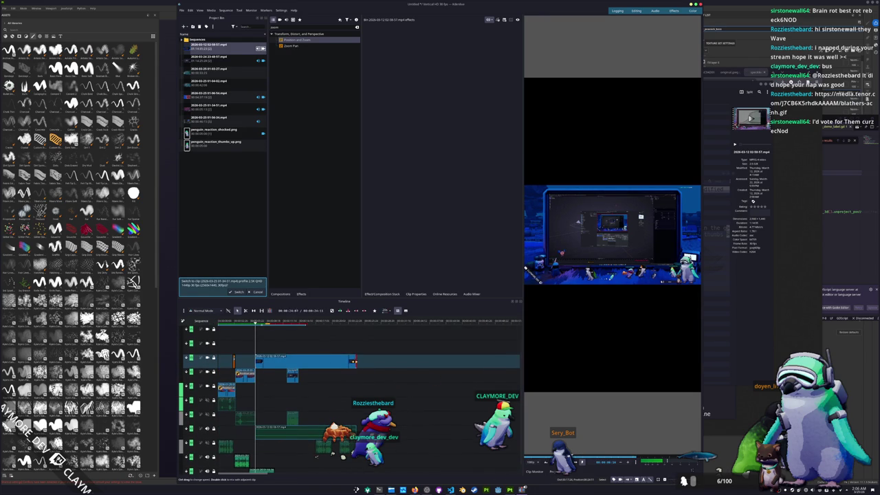
{"action": "scroll", "coordinate": [284, 360], "scroll_direction": "up", "scroll_amount": 4}
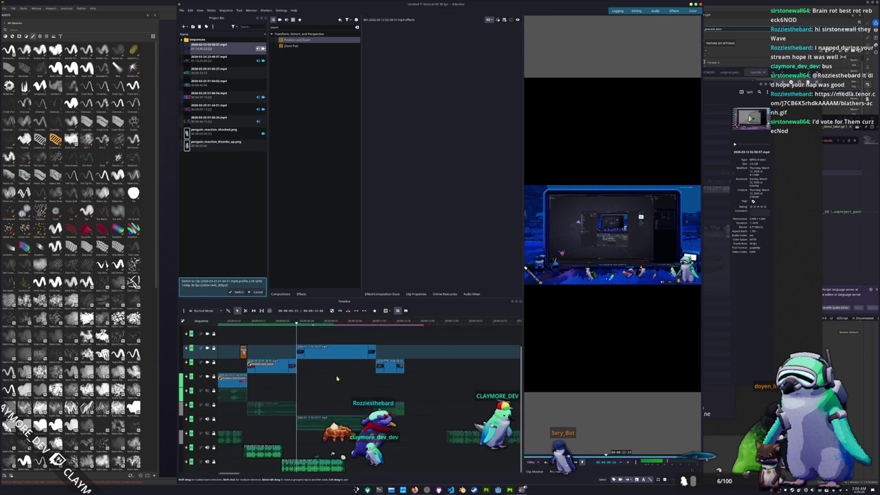
{"action": "left_click_drag", "start_coordinate": [388, 360], "coordinate": [361, 361]}
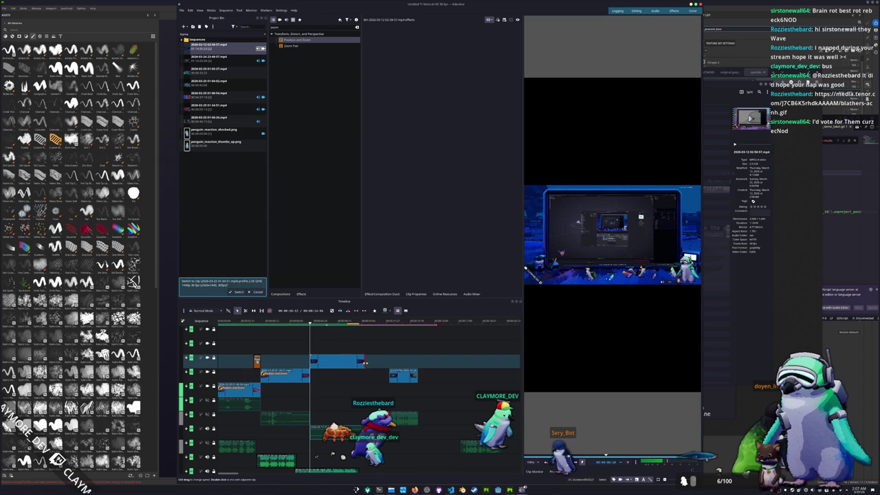
{"action": "key", "text": "space"}
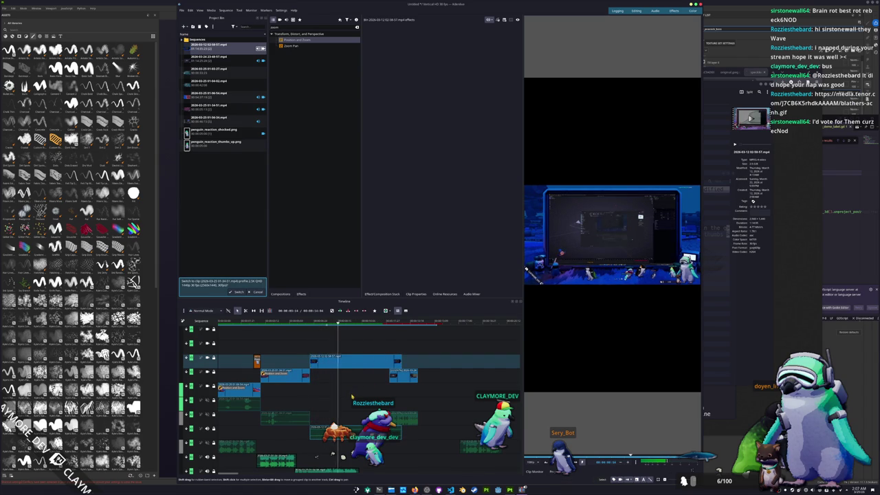
{"action": "scroll", "coordinate": [374, 381], "scroll_direction": "down", "scroll_amount": 1}
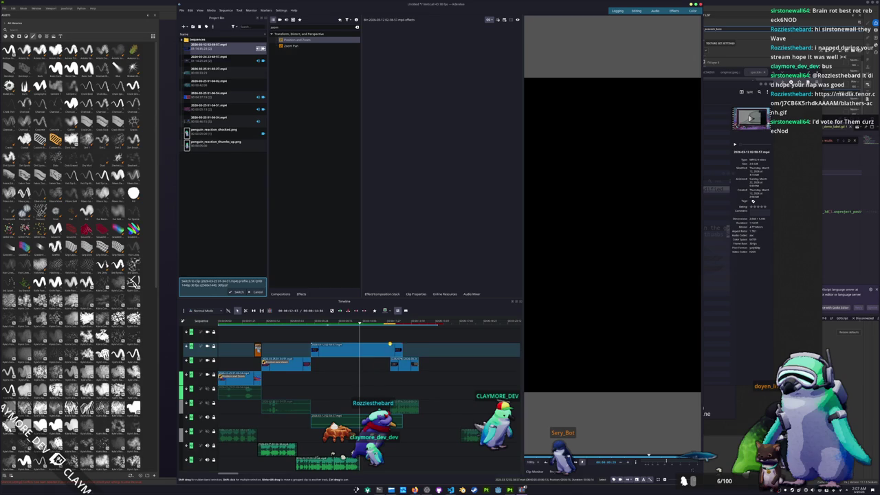
{"action": "scroll", "coordinate": [365, 380], "scroll_direction": "up", "scroll_amount": 1}
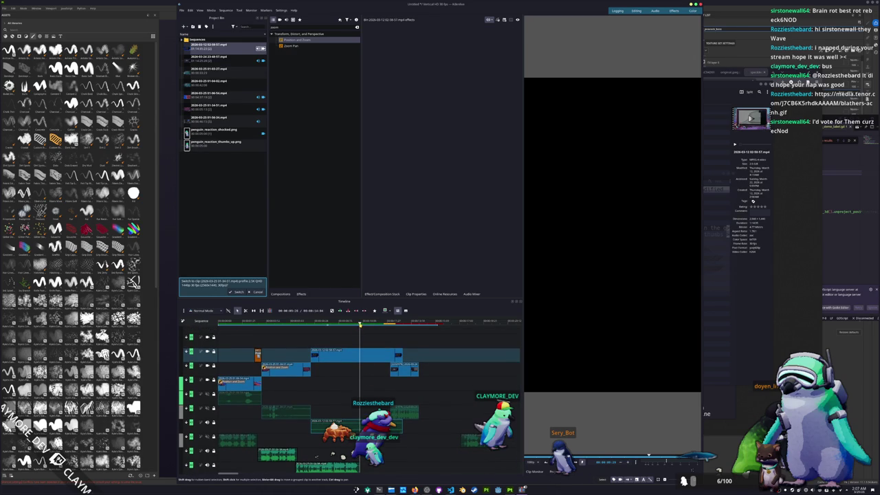
{"action": "mouse_move", "coordinate": [373, 327]}
{"action": "left_mouse_down"}
{"action": "mouse_move", "coordinate": [392, 328]}
{"action": "mouse_move", "coordinate": [327, 337]}
{"action": "mouse_move", "coordinate": [392, 336]}
{"action": "mouse_move", "coordinate": [447, 356]}
{"action": "mouse_move", "coordinate": [350, 356]}
{"action": "left_mouse_up"}
{"action": "mouse_move", "coordinate": [371, 326]}
{"action": "left_mouse_down"}
{"action": "mouse_move", "coordinate": [317, 326]}
{"action": "mouse_move", "coordinate": [415, 337]}
{"action": "mouse_move", "coordinate": [339, 338]}
{"action": "left_mouse_up"}
{"action": "left_click_drag", "start_coordinate": [403, 337], "coordinate": [385, 340]}
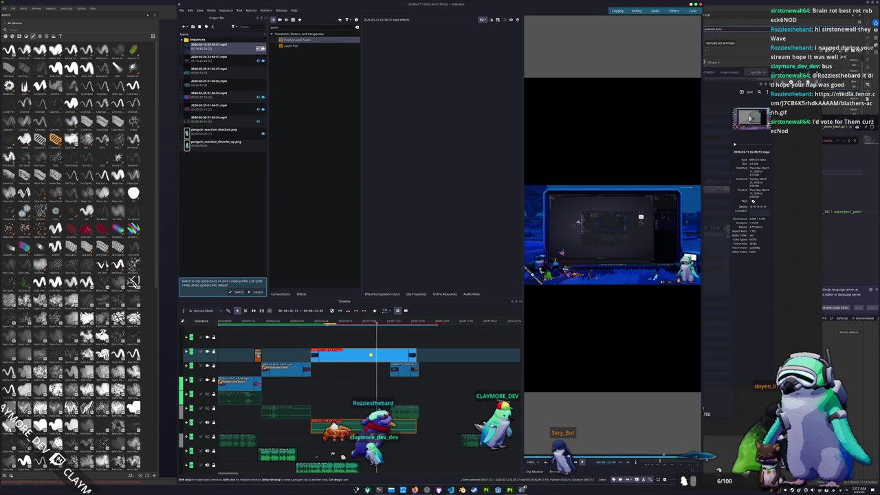
{"action": "scroll", "coordinate": [374, 364], "scroll_direction": "down", "scroll_amount": 2}
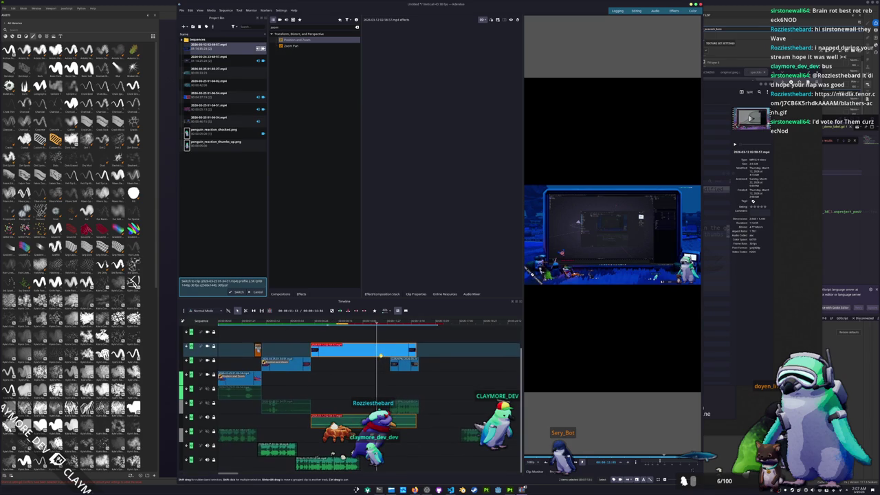
{"action": "left_click_drag", "start_coordinate": [404, 363], "coordinate": [451, 362]}
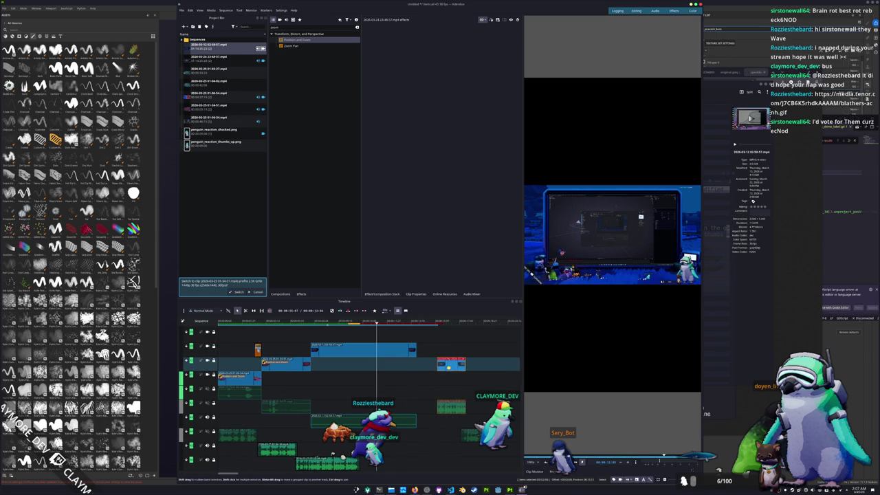
{"action": "left_click_drag", "start_coordinate": [350, 351], "coordinate": [339, 375]}
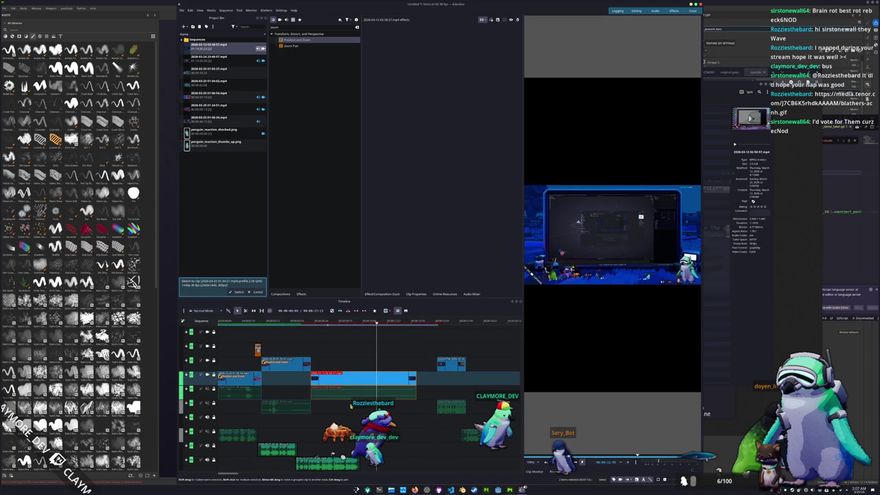
{"action": "mouse_move", "coordinate": [376, 326]}
{"action": "left_mouse_down"}
{"action": "mouse_move", "coordinate": [318, 327]}
{"action": "mouse_move", "coordinate": [415, 335]}
{"action": "mouse_move", "coordinate": [287, 349]}
{"action": "left_mouse_up"}
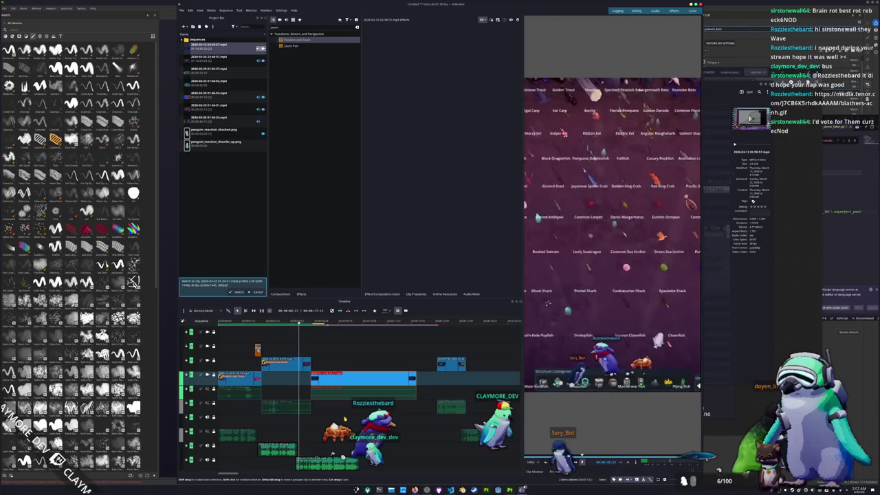
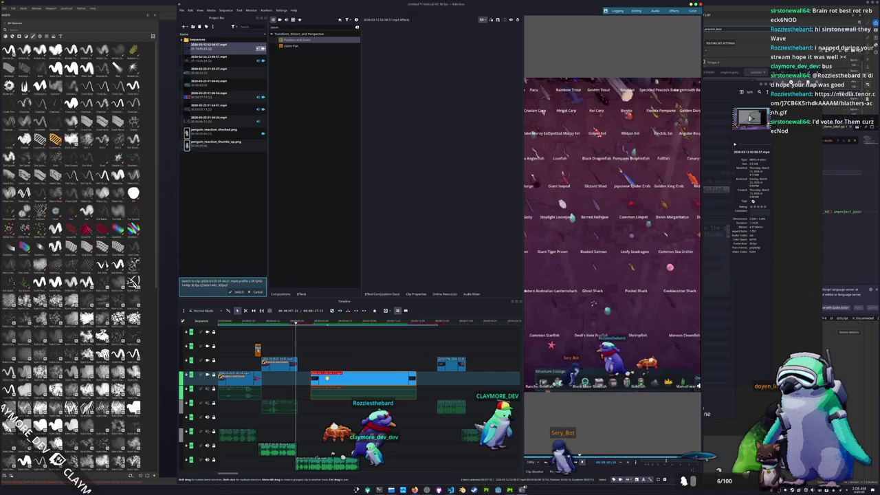
- Move the blue clip slightly earlier, preview it, and apply Position and Zoom to it
{"action": "left_click_drag", "start_coordinate": [326, 386], "coordinate": [313, 387]}
{"action": "key", "text": "space"}
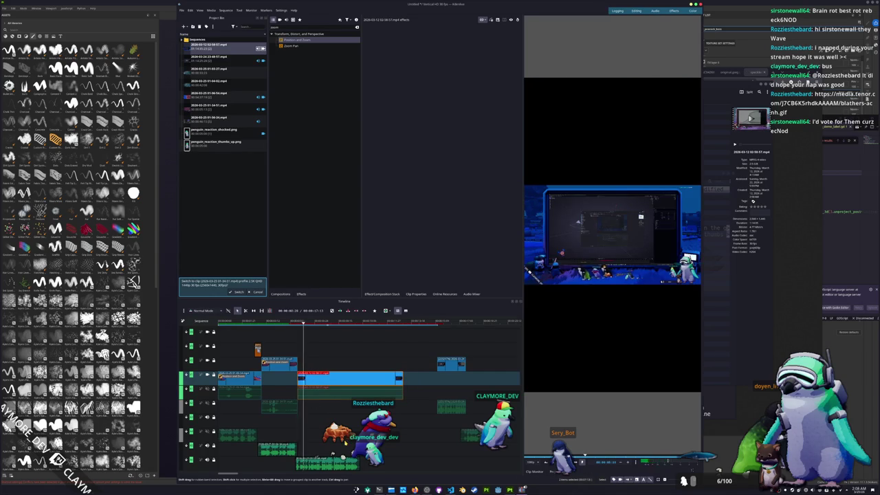
{"action": "mouse_move", "coordinate": [299, 39]}
{"action": "left_mouse_down"}
{"action": "mouse_move", "coordinate": [314, 59]}
{"action": "mouse_move", "coordinate": [357, 377]}
{"action": "left_mouse_up"}
- Scale the blue clip to 300%, then 320%, and lengthen its end slightly
{"action": "left_click", "coordinate": [401, 99]}
{"action": "type", "text": "300"}
{"action": "key", "text": "Return"}
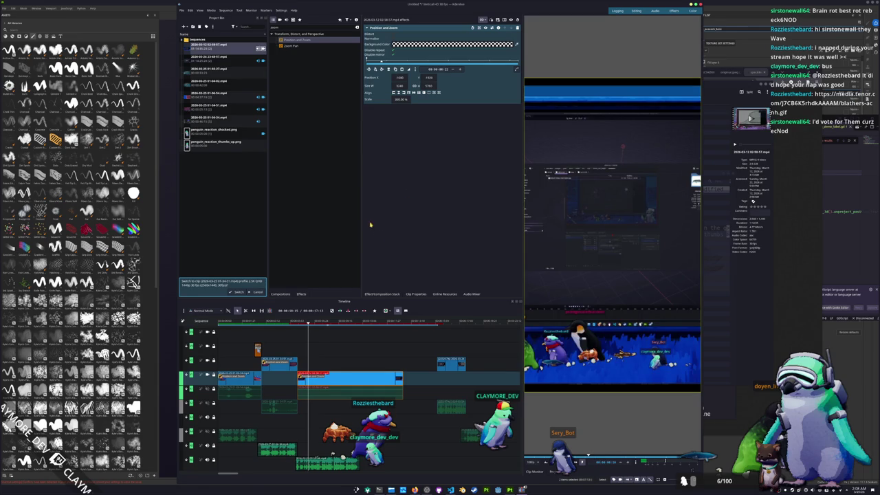
{"action": "left_click_drag", "start_coordinate": [398, 99], "coordinate": [414, 99]}
{"action": "left_click", "coordinate": [397, 99]}
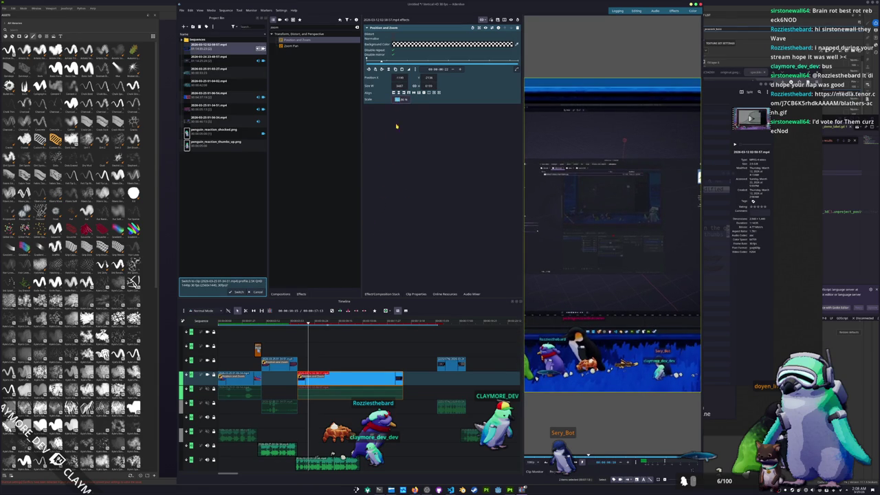
{"action": "type", "text": "320"}
{"action": "key", "text": "Return"}
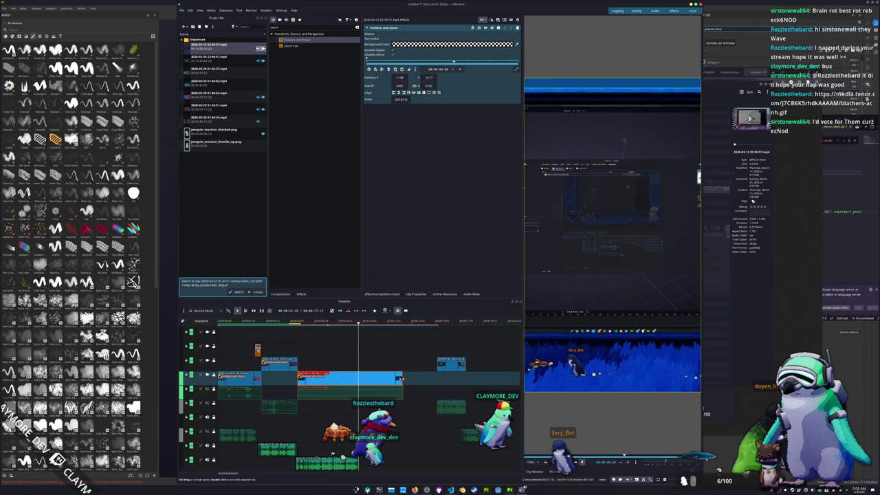
{"action": "mouse_move", "coordinate": [399, 377]}
{"action": "left_mouse_down"}
{"action": "mouse_move", "coordinate": [413, 377]}
{"action": "mouse_move", "coordinate": [371, 367]}
{"action": "left_mouse_up"}
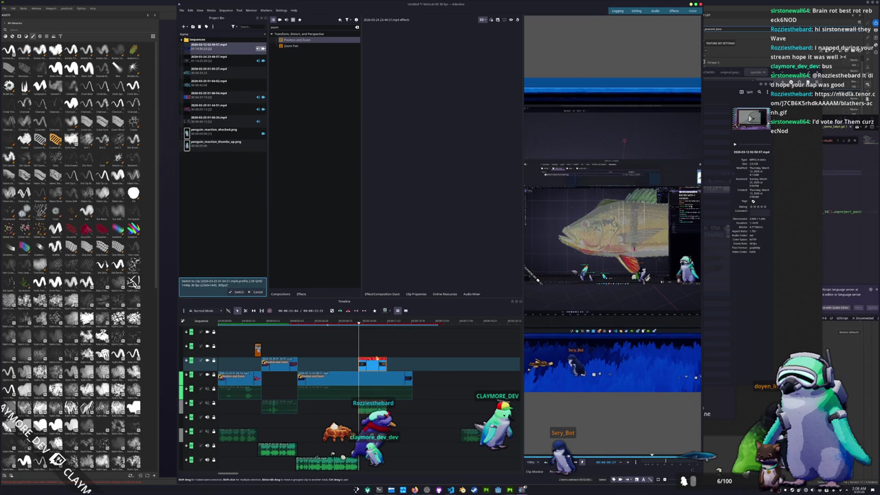
- Apply Position and Zoom to the fish clip with an 80% scale
{"action": "mouse_move", "coordinate": [296, 42]}
{"action": "left_mouse_down"}
{"action": "mouse_move", "coordinate": [373, 317]}
{"action": "mouse_move", "coordinate": [373, 364]}
{"action": "left_mouse_up"}
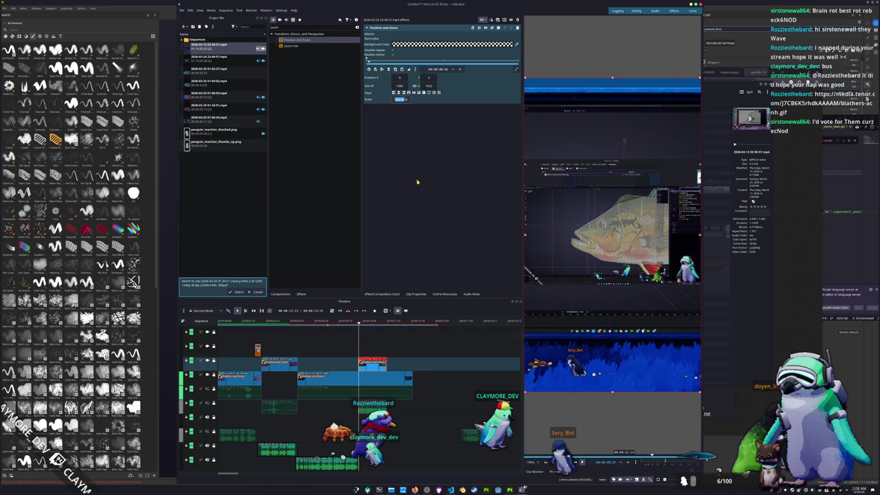
{"action": "type", "text": "80"}
{"action": "key", "text": "Return"}
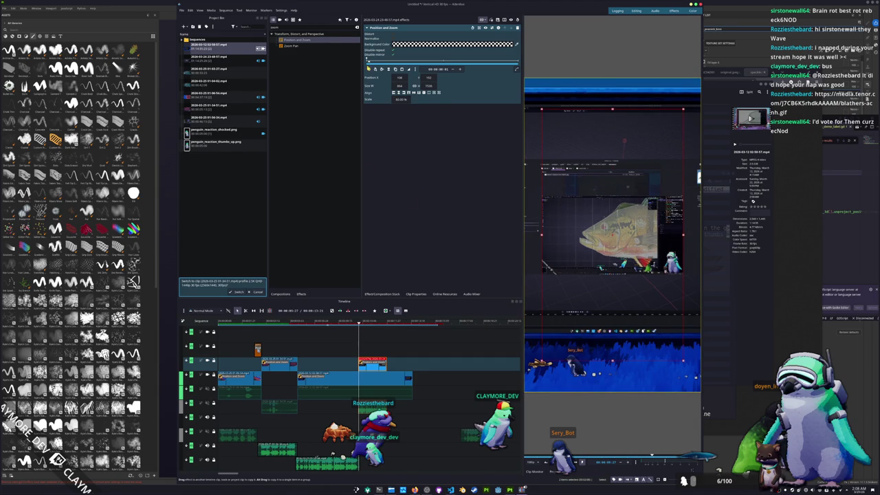
- Add a 200% scale keyframe later in the fish clip and fine-tune the playhead position
{"action": "left_click", "coordinate": [358, 323]}
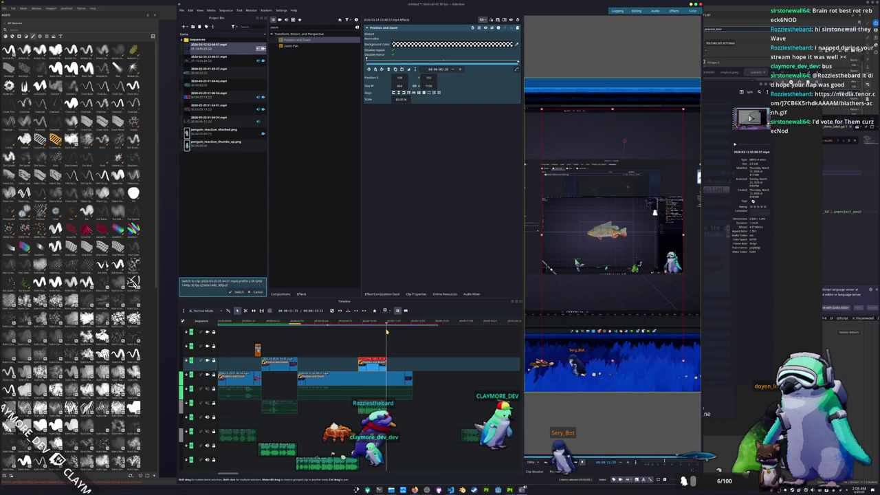
{"action": "left_click", "coordinate": [396, 99]}
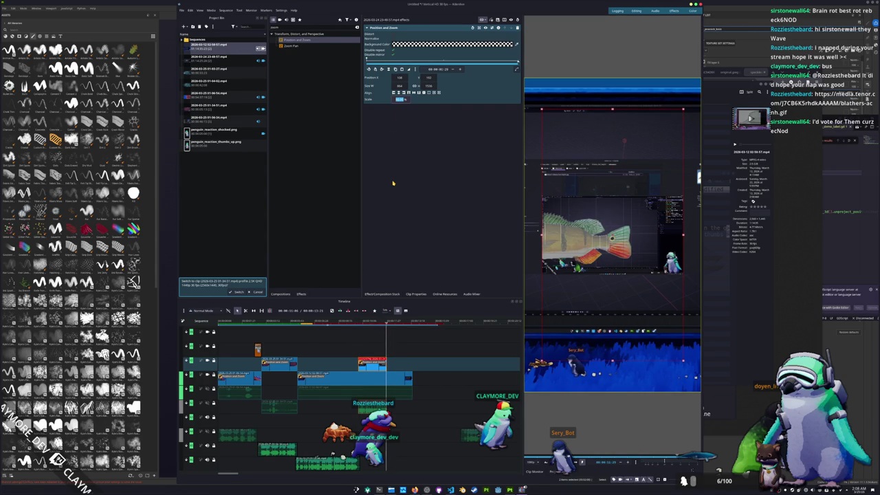
{"action": "type", "text": "2"}
{"action": "key", "text": "Return"}
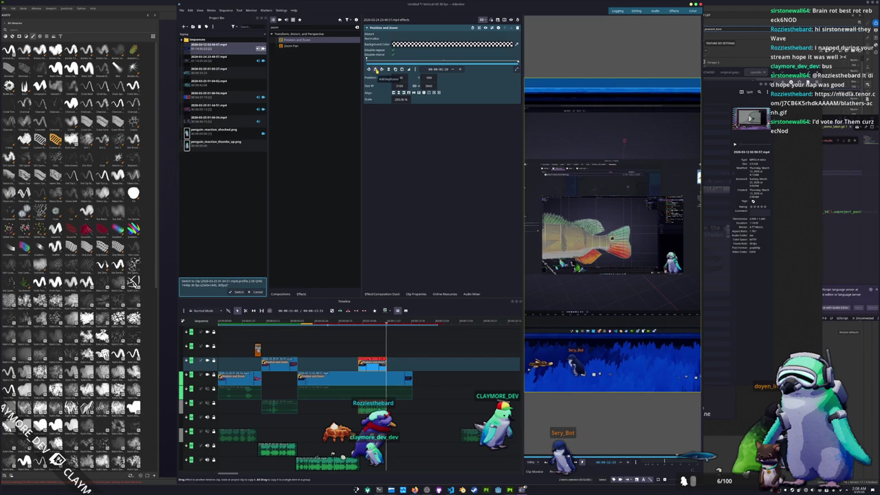
{"action": "left_click", "coordinate": [383, 323]}
{"action": "left_click_drag", "start_coordinate": [383, 323], "coordinate": [381, 323]}
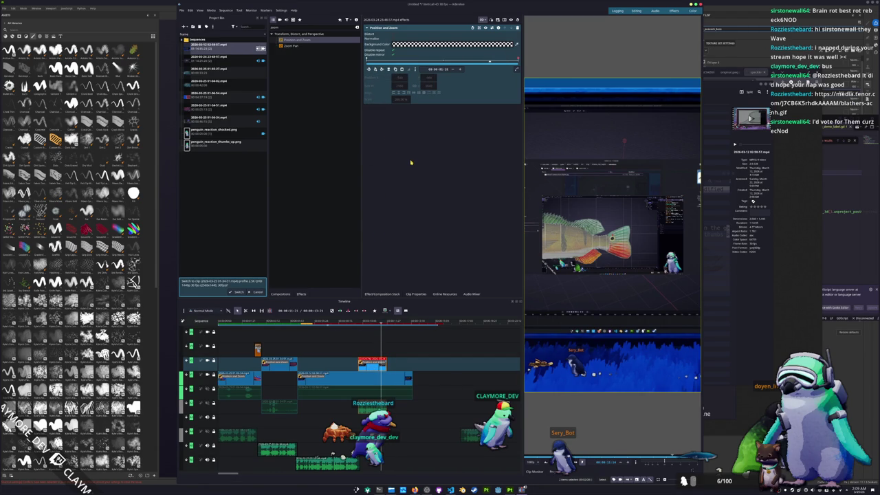
{"action": "left_click", "coordinate": [387, 311]}
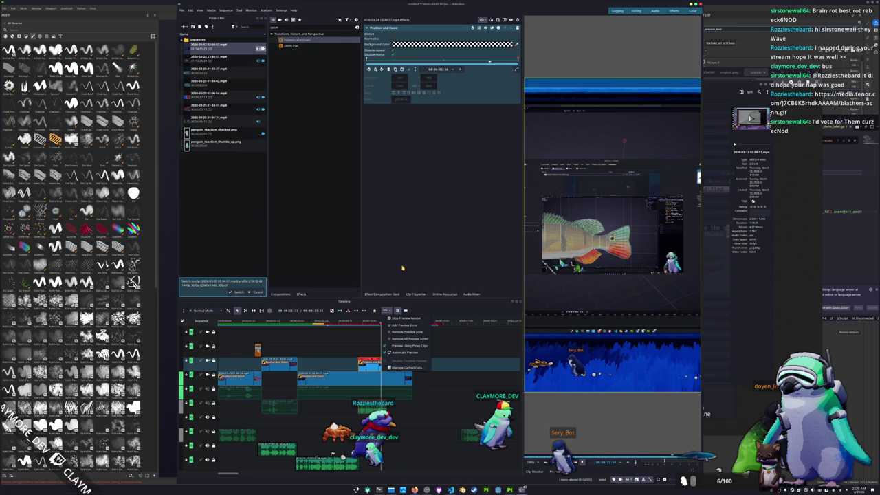
- Review cache usage for All Projects in Manage Cached Data, then close it
{"action": "left_click", "coordinate": [399, 311]}
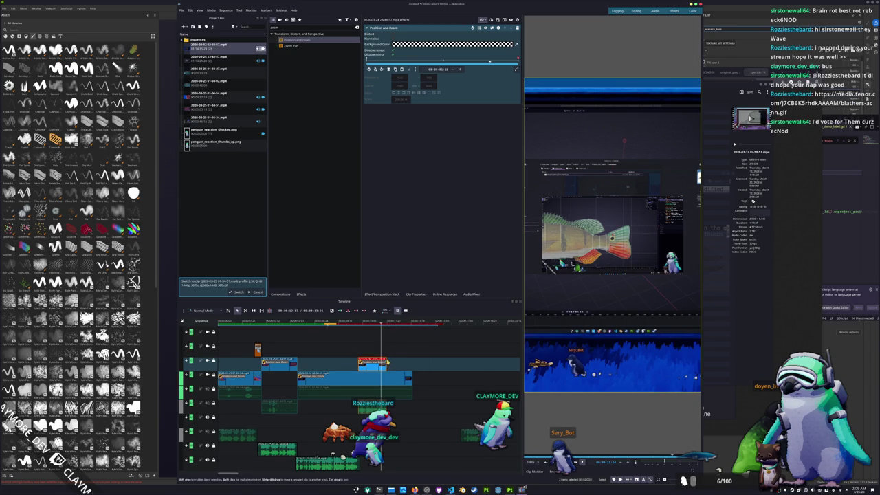
{"action": "left_click", "coordinate": [387, 311]}
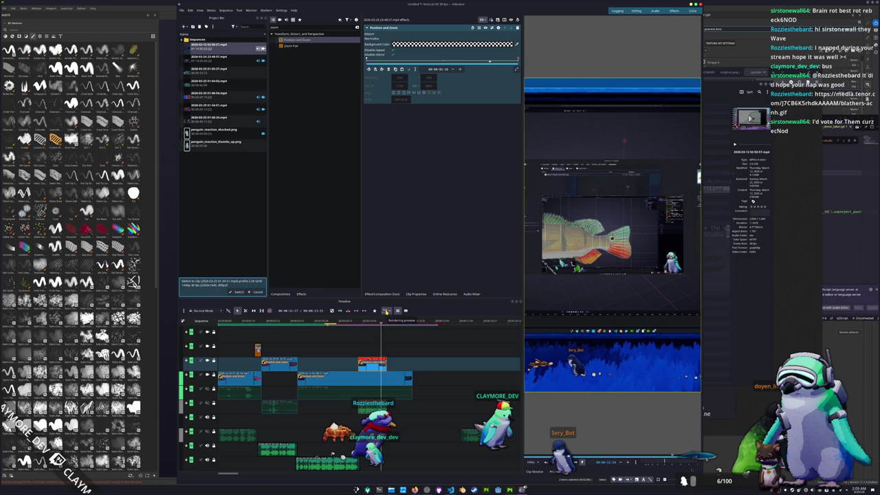
{"action": "left_click", "coordinate": [399, 369]}
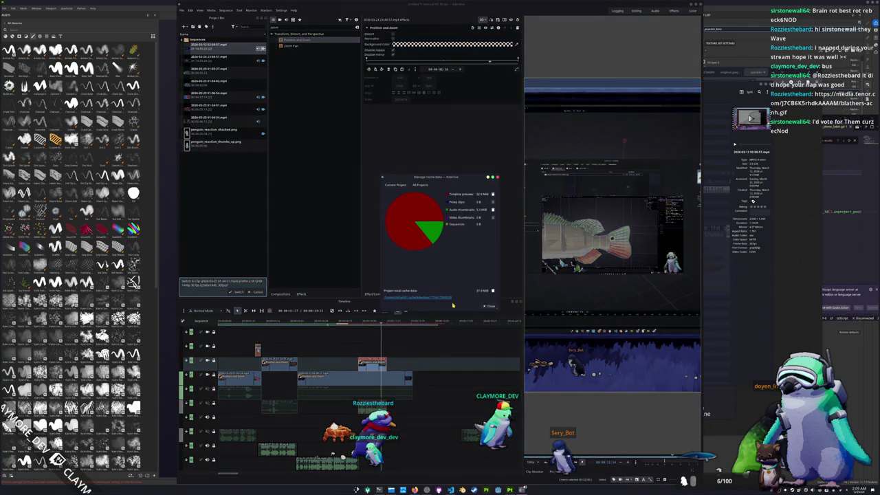
{"action": "left_click", "coordinate": [423, 184]}
{"action": "scroll", "coordinate": [447, 229], "scroll_direction": "down", "scroll_amount": 3}
{"action": "key", "text": "Escape"}
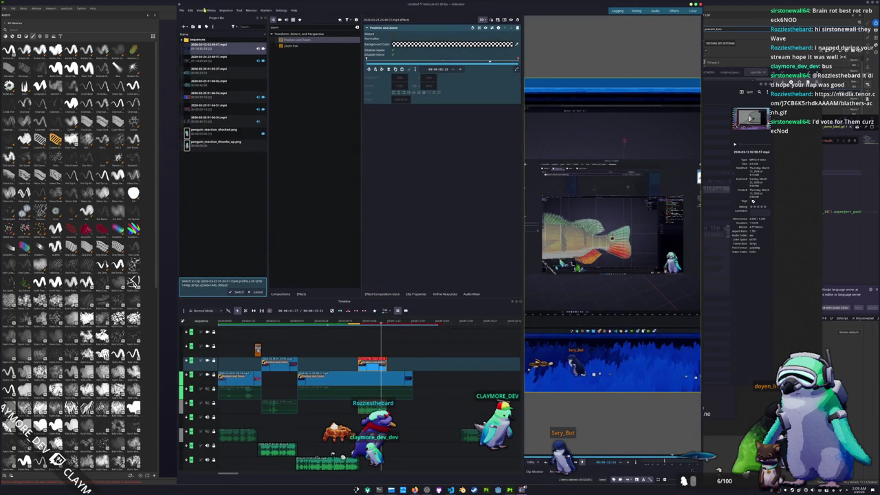
{"action": "left_click", "coordinate": [182, 10]}
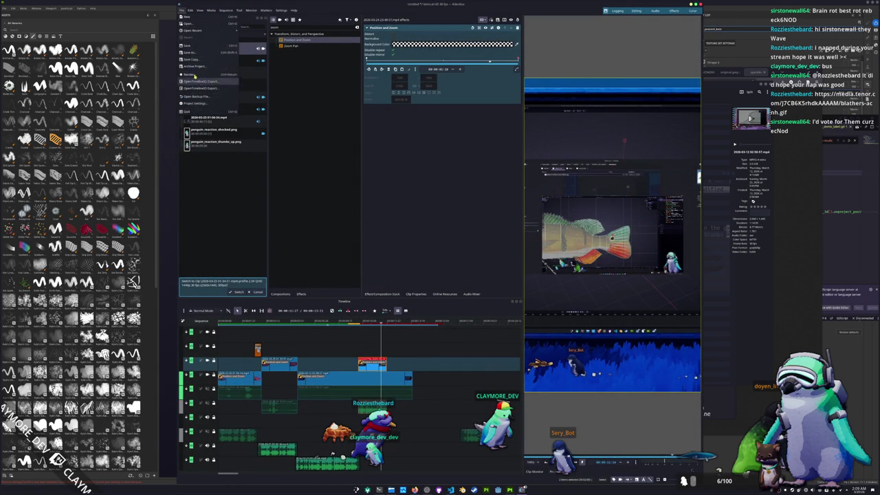
- Enable Proxy clips in the Proxy section of Project Settings
{"action": "left_click", "coordinate": [194, 105]}
{"action": "left_click", "coordinate": [395, 169]}
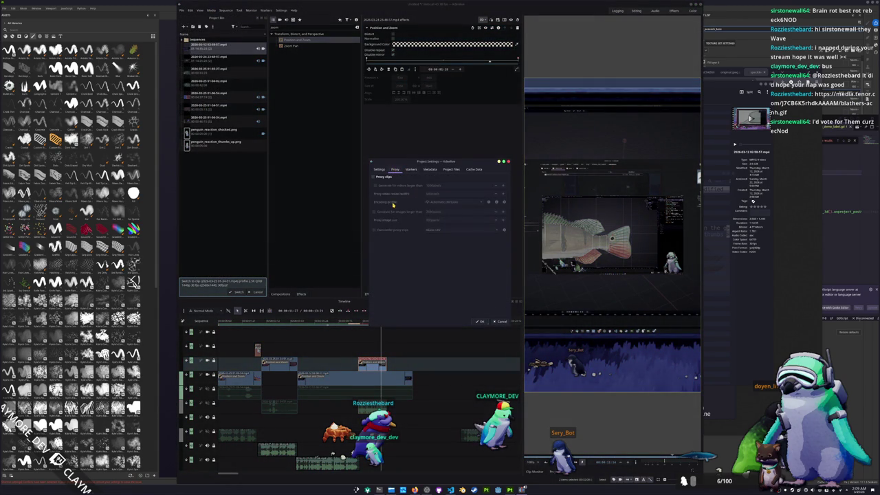
{"action": "left_click", "coordinate": [372, 177]}
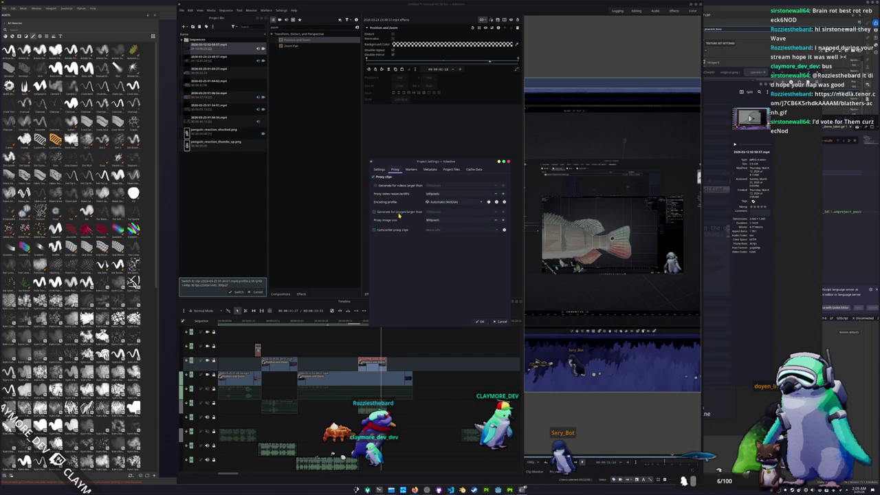
- Review the proxy encoding profiles, keep the automatic one, and confirm with OK
{"action": "left_click", "coordinate": [445, 202]}
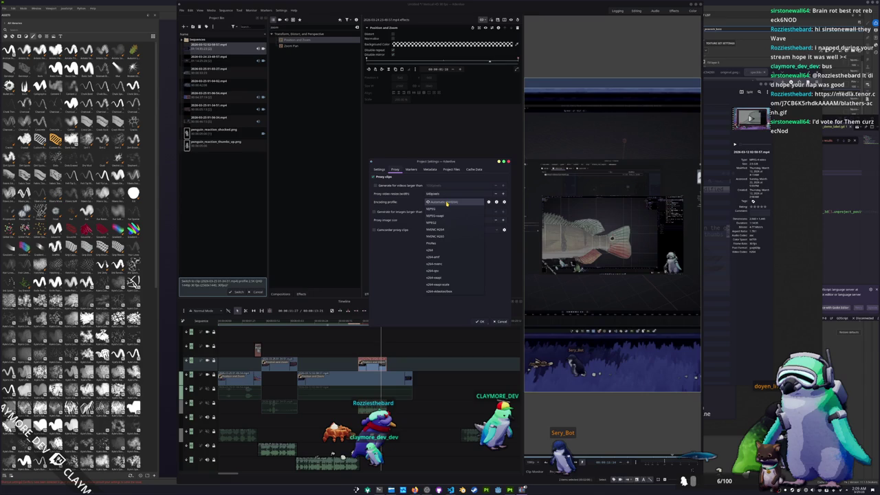
{"action": "left_click", "coordinate": [446, 203]}
{"action": "left_click", "coordinate": [488, 202]}
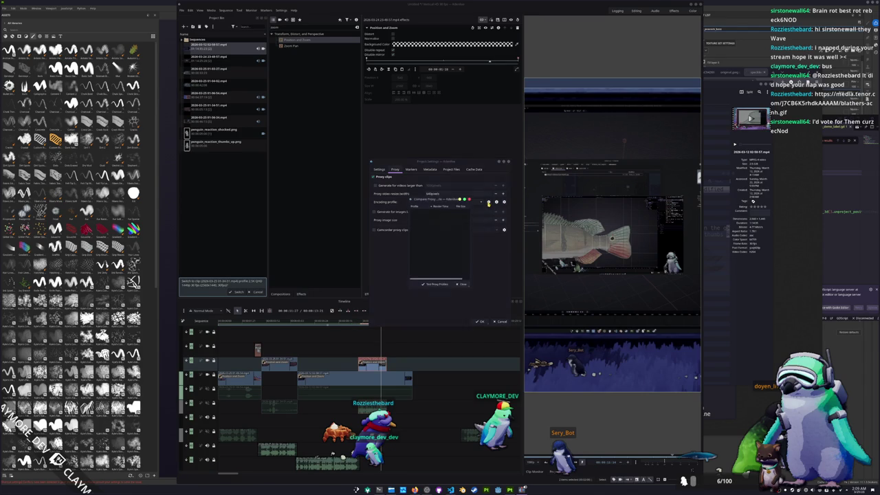
{"action": "left_click", "coordinate": [469, 198]}
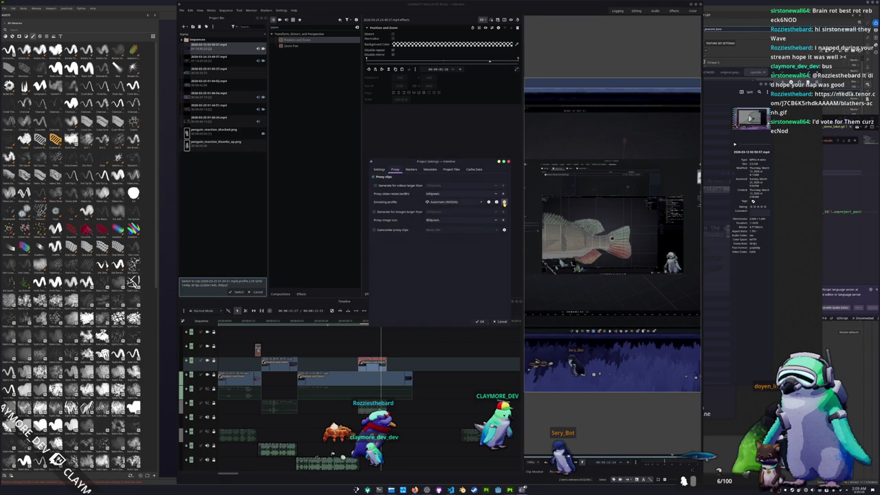
{"action": "left_click", "coordinate": [503, 201]}
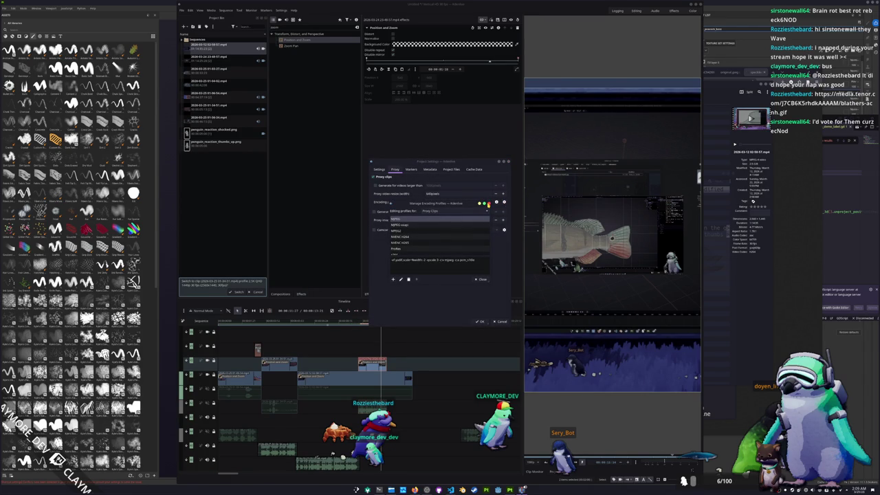
{"action": "left_click", "coordinate": [480, 279]}
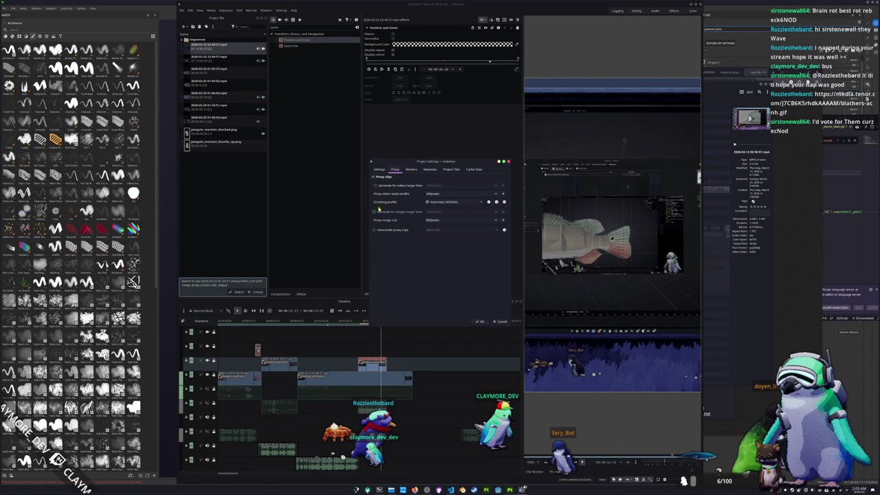
{"action": "left_click", "coordinate": [479, 321]}
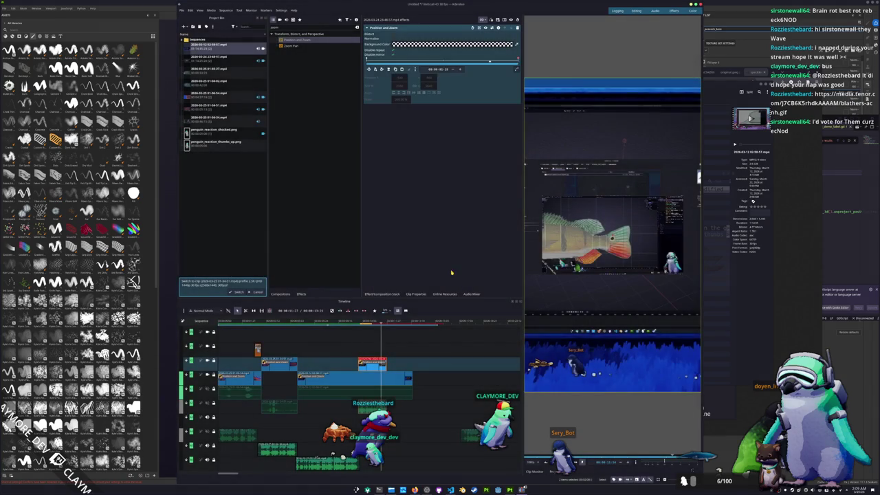
{"action": "left_click_drag", "start_coordinate": [381, 324], "coordinate": [364, 324]}
{"action": "right_click", "coordinate": [204, 46]}
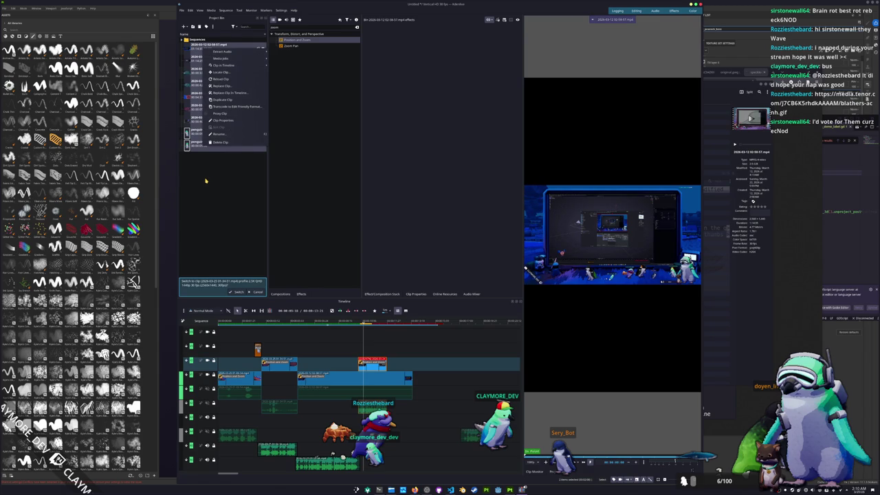
{"action": "left_click", "coordinate": [205, 181]}
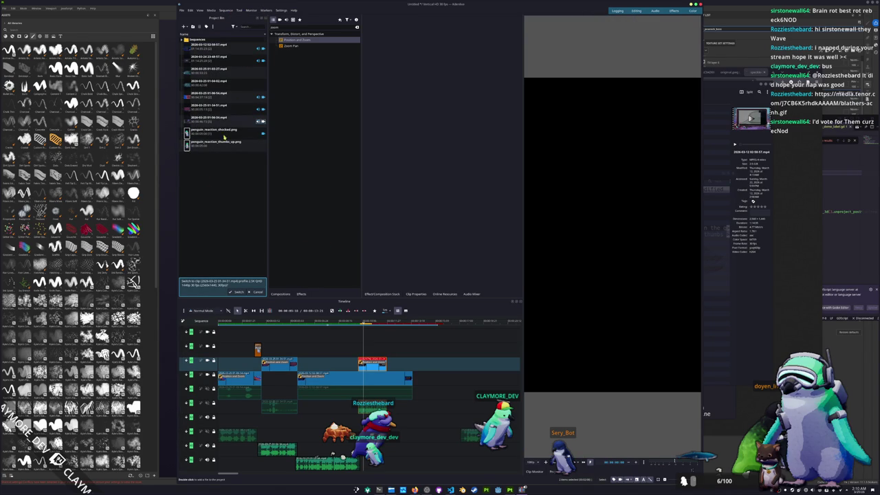
{"action": "mouse_move", "coordinate": [365, 324]}
{"action": "left_mouse_down"}
{"action": "mouse_move", "coordinate": [357, 324]}
{"action": "mouse_move", "coordinate": [380, 324]}
{"action": "mouse_move", "coordinate": [358, 329]}
{"action": "left_mouse_up"}
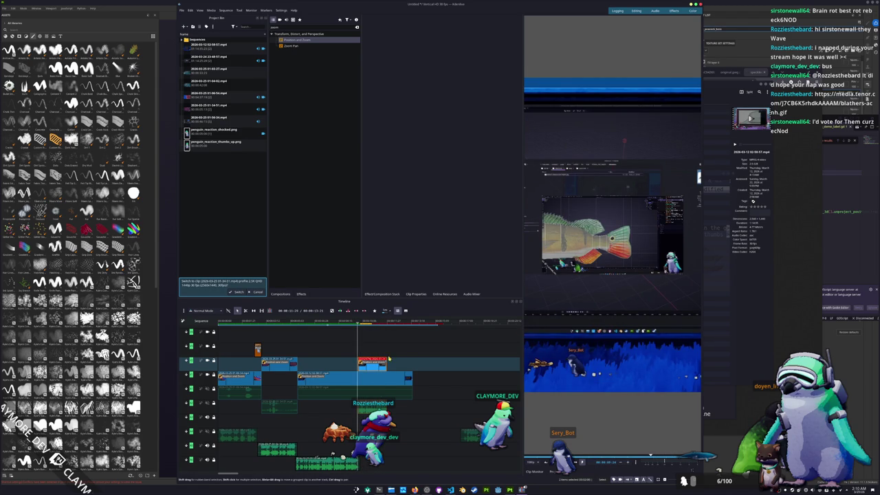
{"action": "left_click", "coordinate": [367, 324]}
{"action": "left_click", "coordinate": [371, 361]}
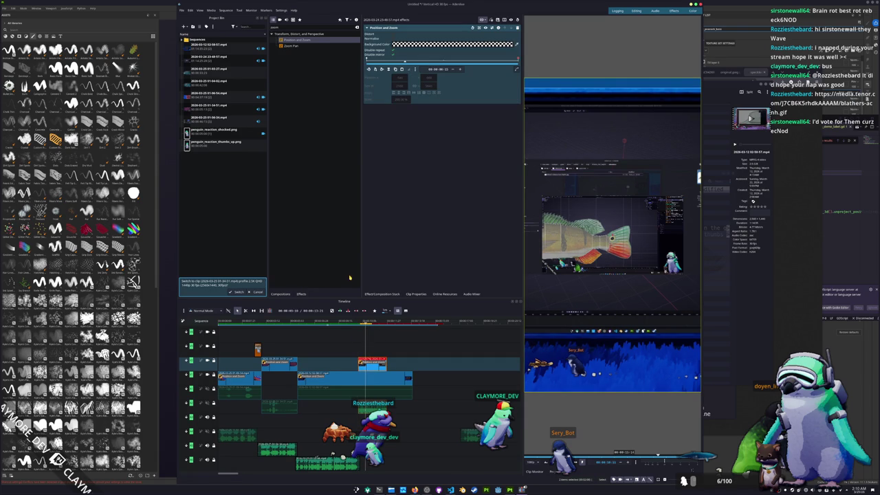
{"action": "left_click", "coordinate": [368, 71]}
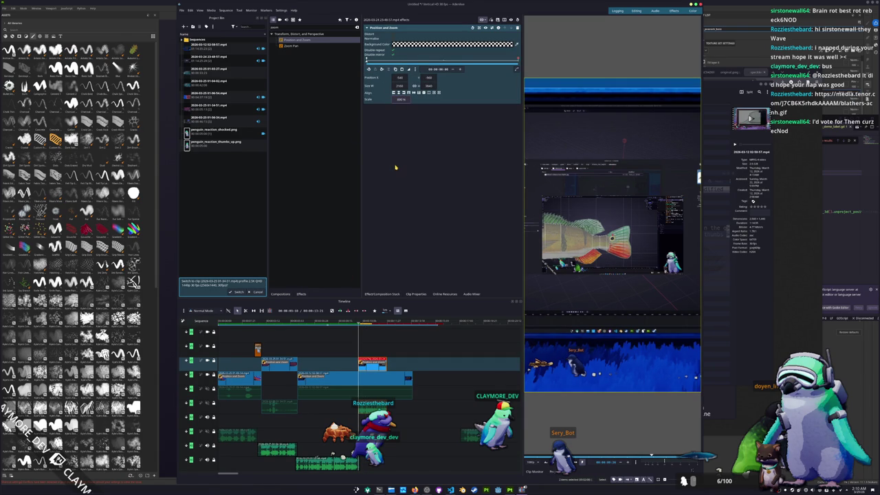
{"action": "key", "text": "Return"}
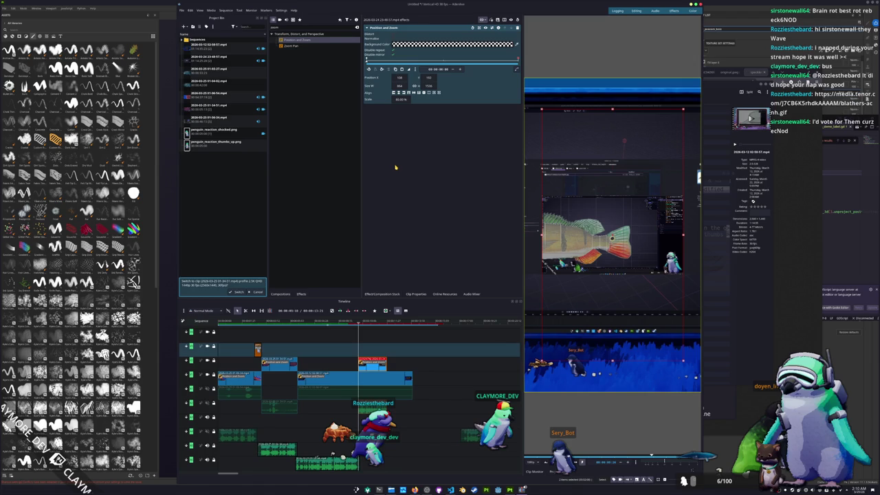
- Search the effects for 'rotate' and try dropping 3-way Rotate on the clip
{"action": "left_click_drag", "start_coordinate": [358, 321], "coordinate": [382, 327]}
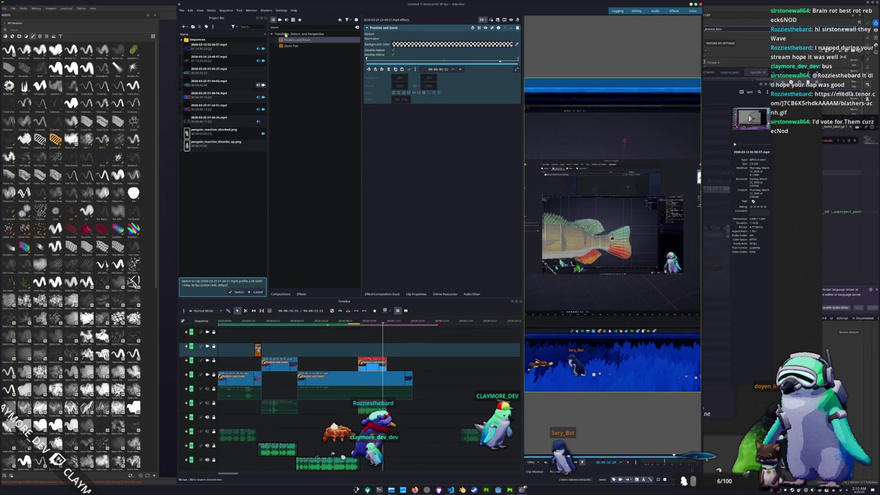
{"action": "type", "text": "rotate"}
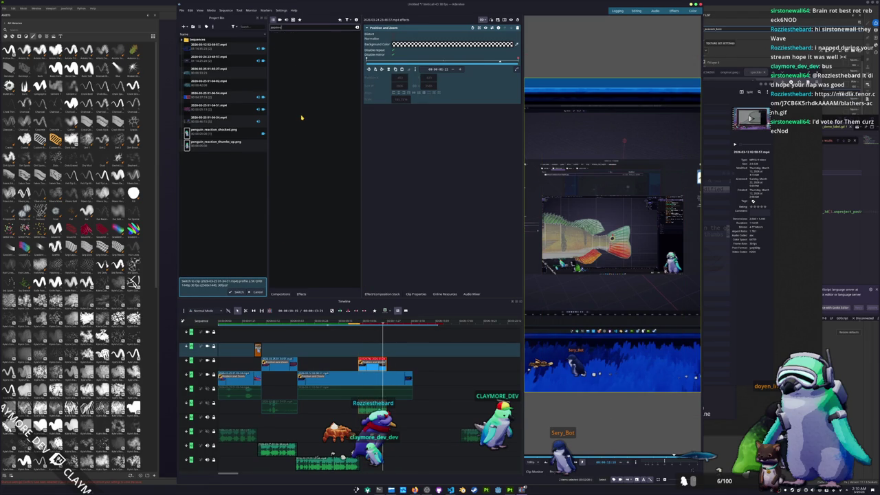
{"action": "key", "text": "ctrl+a"}
{"action": "type", "text": "rotate"}
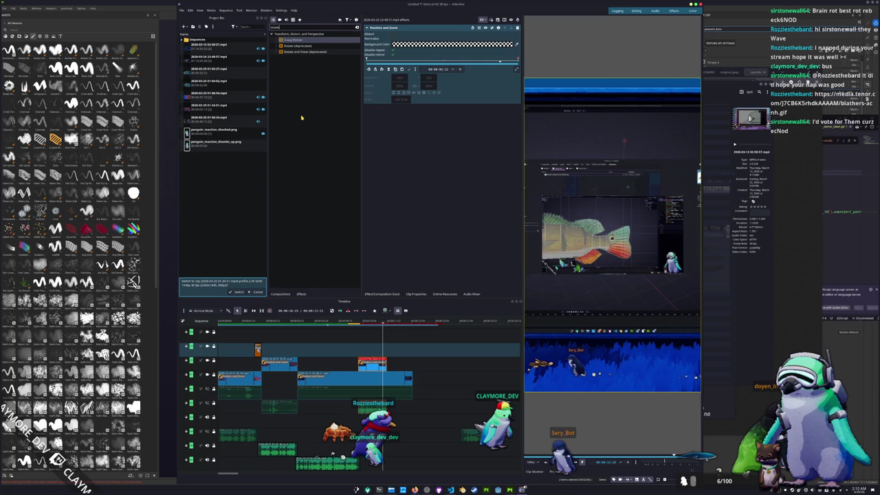
{"action": "mouse_move", "coordinate": [293, 40]}
{"action": "left_mouse_down"}
{"action": "mouse_move", "coordinate": [334, 217]}
{"action": "mouse_move", "coordinate": [392, 334]}
{"action": "mouse_move", "coordinate": [327, 200]}
{"action": "left_mouse_up"}
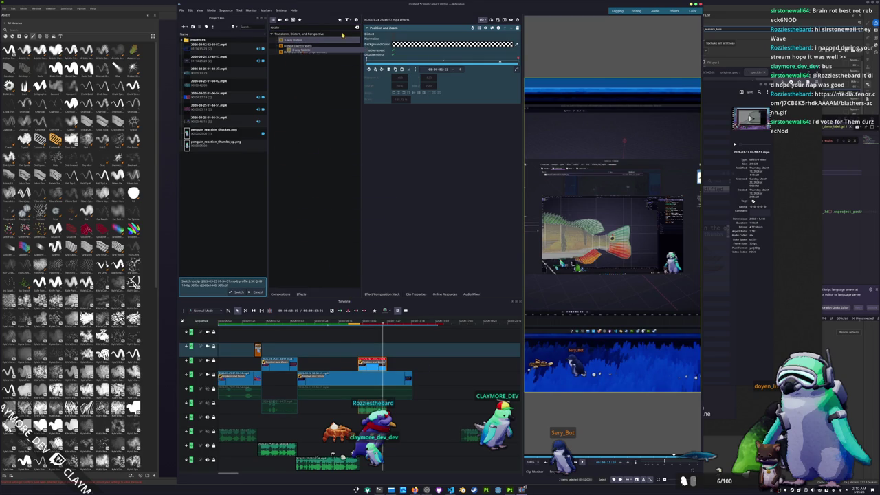
- Clear the effect search to list all categories, including Transform, Distort and Perspective
{"action": "key", "text": "ctrl+a"}
{"action": "key", "text": "BackSpace"}
{"action": "scroll", "coordinate": [309, 179], "scroll_direction": "down", "scroll_amount": 2}
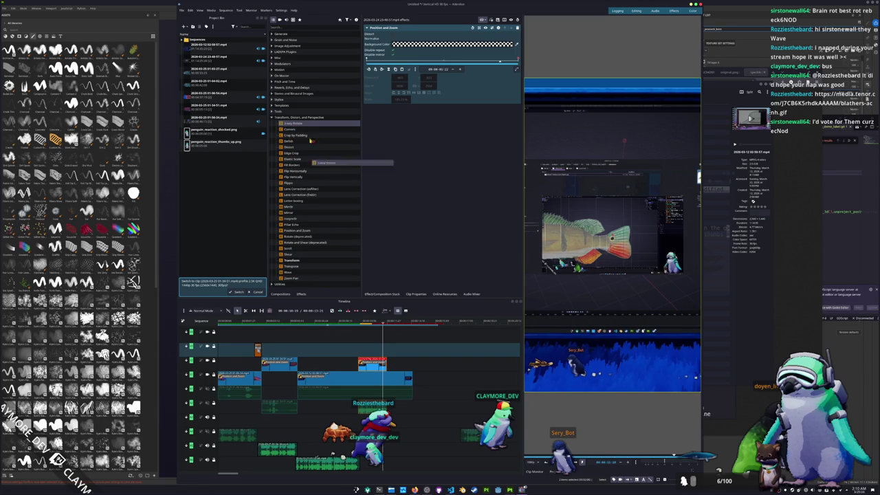
- Add 3-way Rotate to the fish clip's effect stack, testing and resetting Rotate Y
{"action": "mouse_move", "coordinate": [386, 330]}
{"action": "left_mouse_down"}
{"action": "mouse_move", "coordinate": [403, 222]}
{"action": "mouse_move", "coordinate": [381, 94]}
{"action": "left_mouse_up"}
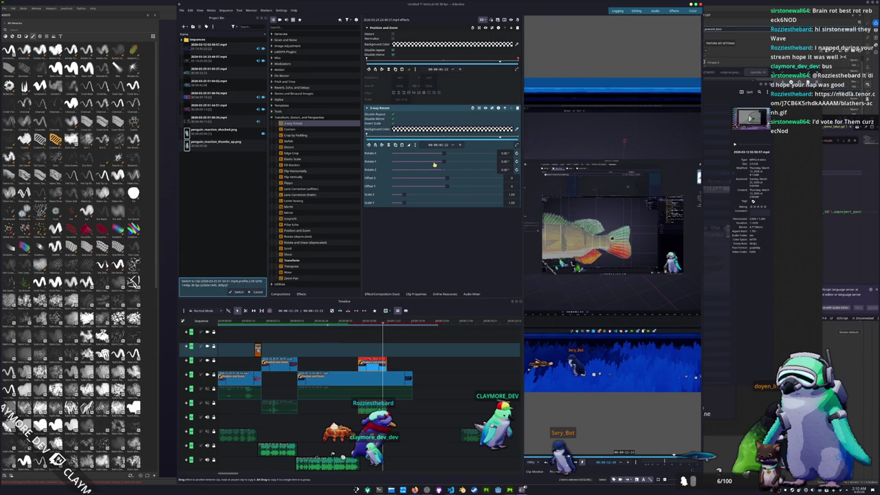
{"action": "left_click_drag", "start_coordinate": [445, 165], "coordinate": [459, 166]}
{"action": "double_click", "coordinate": [459, 166]}
{"action": "left_click", "coordinate": [386, 311]}
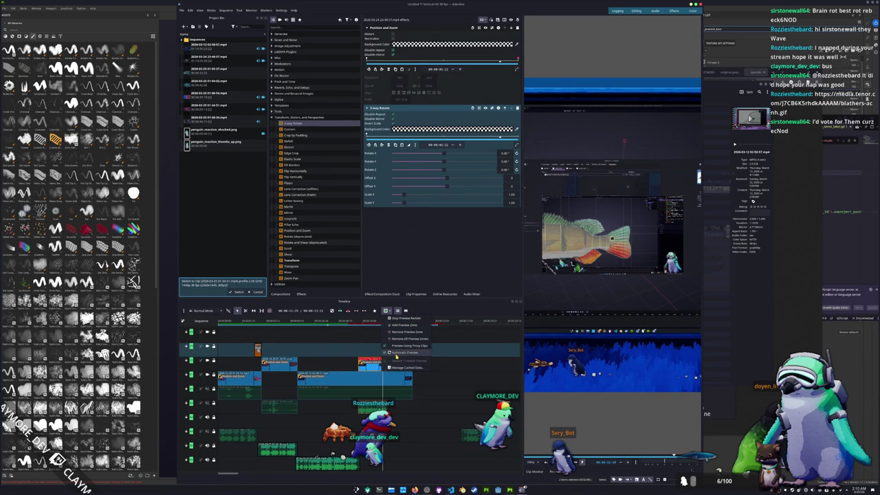
{"action": "left_click", "coordinate": [397, 367]}
- Keyframe Rotate Y about 76° and Rotate X about 117°, then 232° later, and play back
{"action": "left_click_drag", "start_coordinate": [382, 324], "coordinate": [369, 331]}
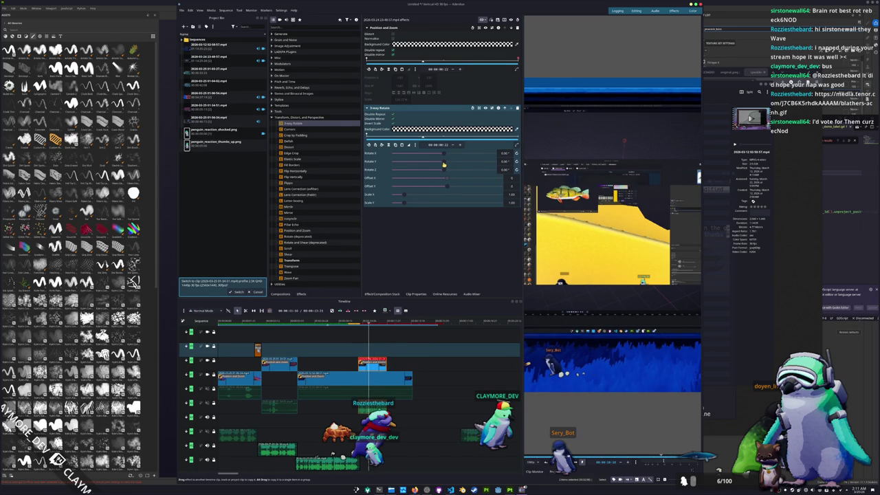
{"action": "left_click_drag", "start_coordinate": [444, 165], "coordinate": [457, 165]}
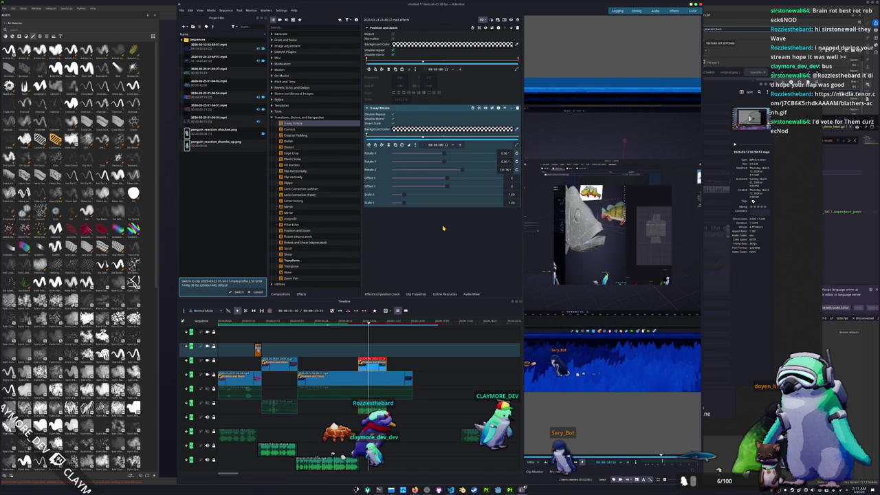
{"action": "left_click_drag", "start_coordinate": [444, 154], "coordinate": [461, 156]}
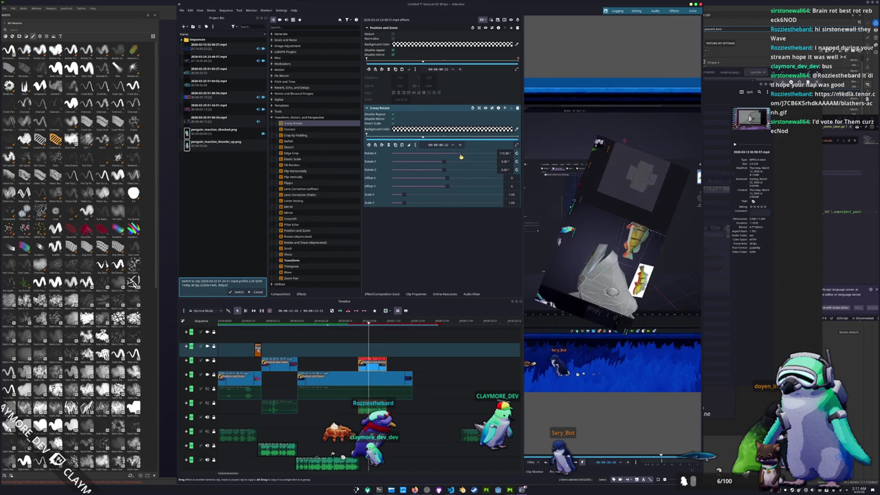
{"action": "left_click_drag", "start_coordinate": [368, 321], "coordinate": [358, 326]}
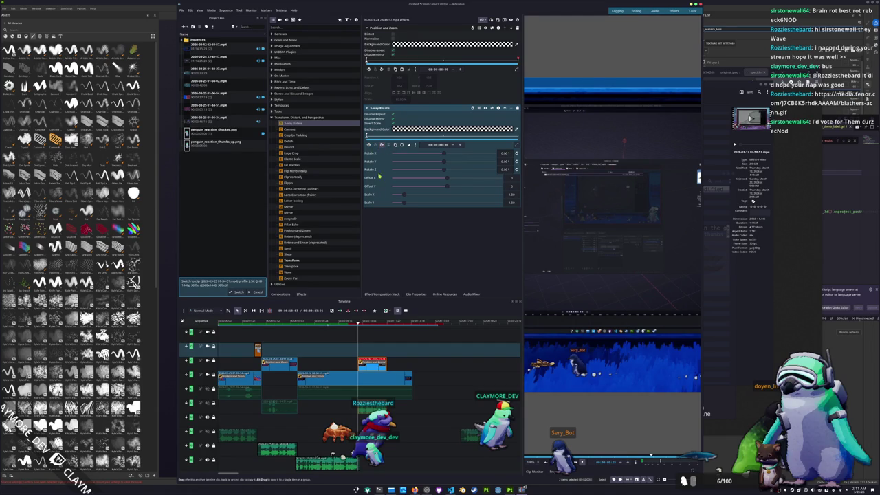
{"action": "key", "text": "space"}
{"action": "mouse_move", "coordinate": [444, 154]}
{"action": "left_mouse_down"}
{"action": "mouse_move", "coordinate": [497, 155]}
{"action": "mouse_move", "coordinate": [473, 156]}
{"action": "left_mouse_up"}
{"action": "left_click", "coordinate": [383, 323]}
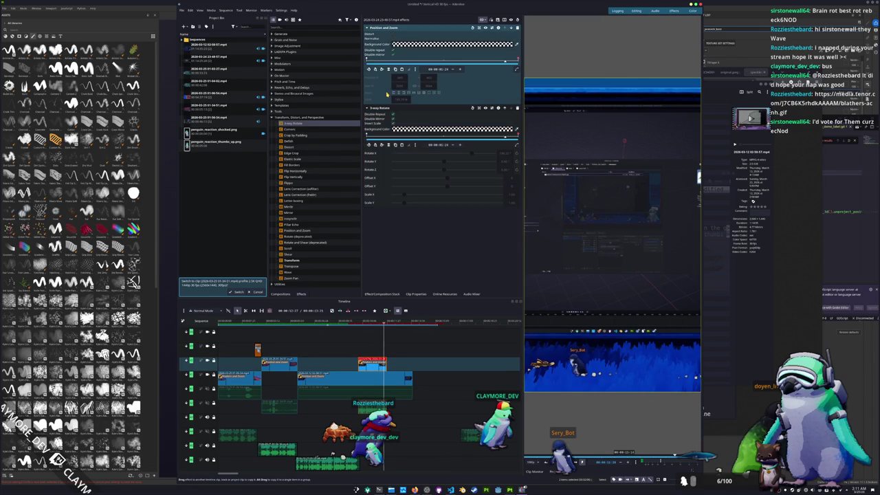
{"action": "key", "text": "Delete"}
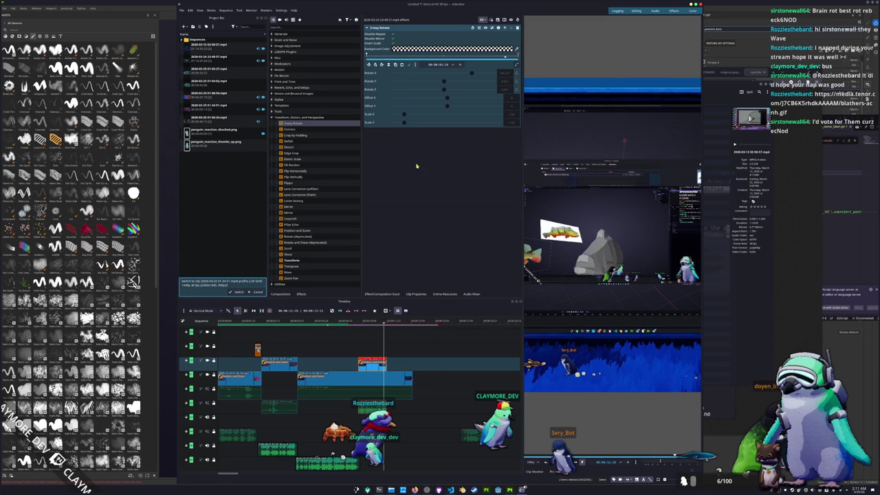
- Change the Rotate X keyframe to -107.28° and choose an easing for it
{"action": "left_click", "coordinate": [381, 65]}
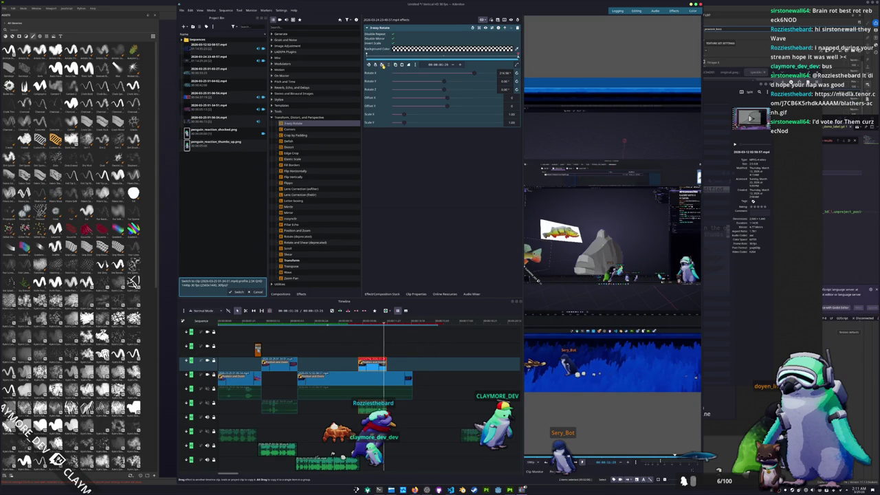
{"action": "left_click_drag", "start_coordinate": [474, 73], "coordinate": [428, 72]}
{"action": "left_click", "coordinate": [414, 63]}
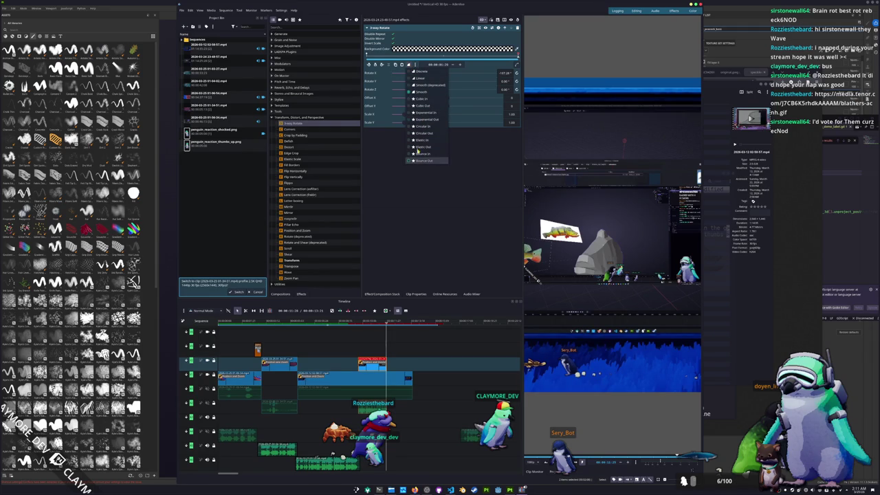
{"action": "left_click", "coordinate": [396, 128]}
{"action": "scroll", "coordinate": [396, 128], "scroll_direction": "up", "scroll_amount": 3}
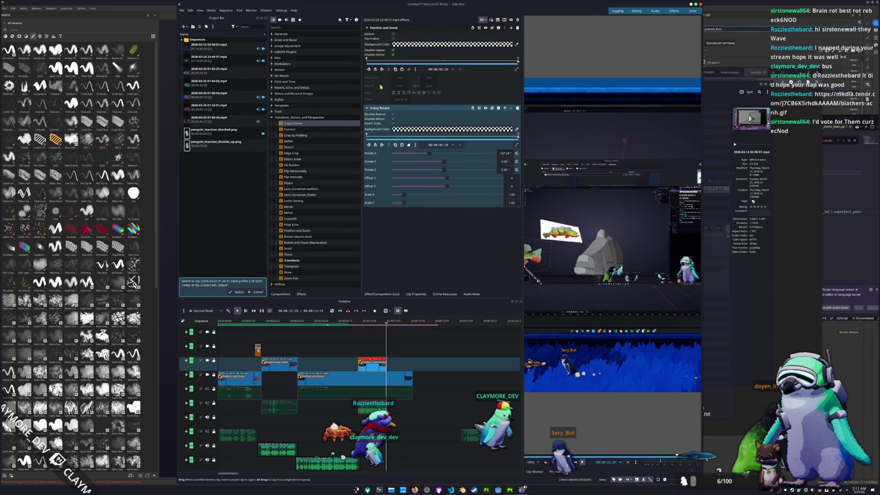
- Set the Position and Zoom keyframe interpolation to Bounce In and scrub back to preview
{"action": "left_click", "coordinate": [408, 69]}
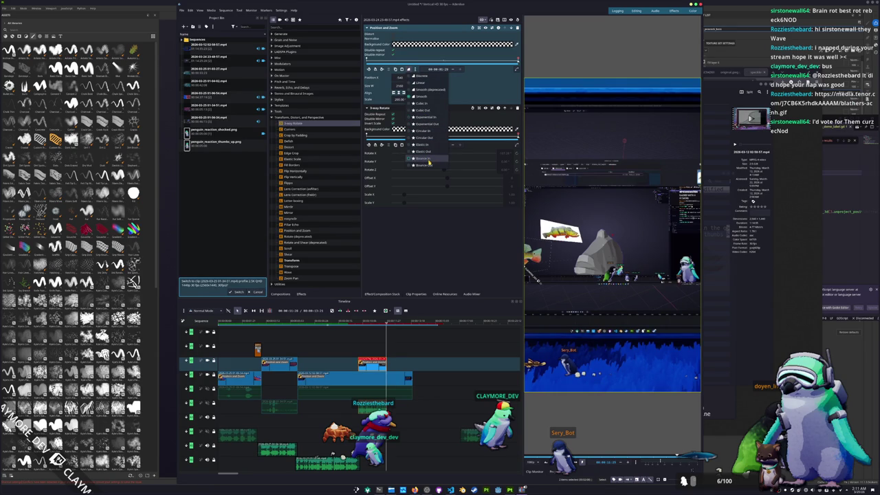
{"action": "left_click", "coordinate": [428, 159]}
{"action": "left_click", "coordinate": [380, 323]}
{"action": "left_click_drag", "start_coordinate": [381, 323], "coordinate": [253, 323]}
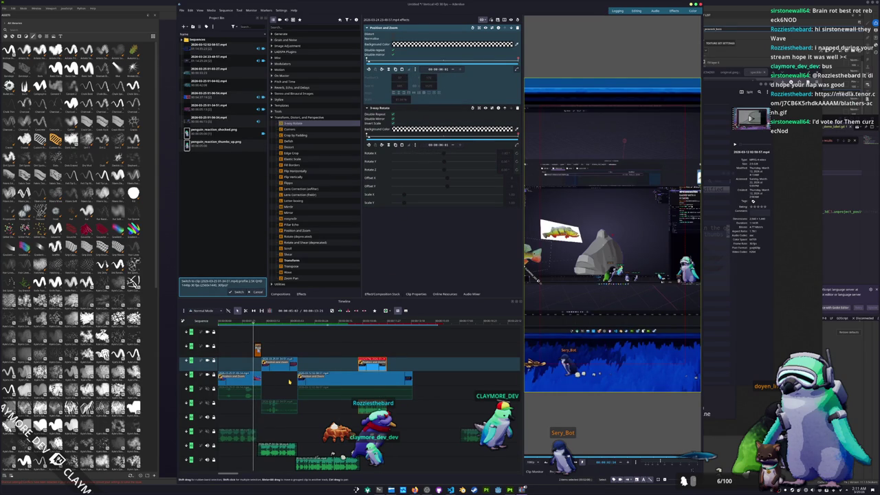
- Enable Automatic Preview from the timeline's Preview Render options
{"action": "key", "text": "shift+Left"}
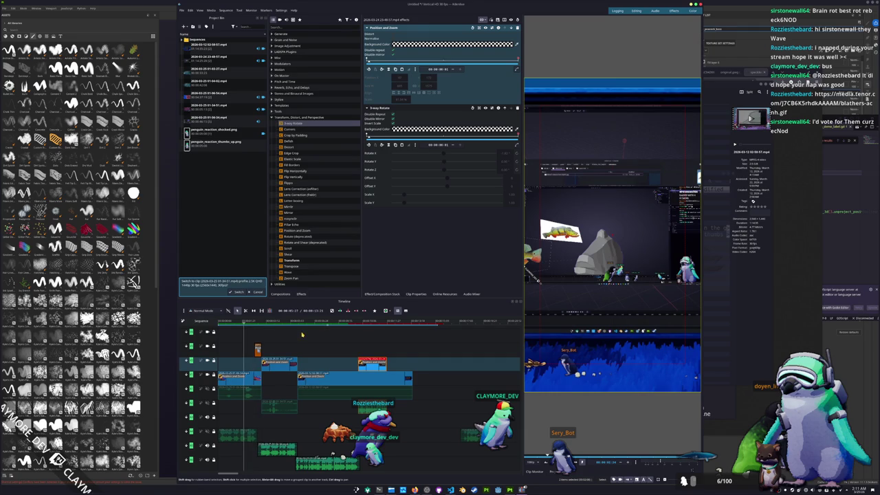
{"action": "left_click", "coordinate": [391, 311]}
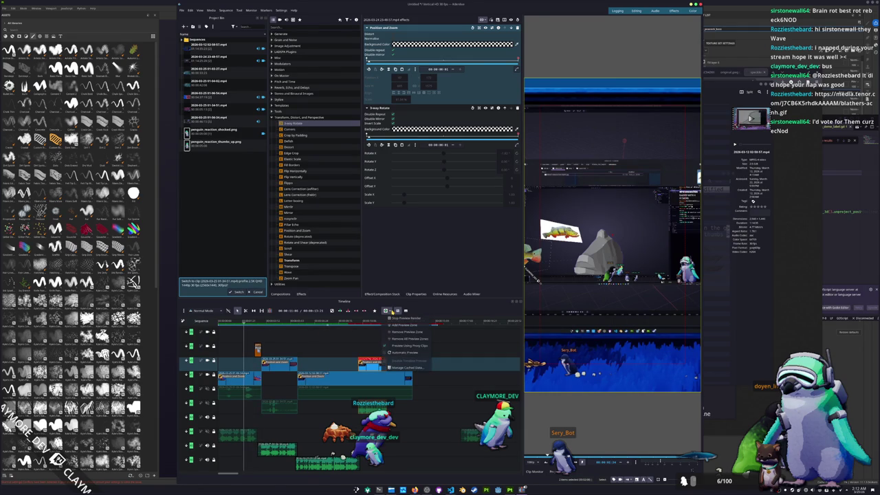
{"action": "left_click", "coordinate": [405, 345]}
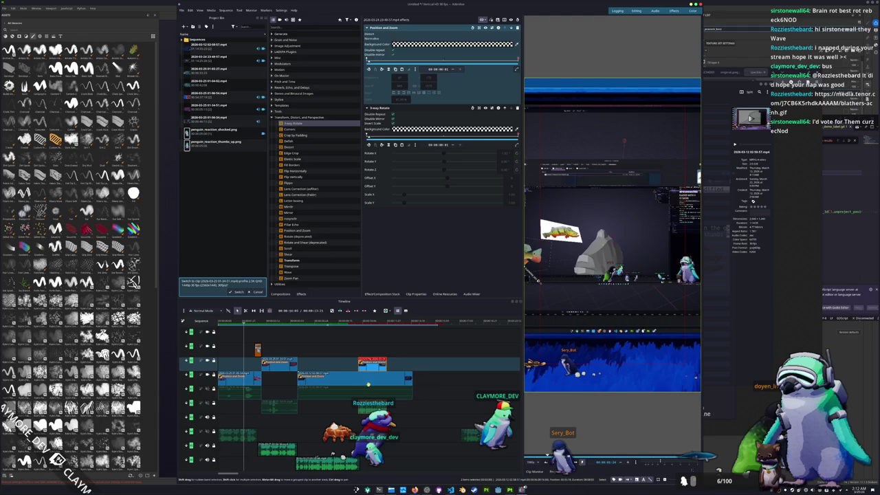
{"action": "left_click_drag", "start_coordinate": [244, 334], "coordinate": [215, 334]}
{"action": "left_click", "coordinate": [390, 311]}
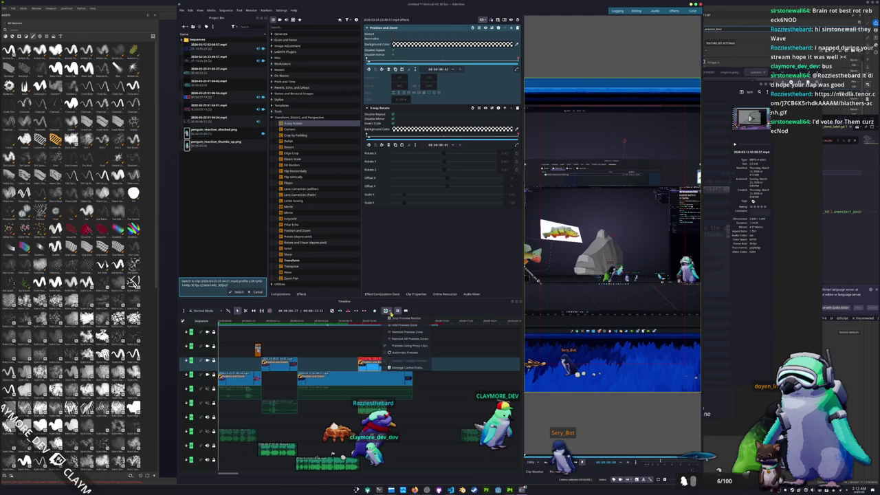
{"action": "left_click", "coordinate": [396, 354]}
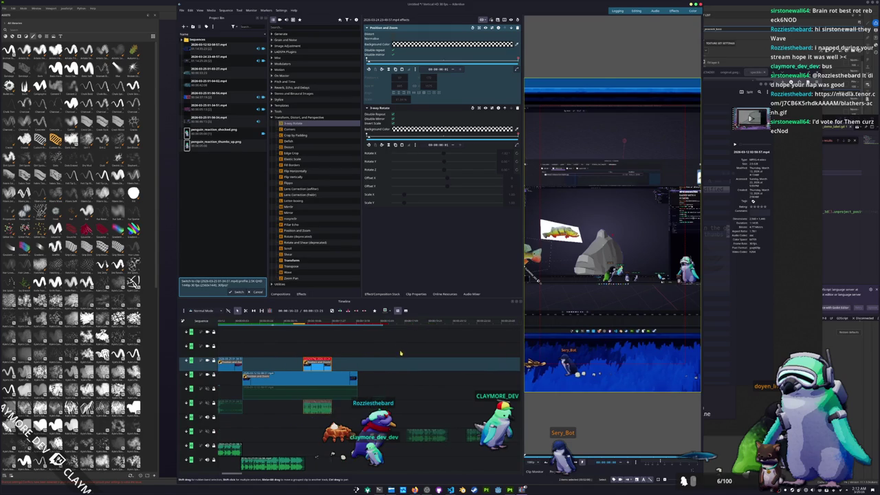
{"action": "left_click", "coordinate": [183, 10]}
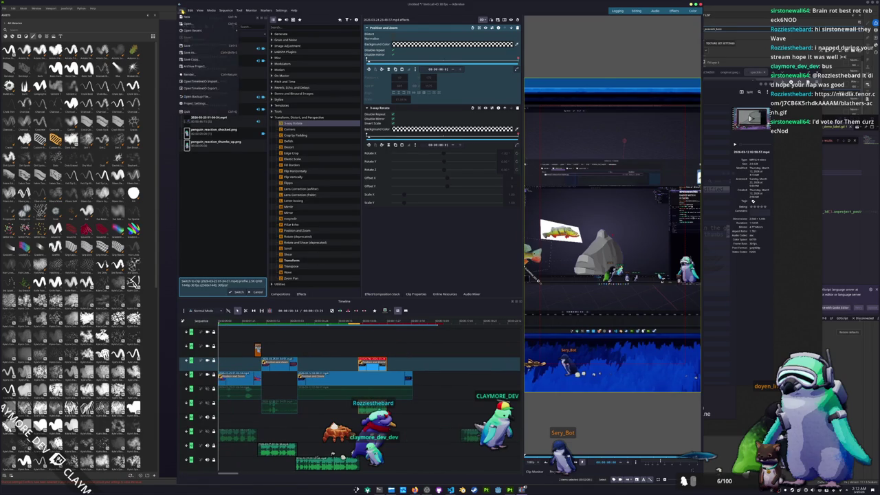
- Set timeline previews to NVENC H264, confirm, and browse to Projects > shorts for saving
{"action": "left_click", "coordinate": [201, 108]}
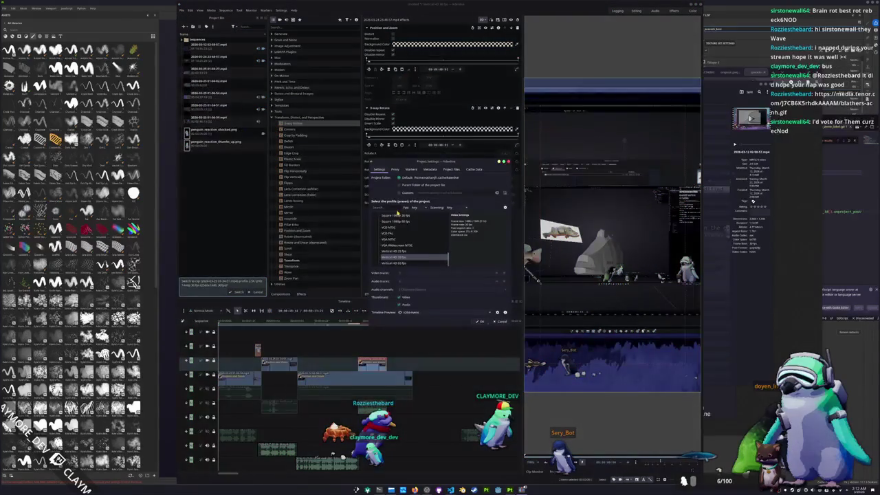
{"action": "left_click", "coordinate": [412, 312]}
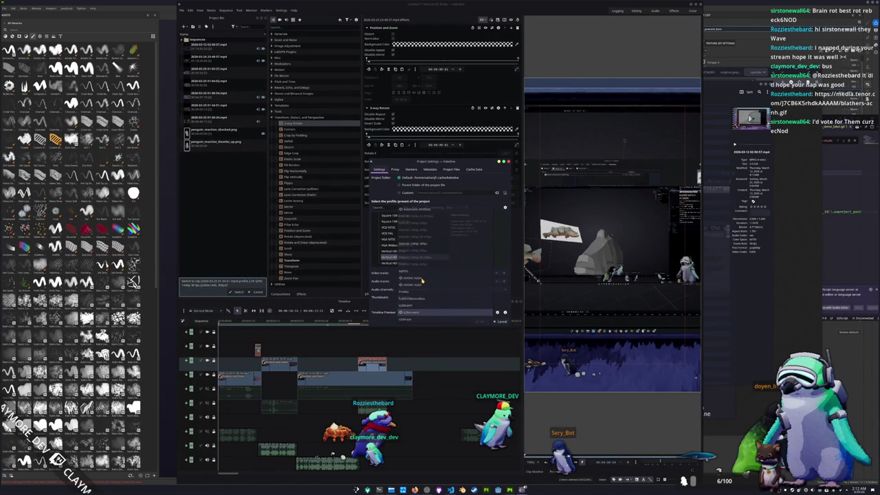
{"action": "left_click", "coordinate": [422, 279]}
{"action": "left_click", "coordinate": [479, 322]}
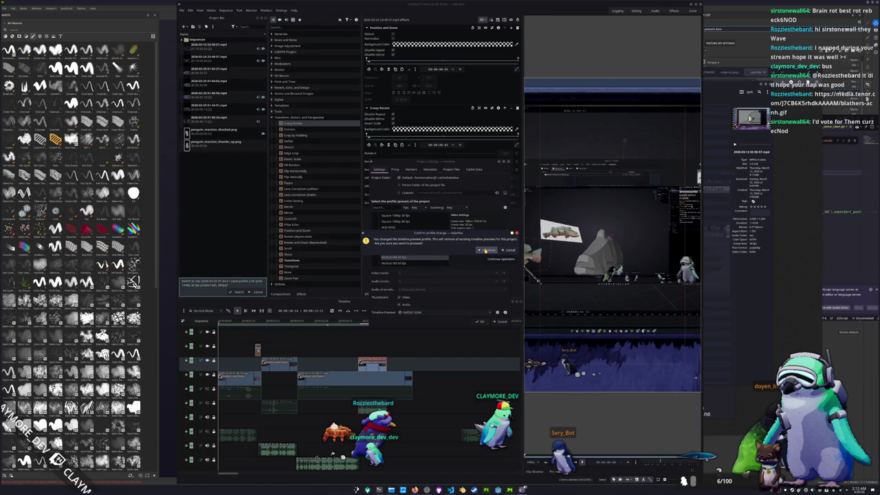
{"action": "left_click", "coordinate": [485, 250]}
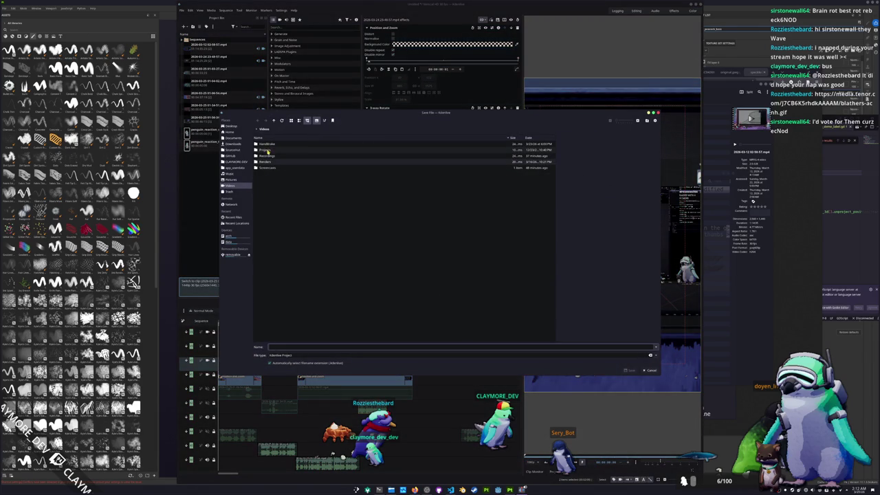
{"action": "double_click", "coordinate": [270, 149]}
{"action": "double_click", "coordinate": [272, 150]}
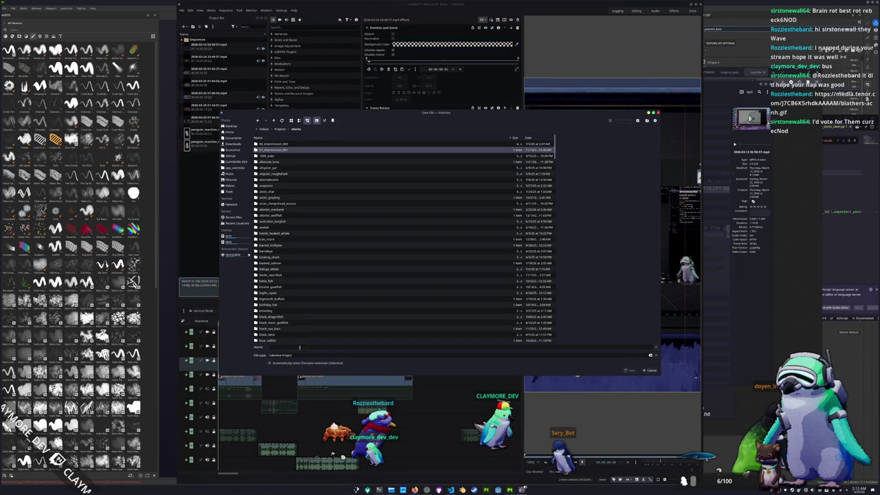